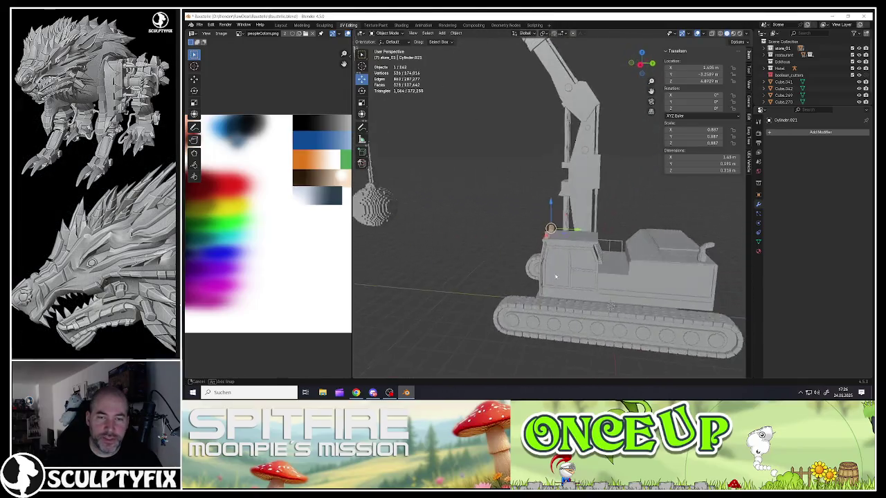
- Select the rope and wrecking ball, then cancel a rotation so they stay upright
scroll(484, 225, down, 3)
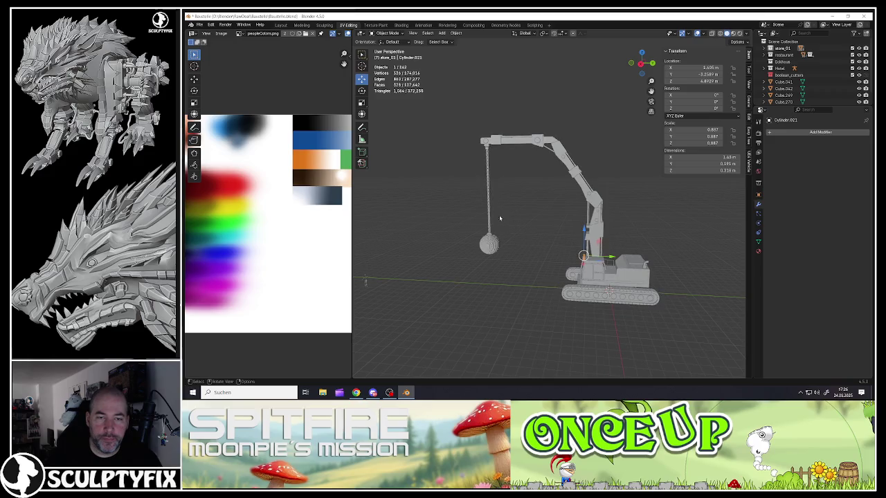
click(489, 216)
shift+click(491, 241)
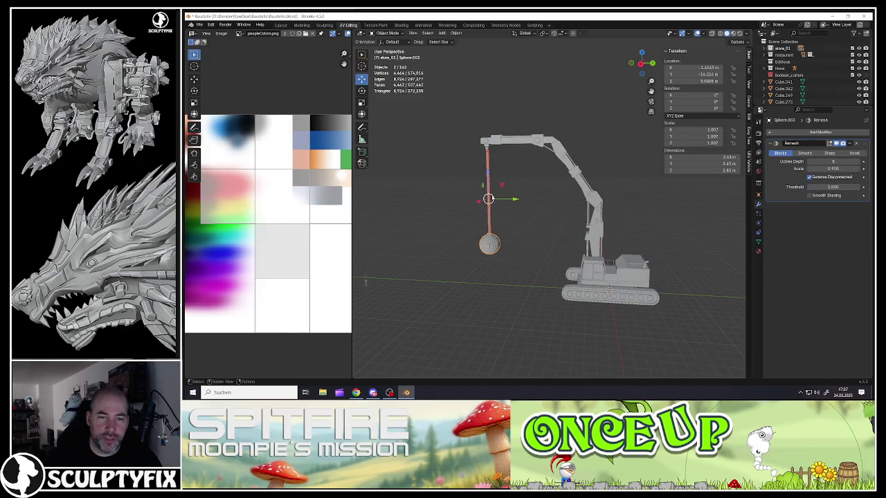
key(r)
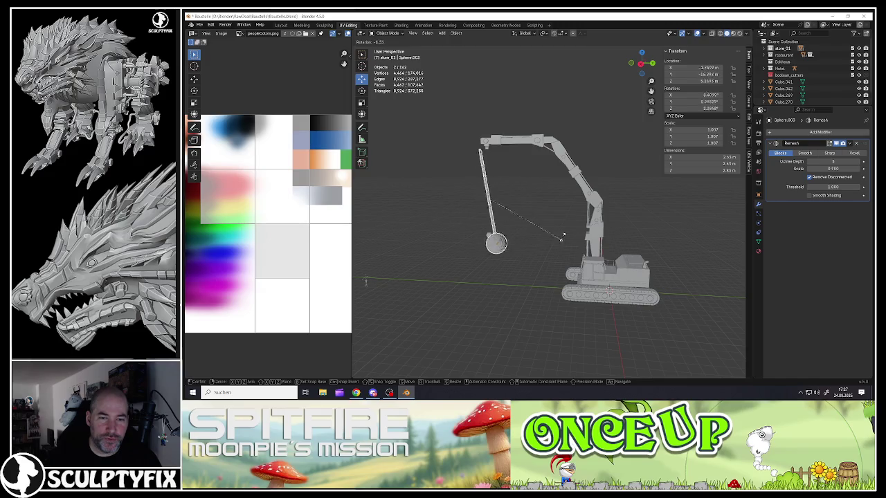
right_click(563, 247)
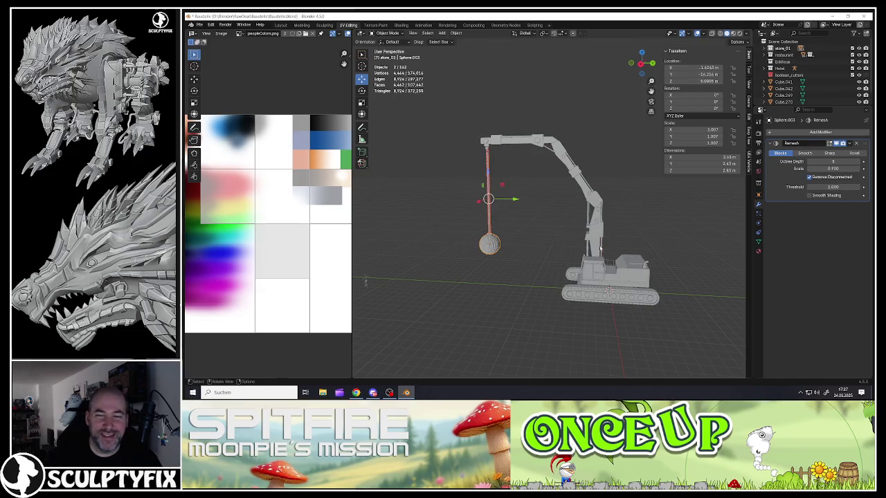
scroll(601, 248, up, 2)
scroll(582, 242, up, 3)
scroll(547, 229, up, 2)
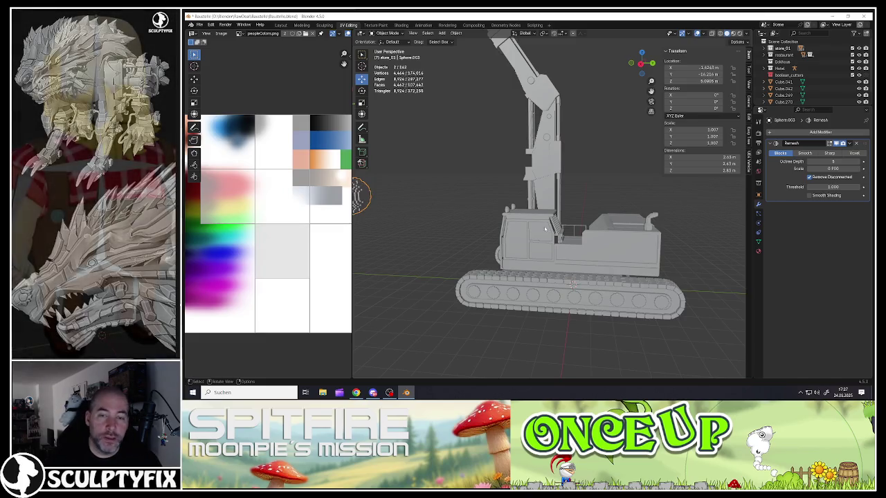
- Select the excavator's main body, then the cab-front grate, then the headlight cylinder
mouse_move(545, 229)
middle_down()
mouse_move(536, 213)
mouse_move(547, 228)
mouse_move(476, 218)
middle_up()
click(535, 213)
click(526, 232)
scroll(558, 230, up, 2)
scroll(558, 231, down, 2)
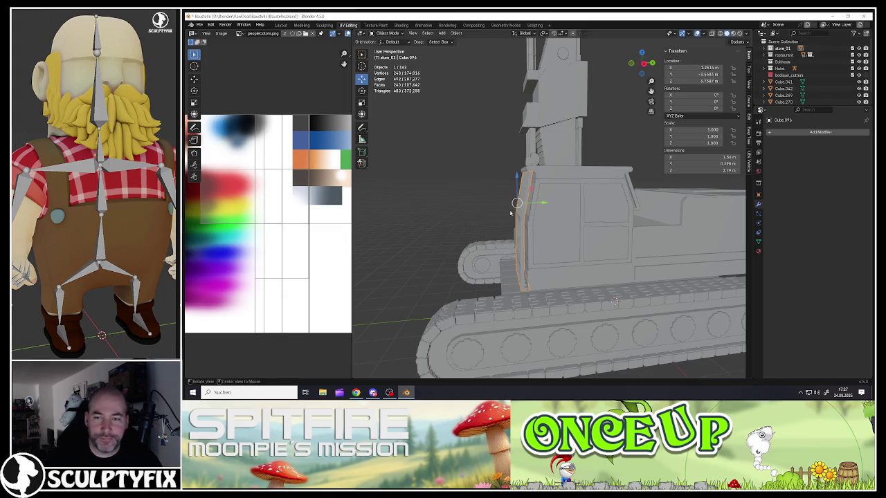
mouse_move(511, 213)
middle_down()
mouse_move(547, 207)
mouse_move(581, 186)
mouse_move(612, 202)
middle_up()
click(547, 168)
- Add the cab roof plate, both grates, the cab body and the tracked body to the selection
shift+click(583, 176)
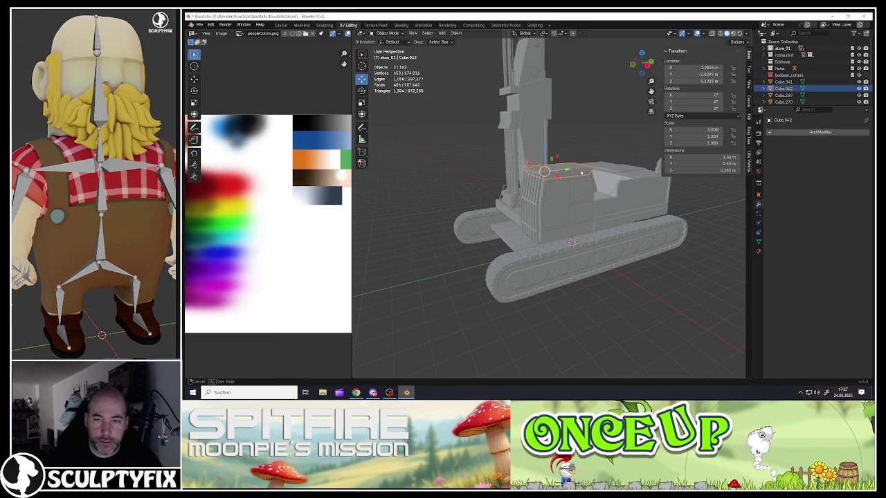
mouse_move(583, 175)
middle_down()
mouse_move(588, 200)
mouse_move(520, 202)
middle_up()
shift+click(588, 194)
shift+click(518, 203)
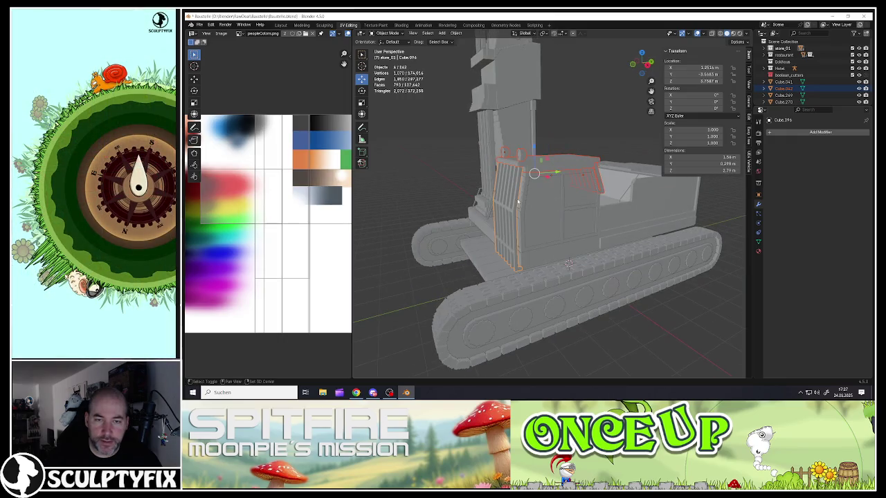
shift+click(521, 215)
mouse_move(521, 215)
middle_down()
mouse_move(601, 253)
mouse_move(564, 235)
mouse_move(546, 258)
mouse_move(518, 259)
middle_up()
scroll(585, 244, up, 2)
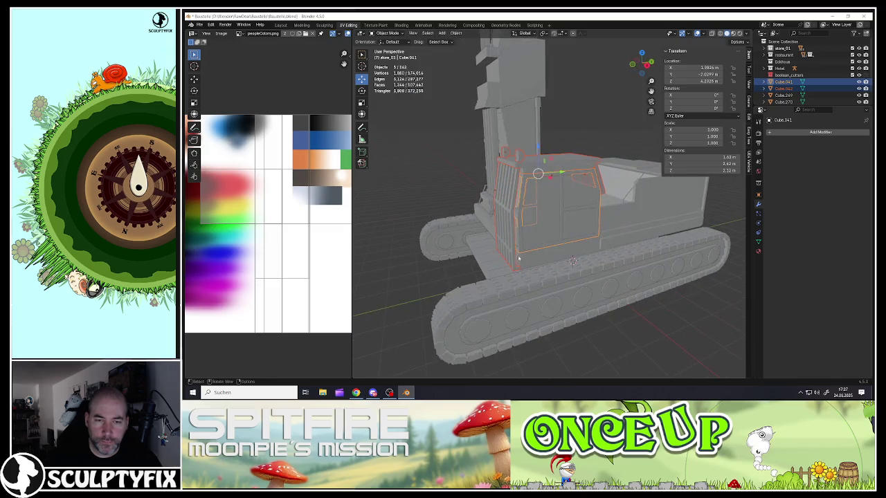
shift+click(518, 259)
mouse_move(518, 259)
middle_down()
mouse_move(547, 236)
mouse_move(614, 248)
mouse_move(592, 237)
mouse_move(613, 223)
middle_up()
scroll(547, 237, down, 5)
scroll(592, 237, up, 2)
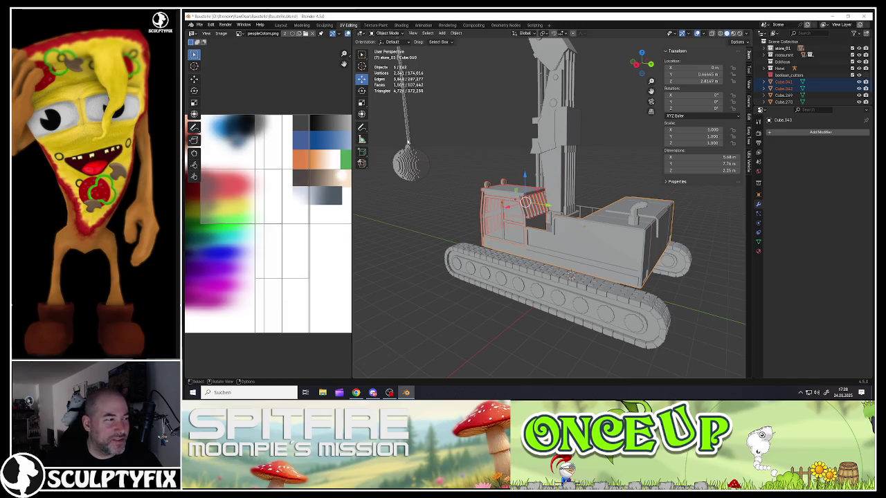
scroll(618, 182, up, 2)
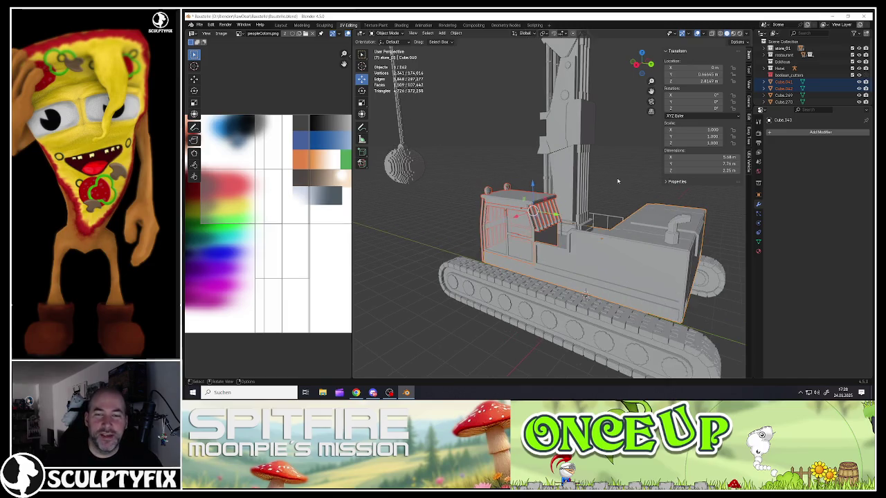
- Smart UV Project the full headlight cylinder mesh in Edit Mode with default settings
mouse_move(588, 229)
middle_down()
mouse_move(546, 228)
mouse_move(500, 189)
middle_up()
click(493, 185)
key(Tab)
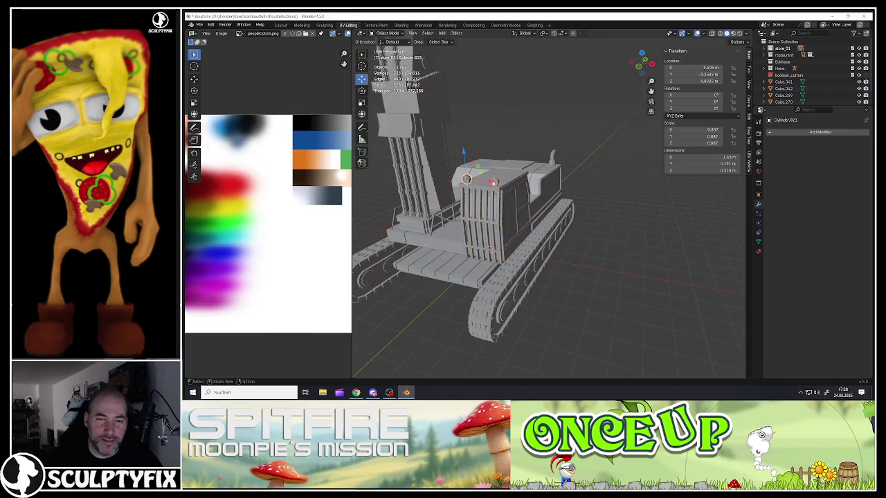
scroll(491, 185, up, 2)
scroll(492, 186, up, 2)
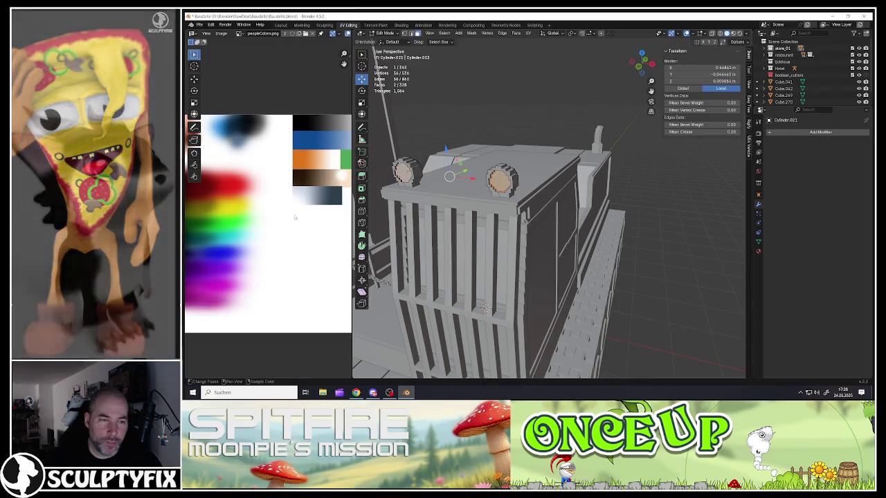
key(a)
key(u)
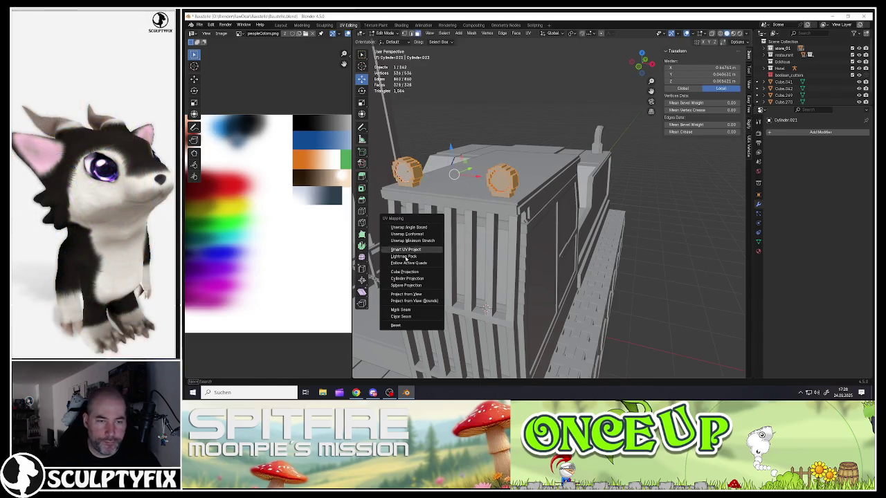
click(406, 249)
click(385, 312)
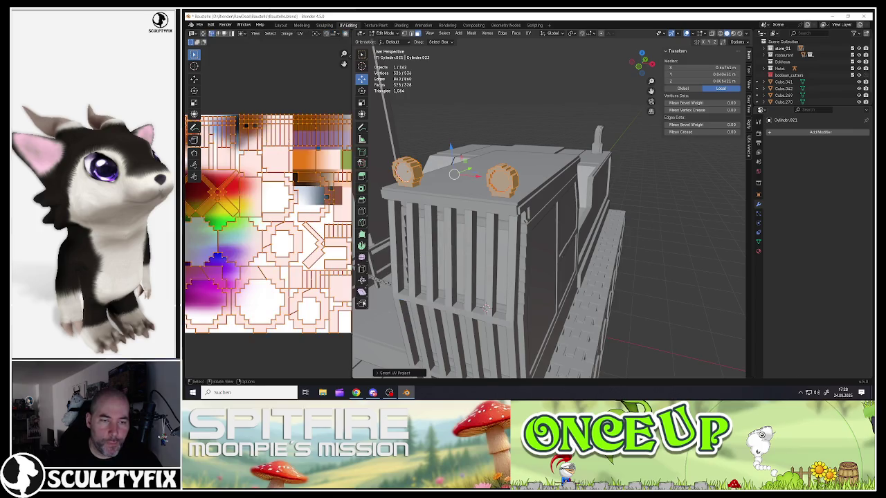
- Shrink the headlight UVs to a dot, place them on the black palette strip, and exit Edit Mode
scroll(265, 284, down, 4)
key(s)
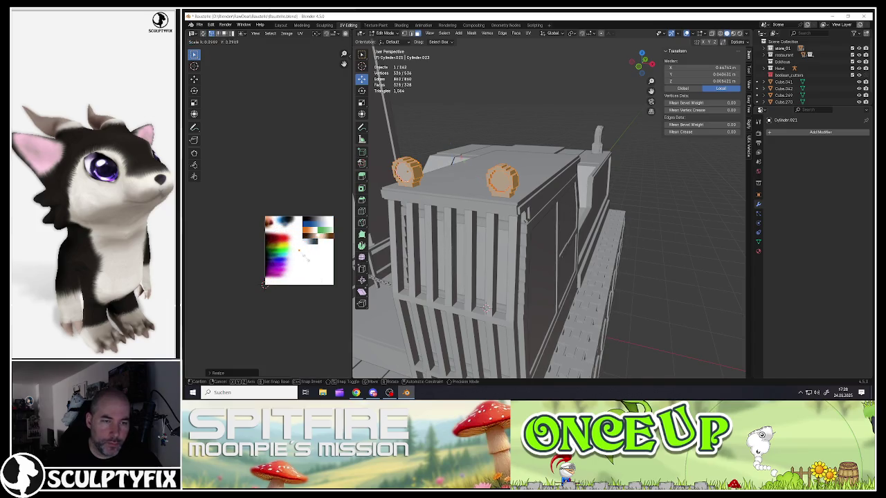
click(302, 258)
key(g)
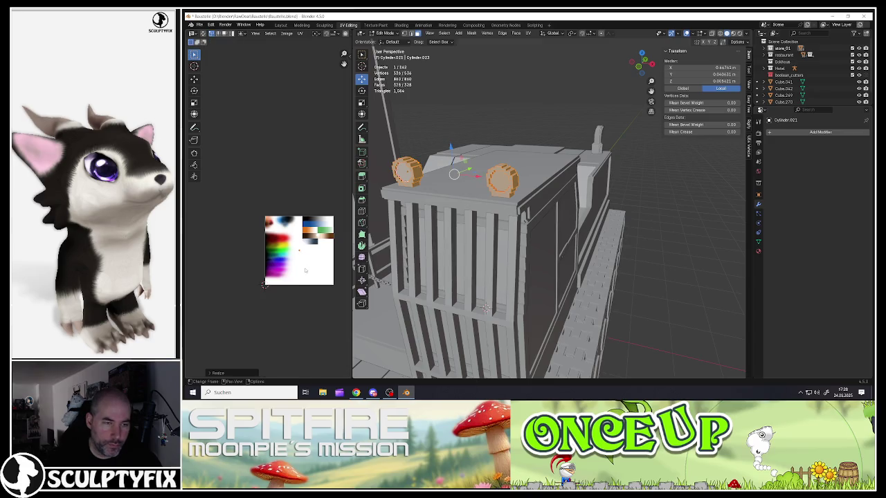
scroll(311, 267, up, 3)
click(270, 248)
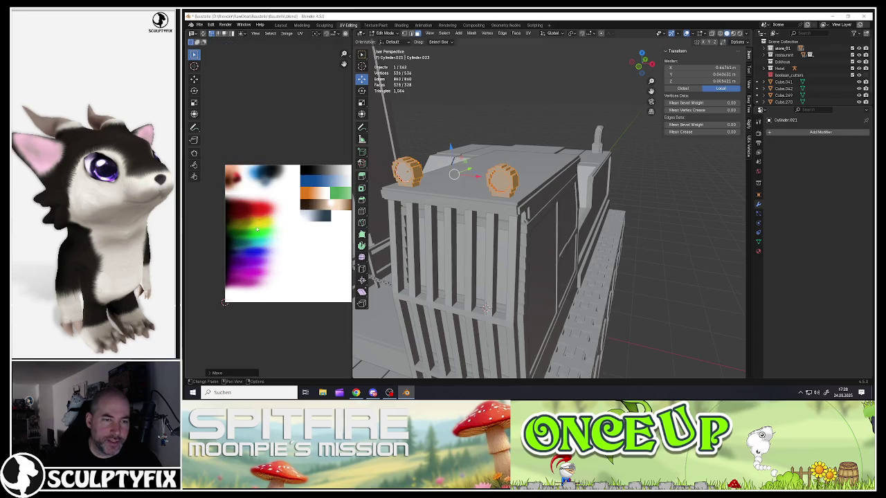
scroll(276, 243, up, 3)
scroll(291, 239, down, 5)
scroll(299, 239, down, 2)
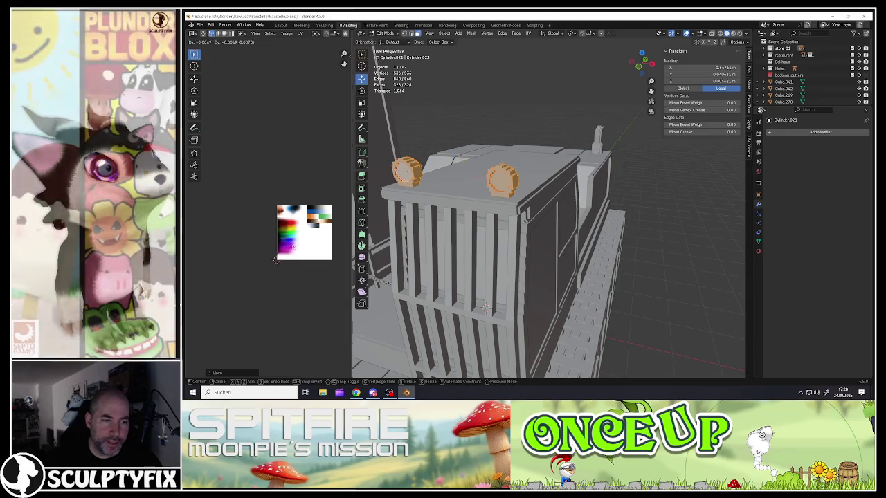
scroll(314, 210, up, 4)
scroll(314, 210, up, 3)
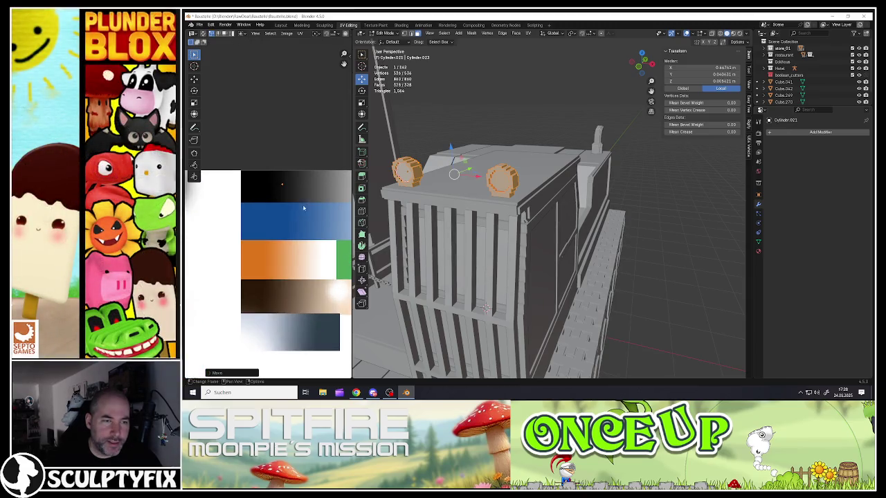
key(g)
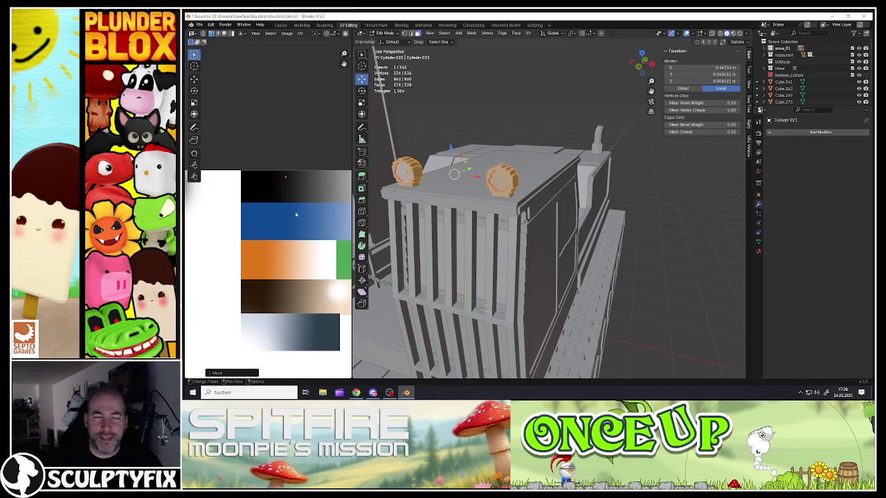
click(294, 214)
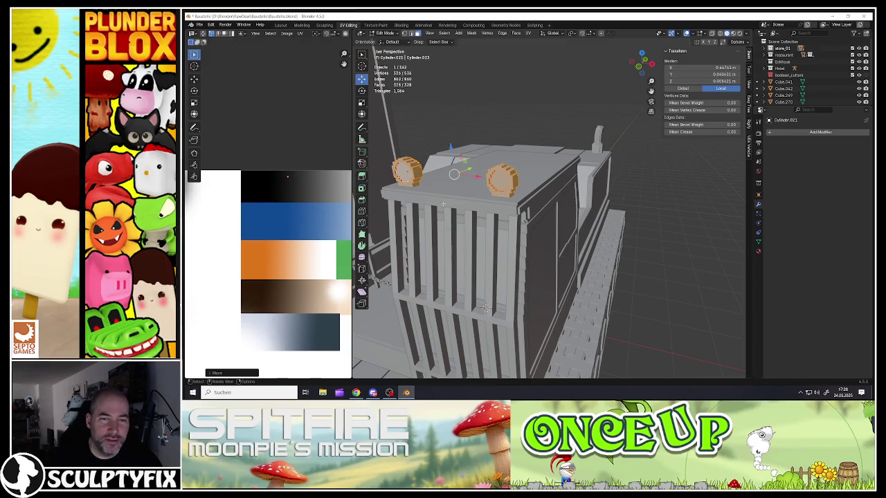
key(Tab)
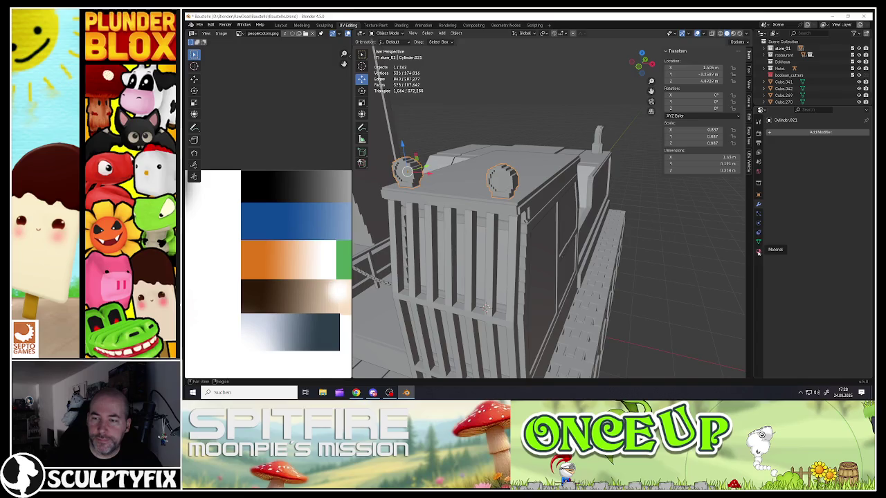
- Assign the existing palette material 'Material' to the headlights and re-enter Edit Mode
click(758, 252)
click(771, 161)
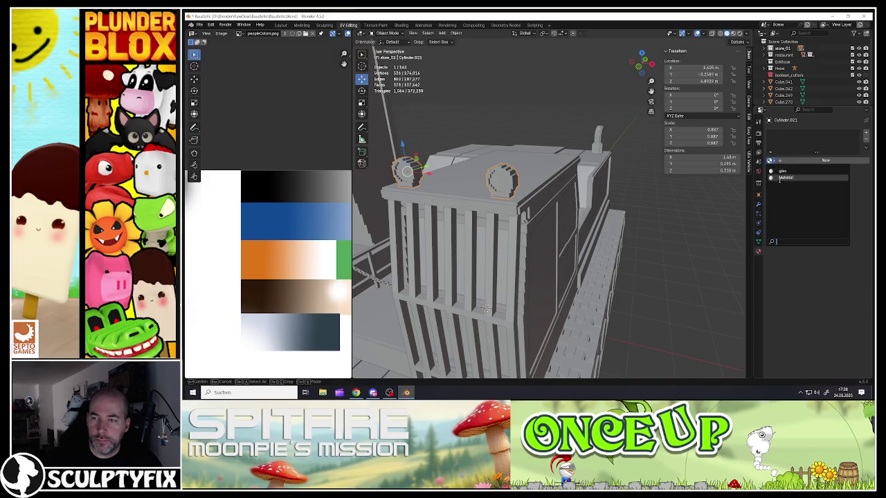
click(780, 178)
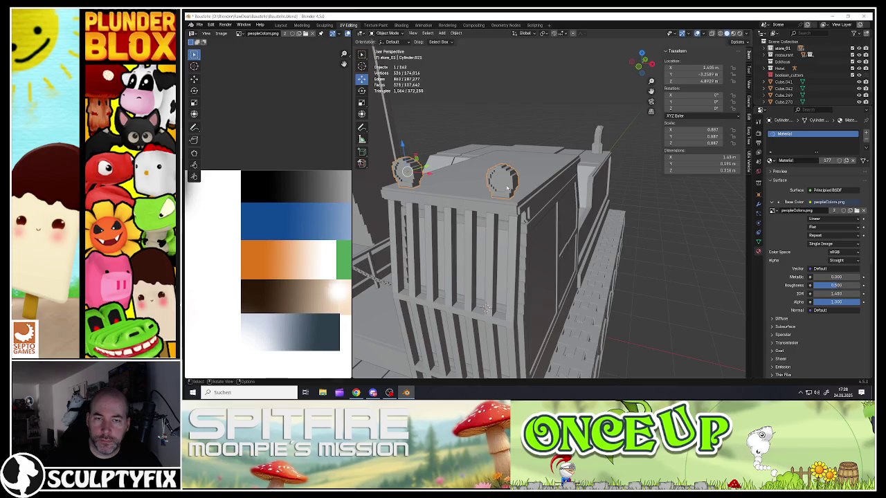
key(Tab)
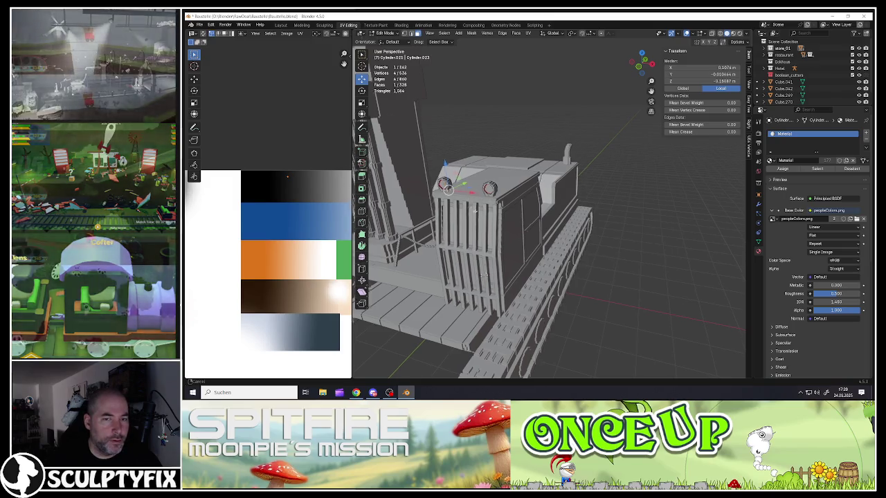
scroll(492, 216, up, 3)
scroll(513, 229, up, 2)
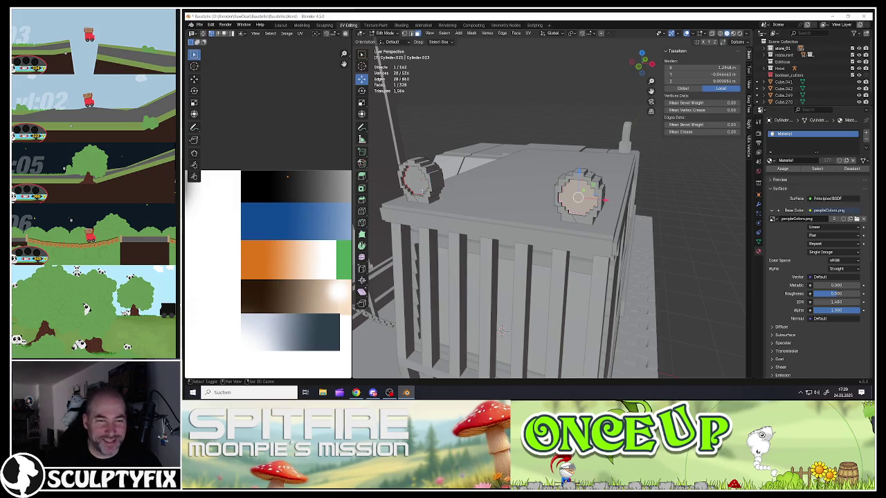
- Select both headlight front caps and add a second slot holding a new material
key(a)
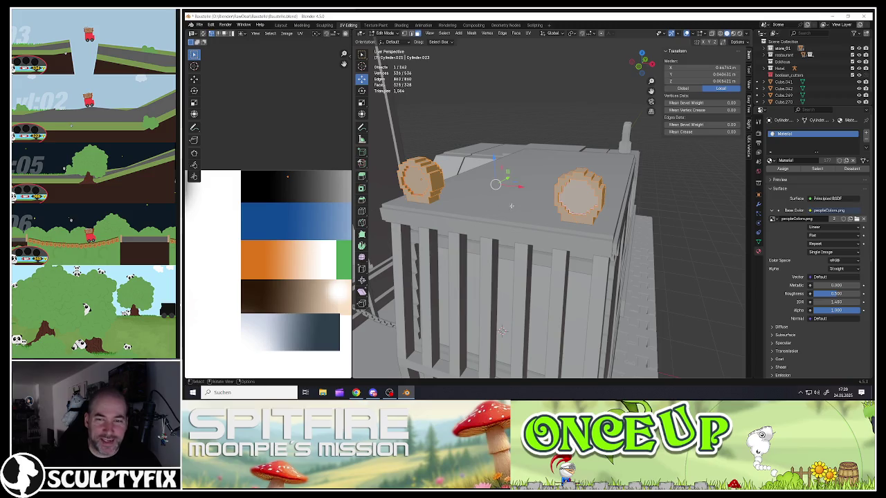
click(578, 197)
shift+click(415, 178)
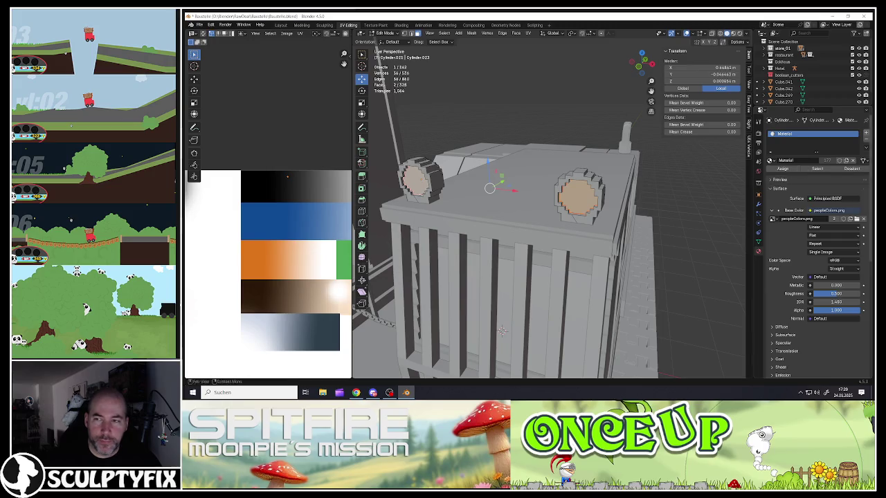
click(866, 134)
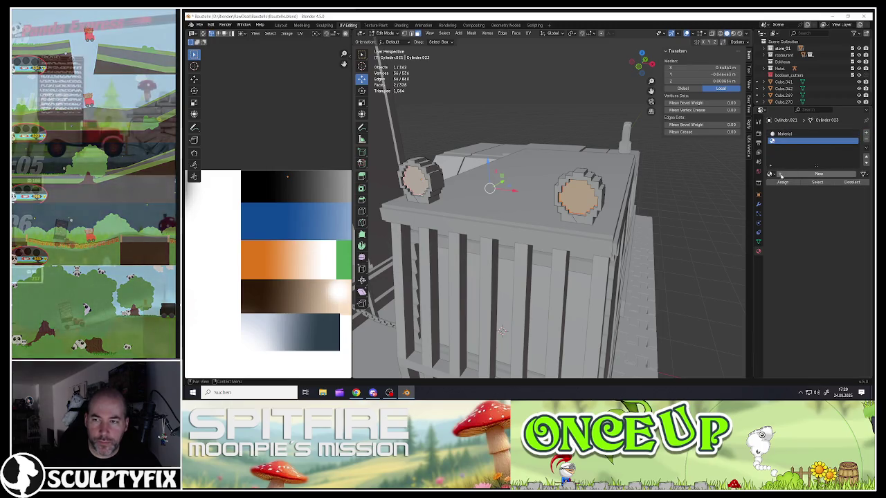
click(781, 171)
- Rename the new material to 'licht' and reselect both light faces through its slot
click(787, 174)
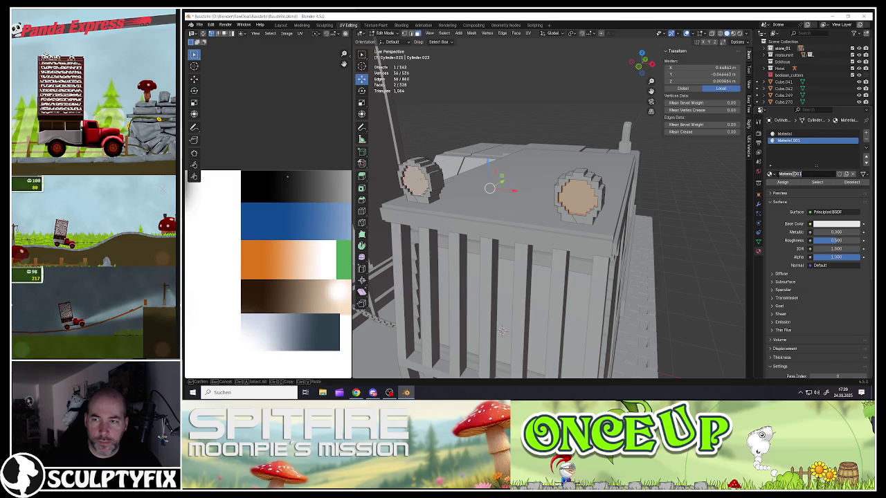
key(BackSpace)
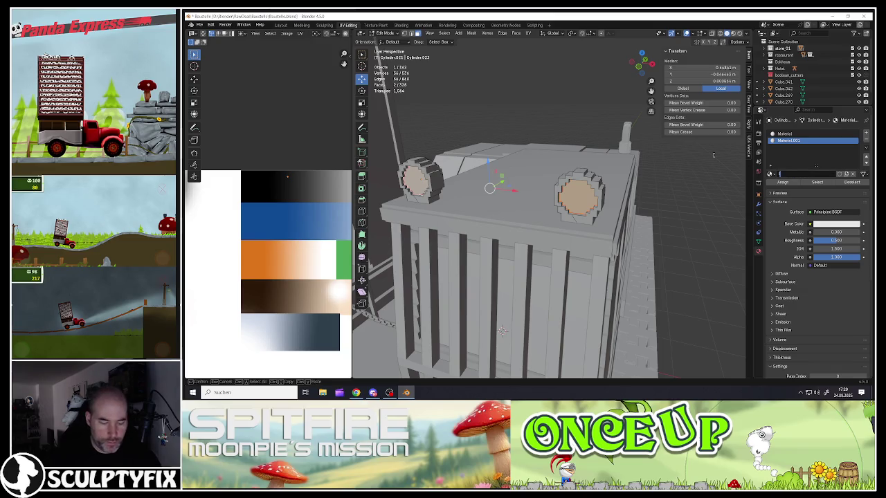
text(licht)
key(Return)
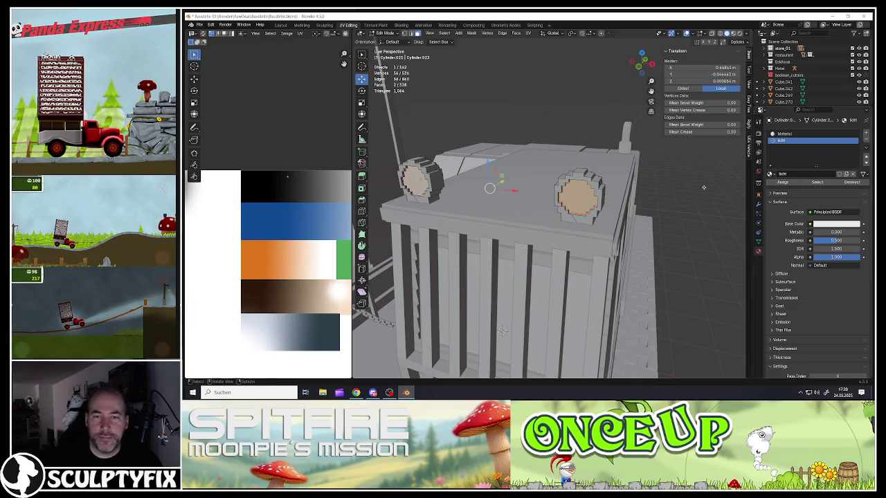
click(590, 188)
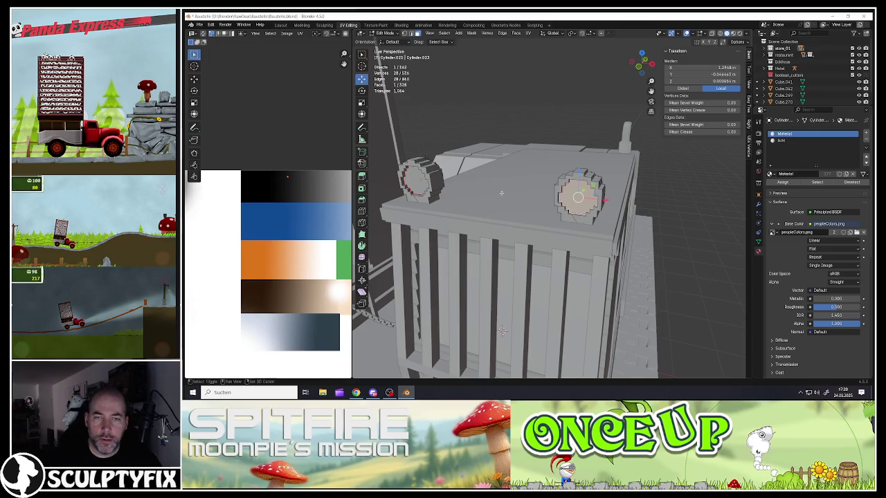
shift+click(419, 181)
click(782, 140)
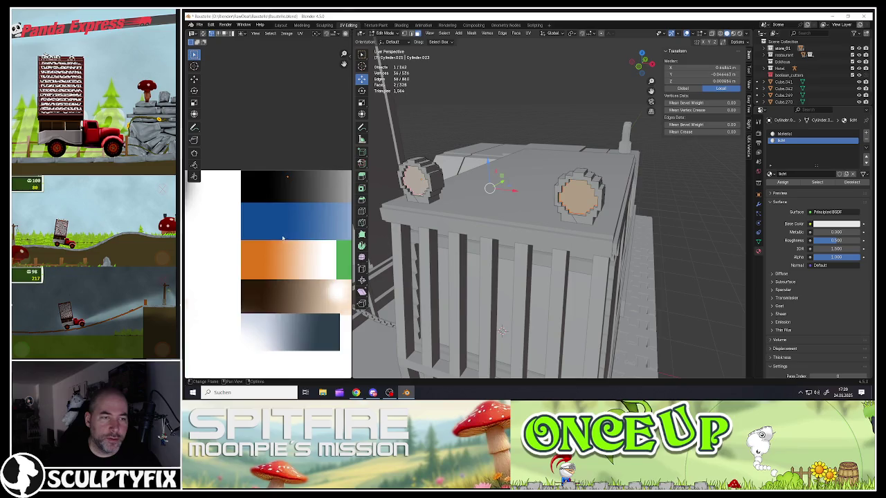
- Zoom the UV Editor to the palette and drop the light-face UVs on its yellow area
scroll(284, 232, down, 5)
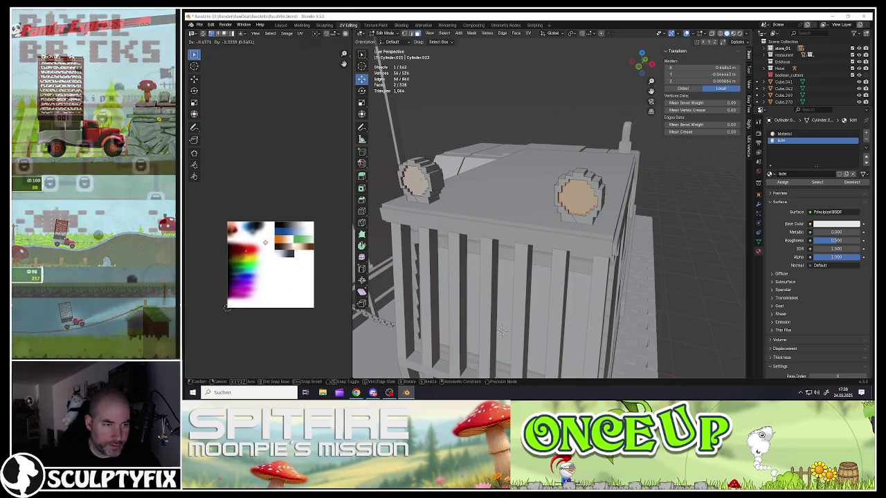
scroll(274, 254, up, 2)
scroll(271, 255, down, 1)
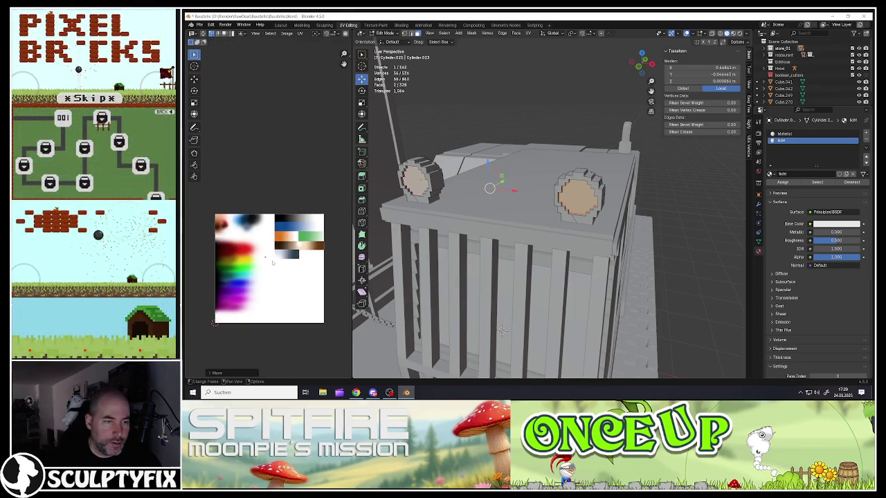
scroll(255, 264, up, 2)
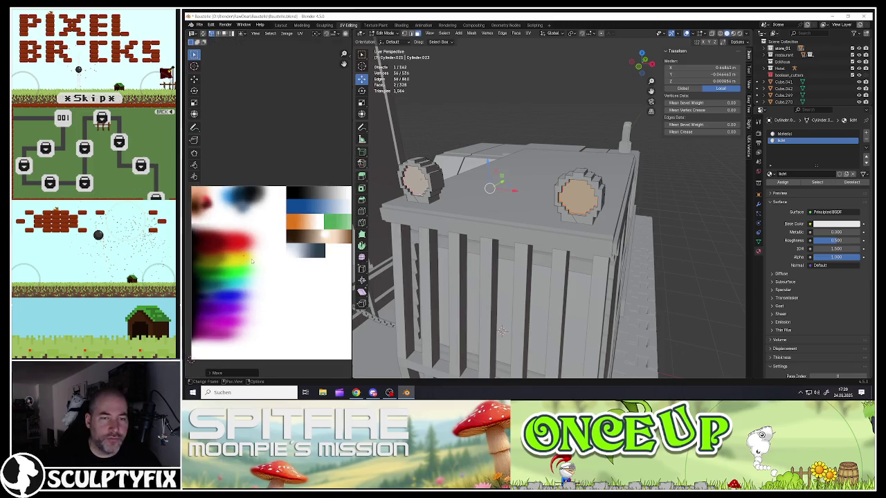
scroll(252, 261, down, 1)
scroll(252, 261, up, 1)
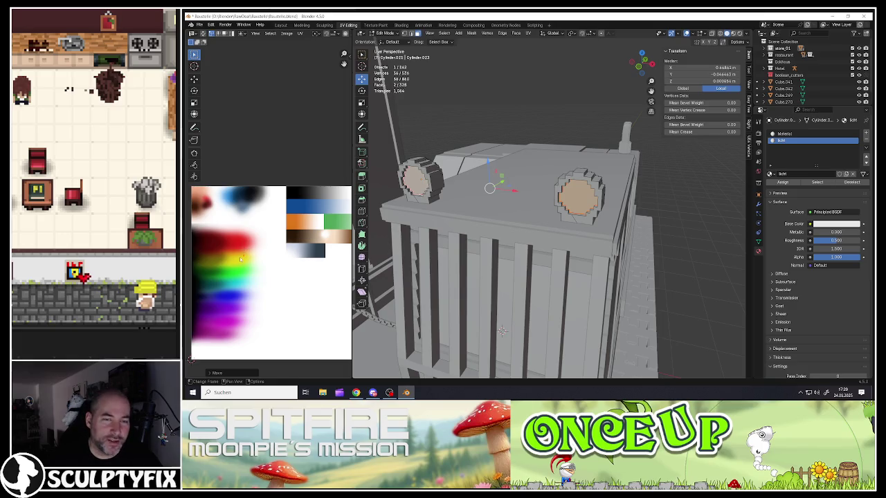
scroll(231, 261, up, 3)
key(g)
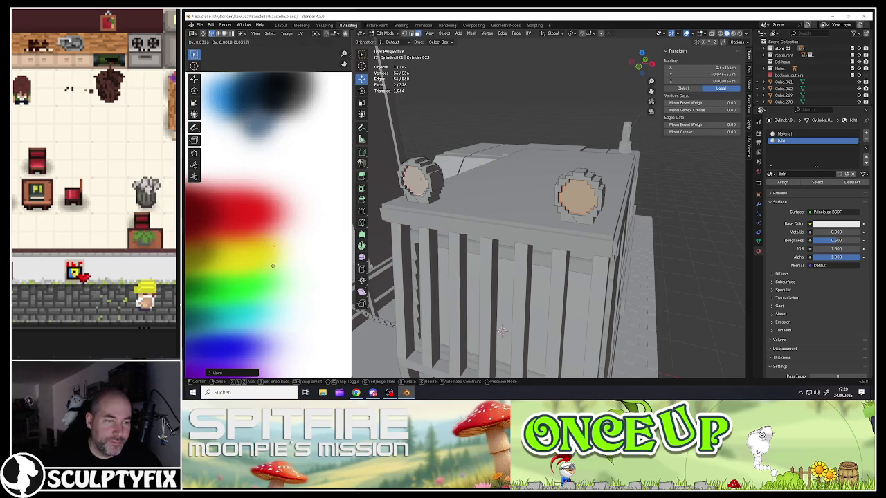
click(272, 270)
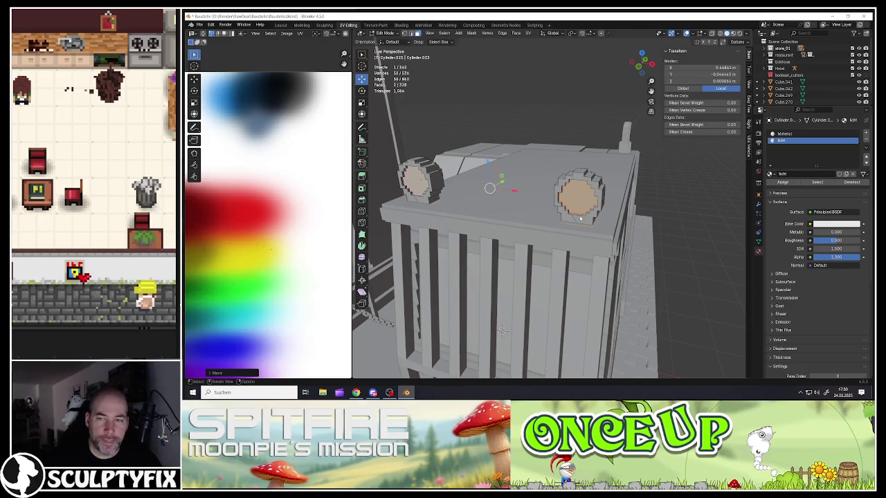
- Set the licht material's Base Color to an Image Texture using peopleColors.png
key(Tab)
scroll(502, 331, up, 3)
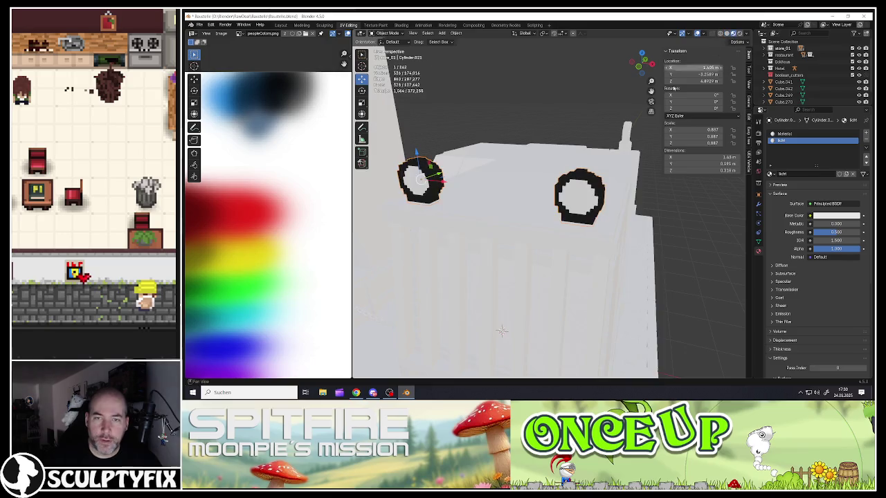
scroll(502, 331, down, 4)
middle_drag(502, 331, 564, 269)
scroll(549, 189, up, 4)
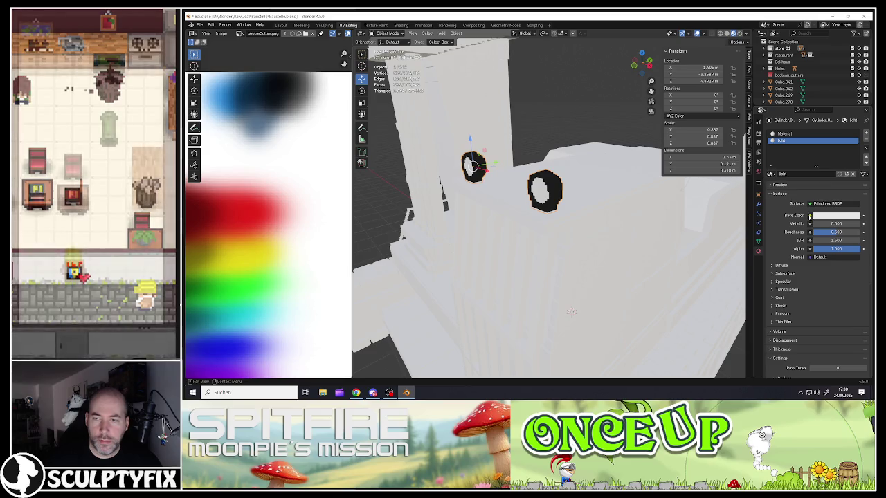
click(810, 216)
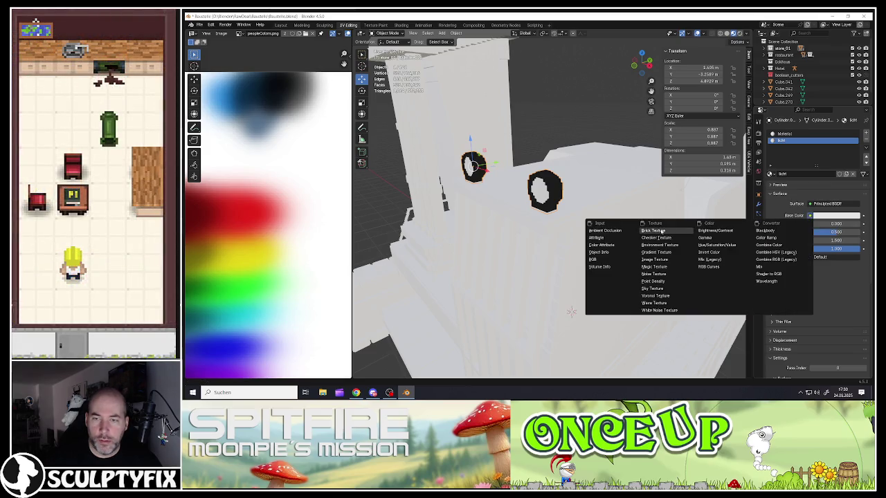
click(654, 260)
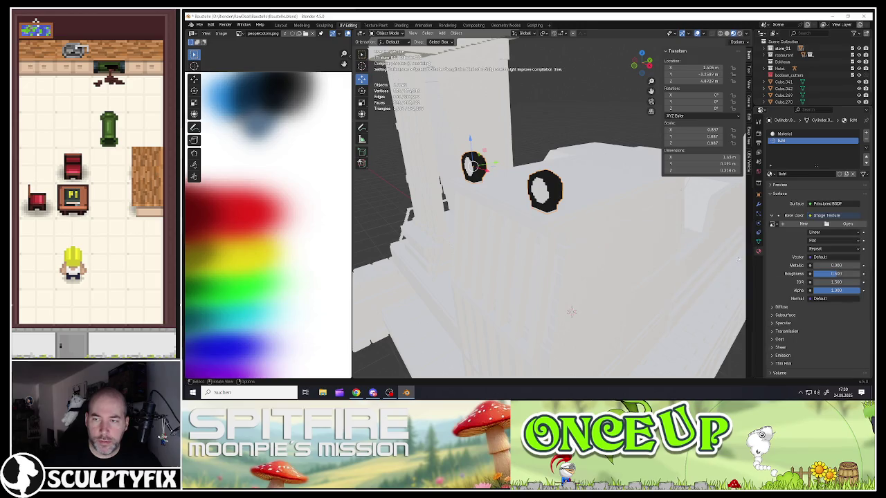
click(773, 225)
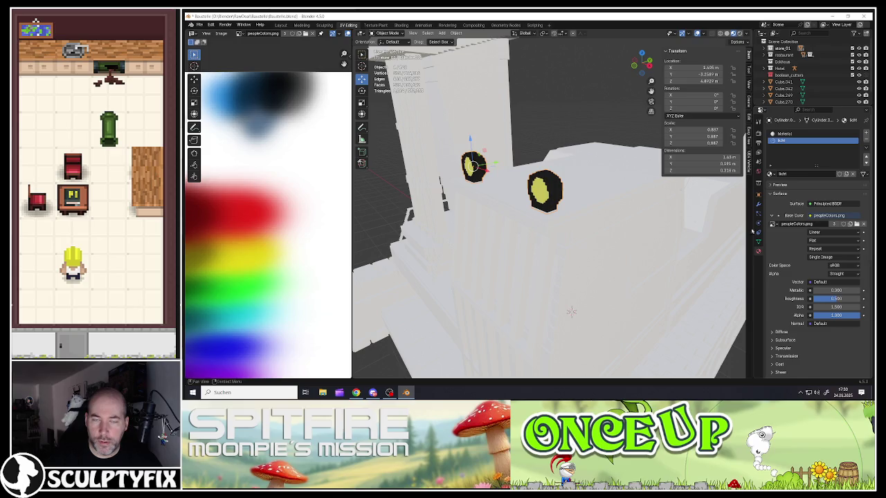
middle_drag(571, 311, 516, 296)
key(Tab)
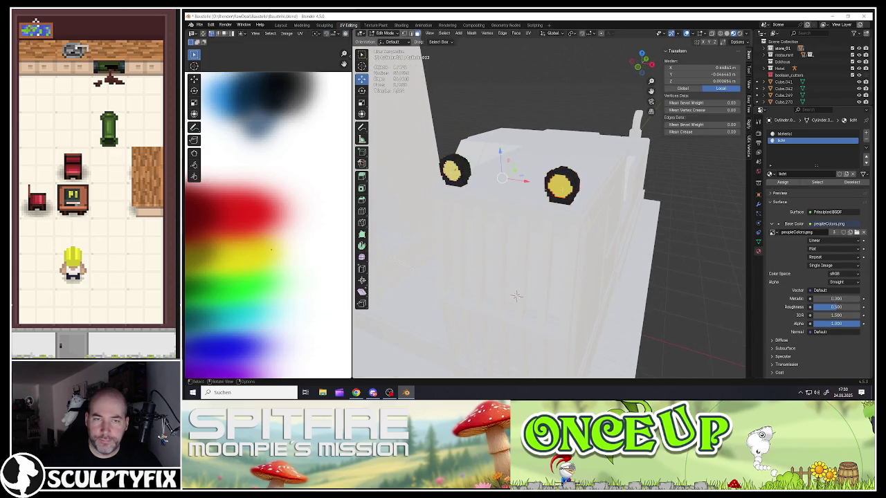
- Nudge the light UVs slightly and return to Object Mode
scroll(286, 252, down, 3)
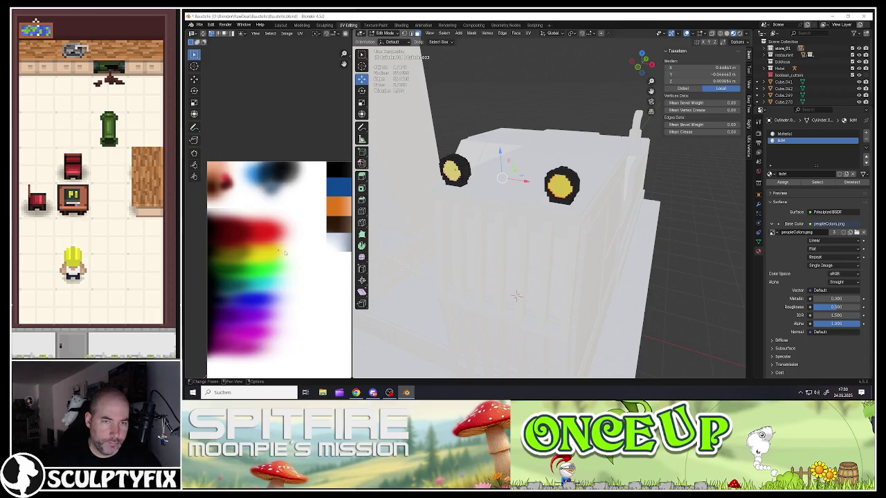
key(g)
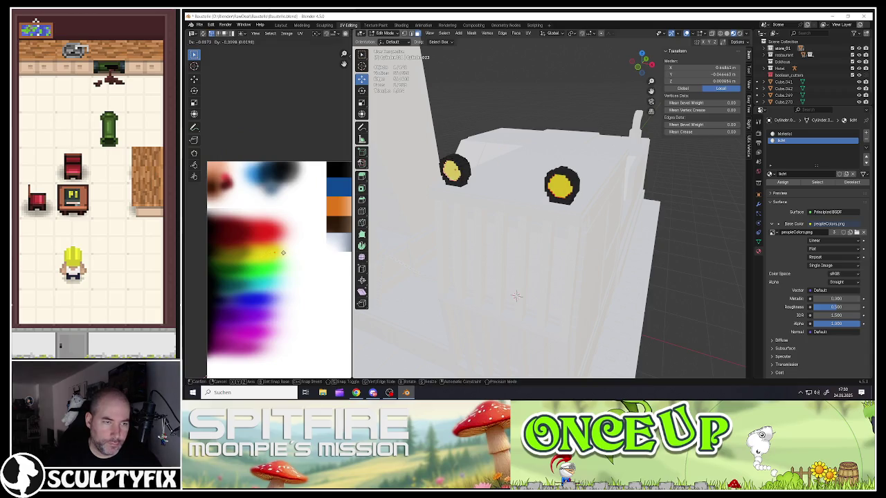
key(Escape)
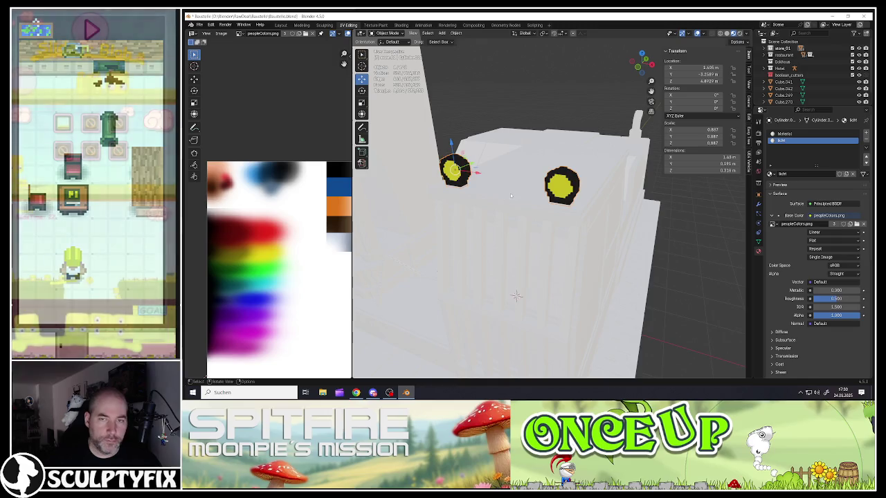
key(Tab)
- Select the excavator's main body Cube.040 and enter Edit Mode on it
middle_drag(516, 296, 515, 264)
mouse_move(527, 210)
middle_down()
mouse_move(505, 202)
mouse_move(497, 180)
middle_up()
scroll(504, 201, down, 5)
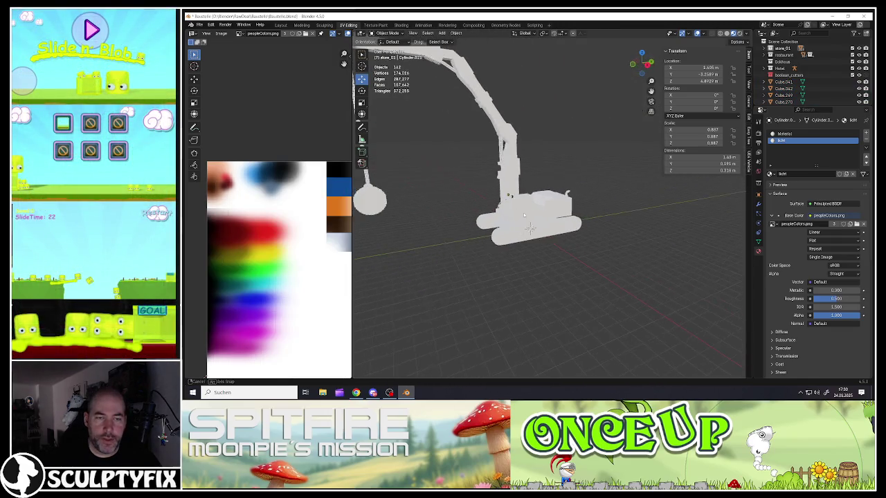
scroll(497, 180, up, 2)
scroll(526, 201, up, 3)
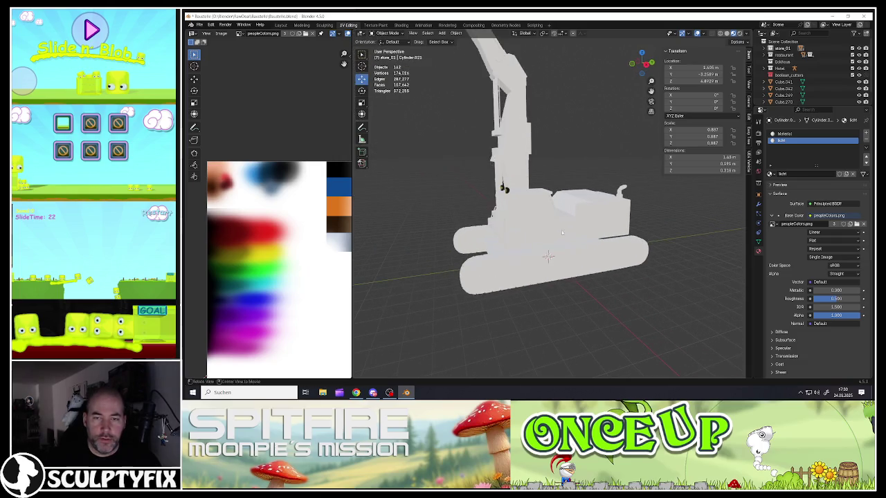
middle_drag(581, 208, 598, 220)
click(603, 222)
key(Tab)
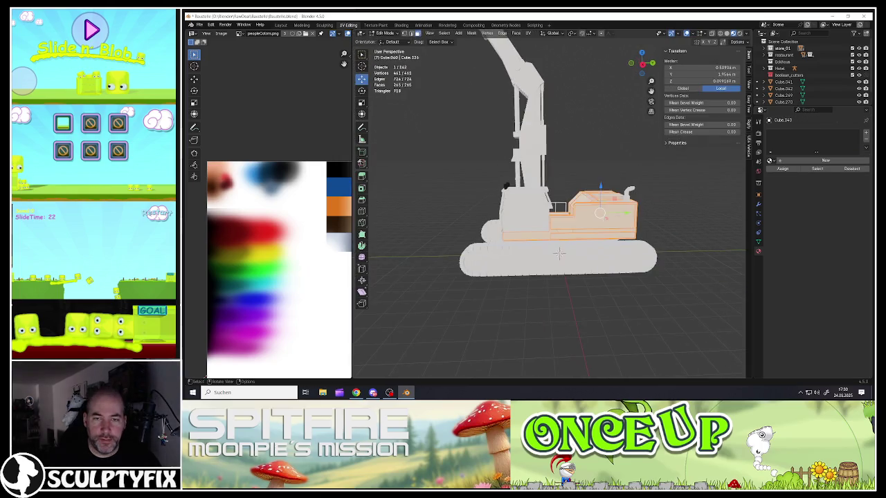
- Smart UV Project the Cube.040 body and shrink its UV islands
scroll(276, 290, down, 5)
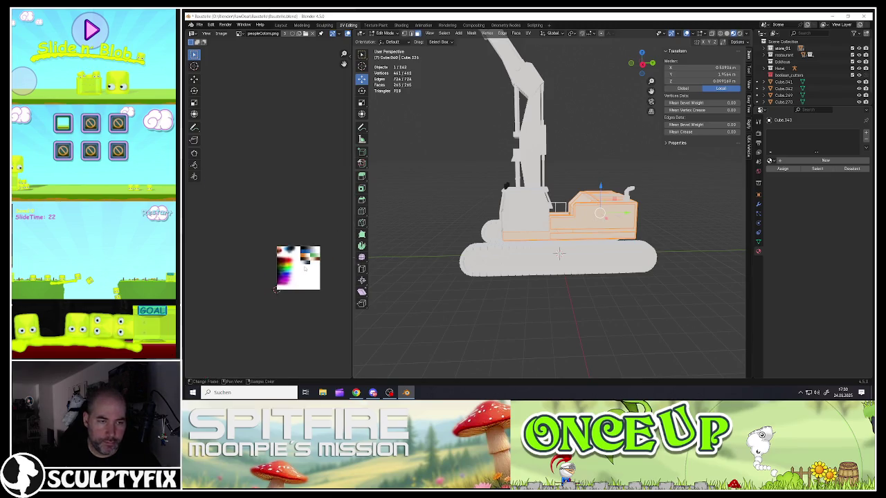
scroll(259, 302, up, 2)
key(u)
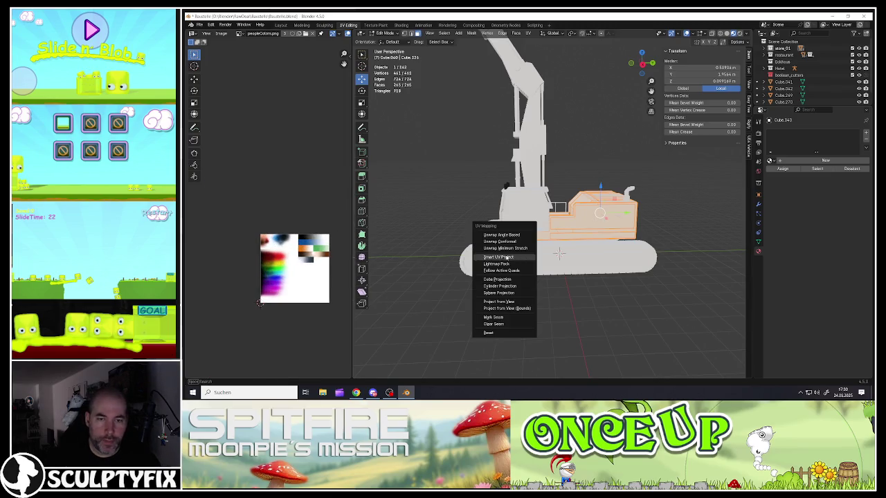
click(508, 257)
click(488, 319)
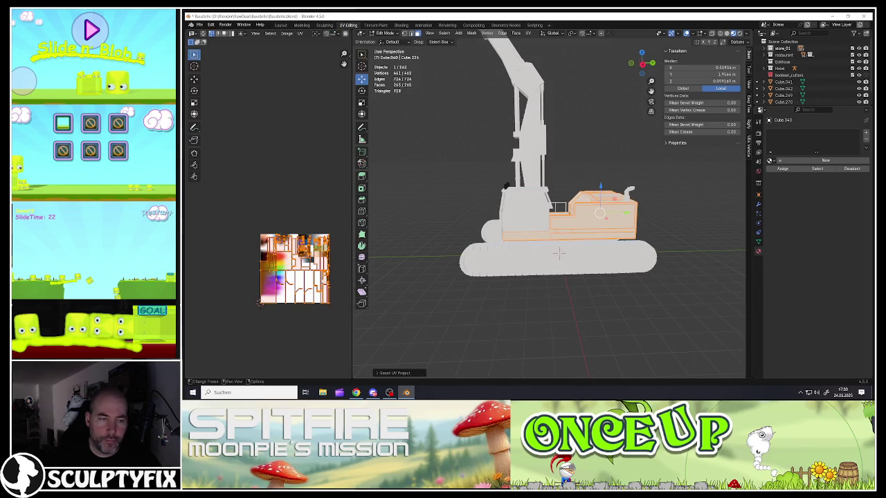
key(s)
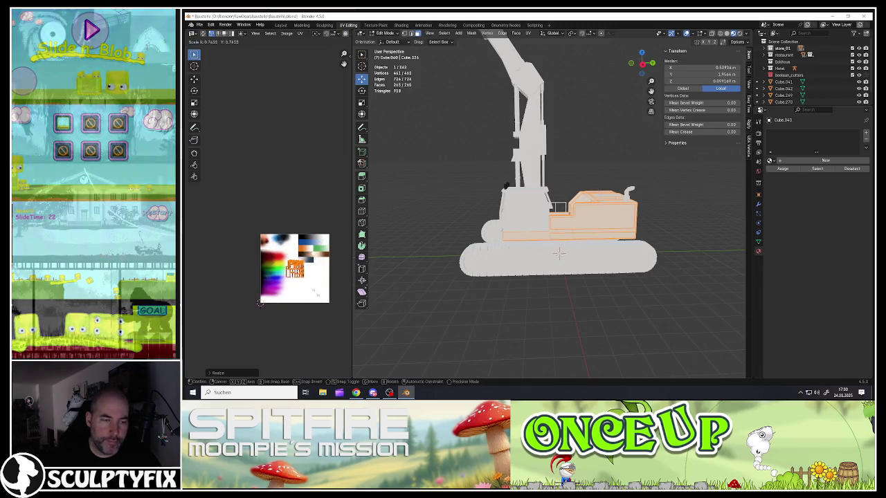
click(260, 303)
- Repeatedly scale and move the body UVs until they sit on the red-to-yellow gradient
key(g)
click(292, 277)
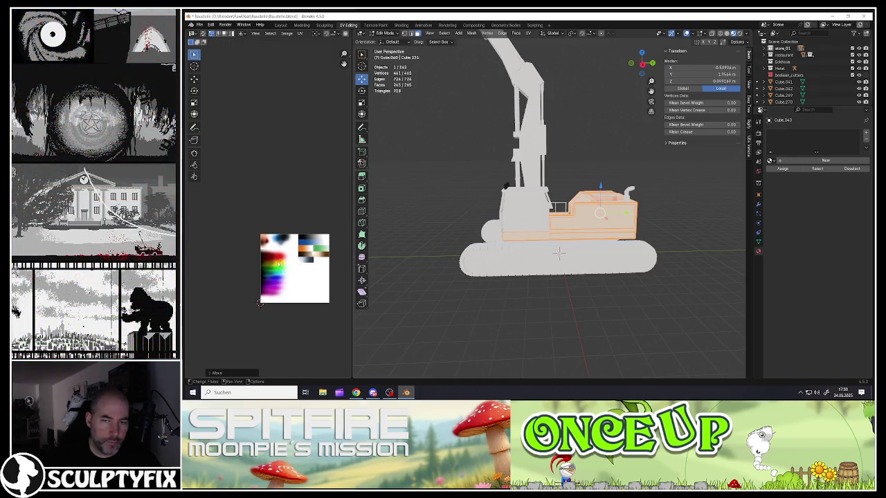
scroll(278, 274, up, 3)
scroll(280, 276, up, 3)
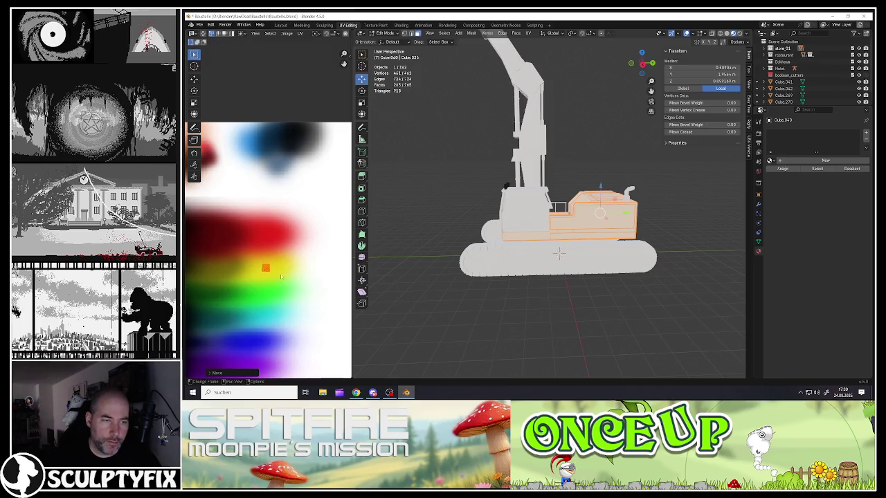
key(s)
click(279, 278)
key(g)
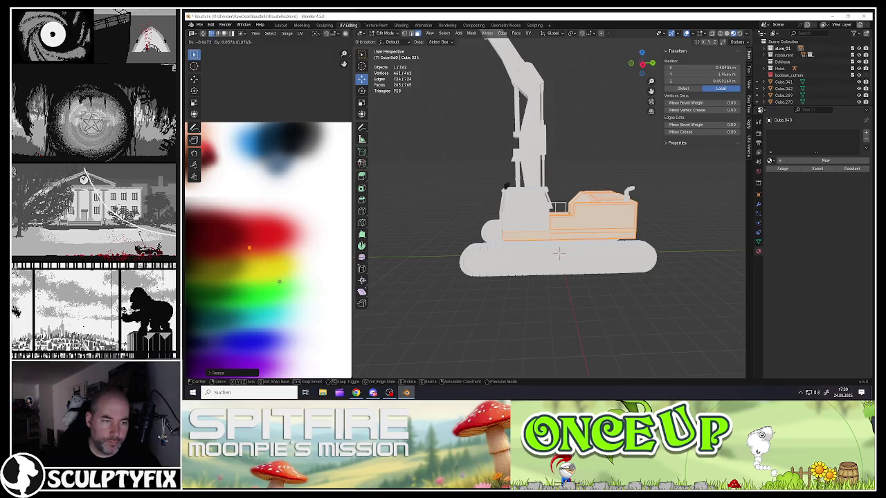
click(279, 292)
scroll(256, 267, up, 3)
key(s)
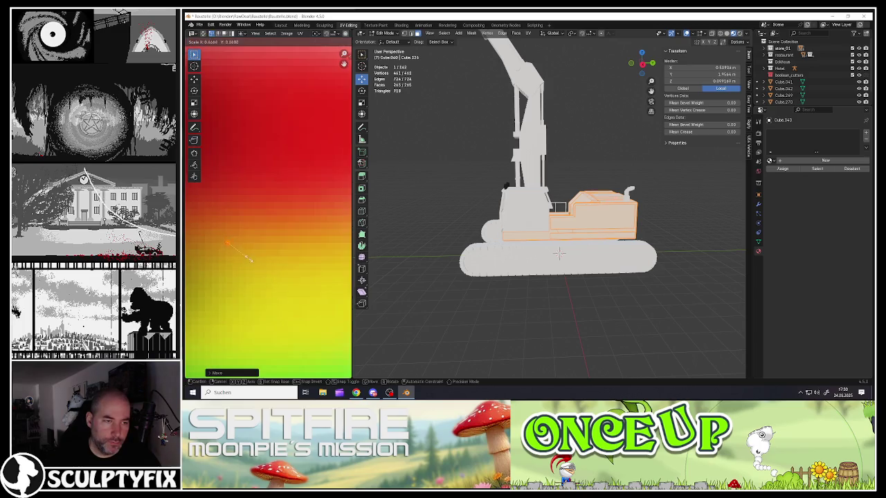
click(233, 248)
key(g)
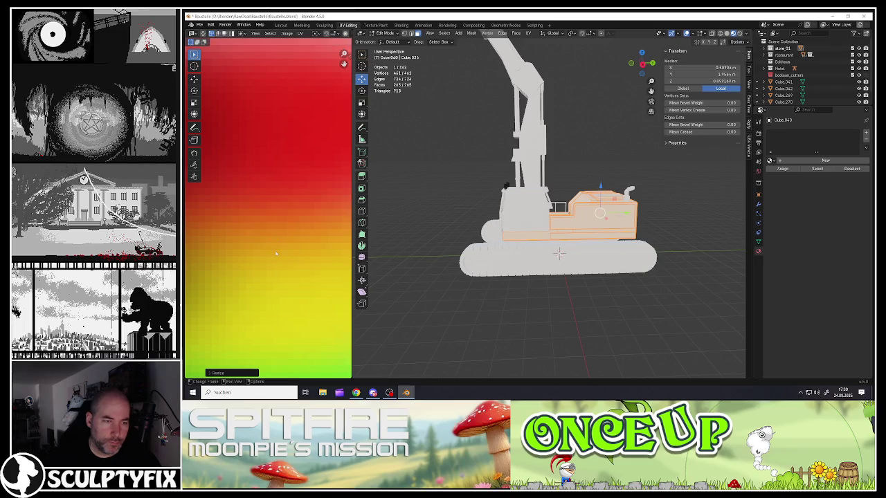
click(274, 259)
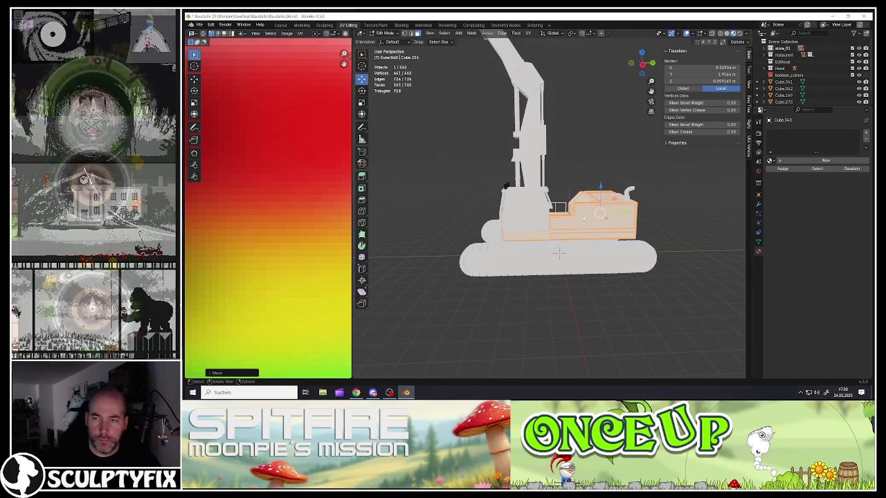
key(Tab)
click(770, 160)
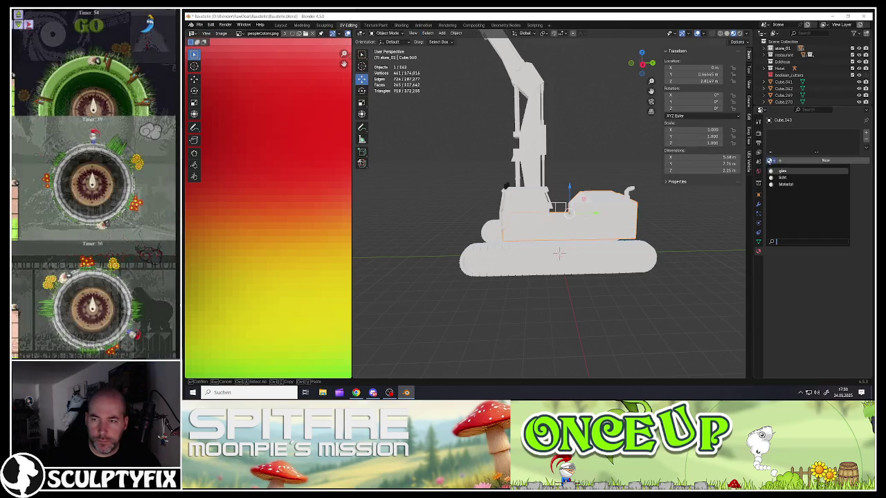
- Give the Cube.040 body the shared yellow palette 'Material' and enter Edit Mode
click(784, 184)
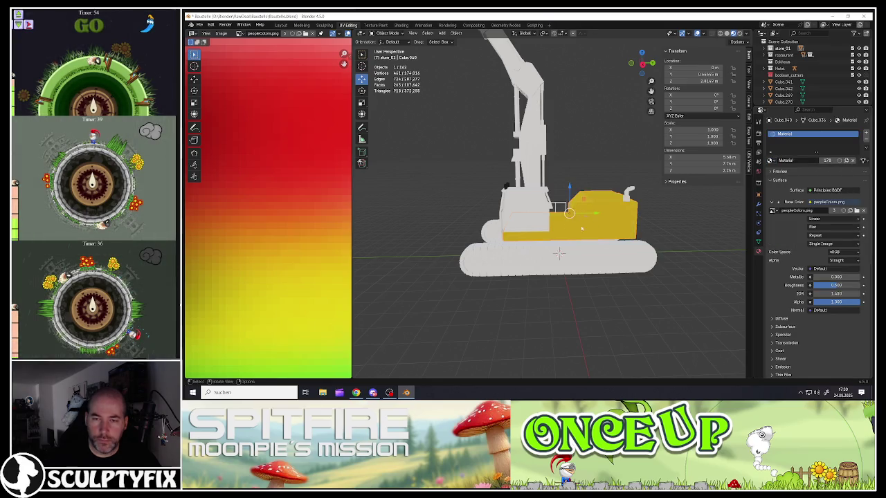
mouse_move(582, 228)
middle_down()
mouse_move(512, 225)
mouse_move(547, 235)
mouse_move(572, 194)
middle_up()
scroll(546, 235, up, 2)
key(Tab)
- Select both rear-light faces, switch their material to licht, and expand to linked faces
click(530, 247)
shift+right_click(529, 247)
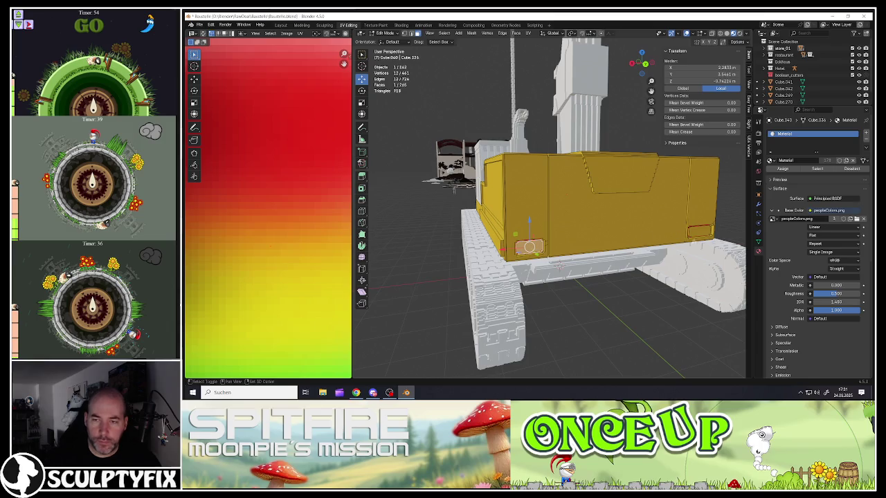
shift+click(700, 230)
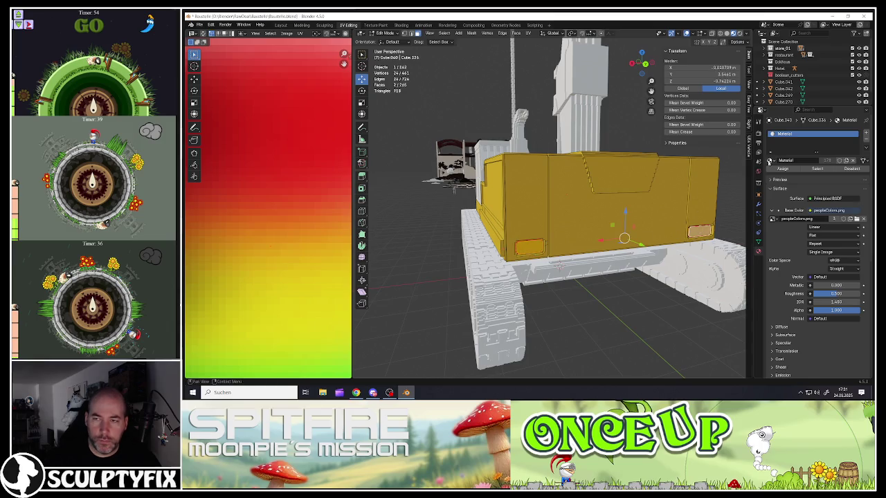
click(769, 161)
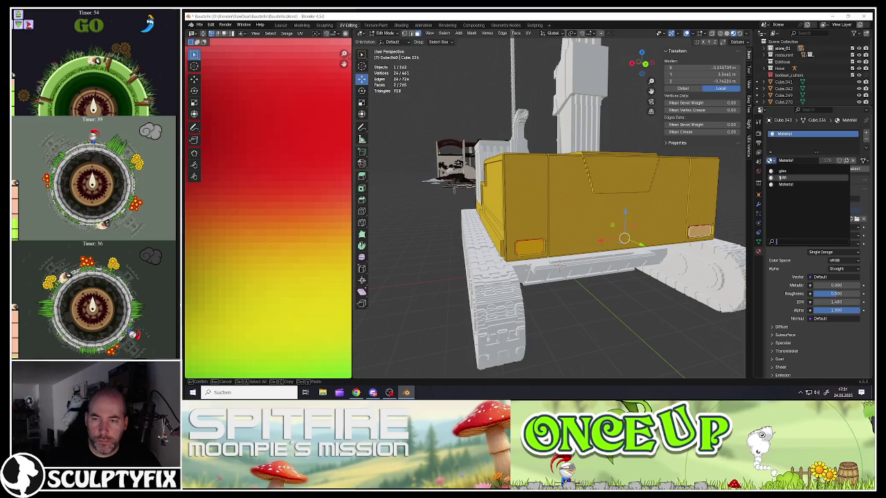
click(781, 178)
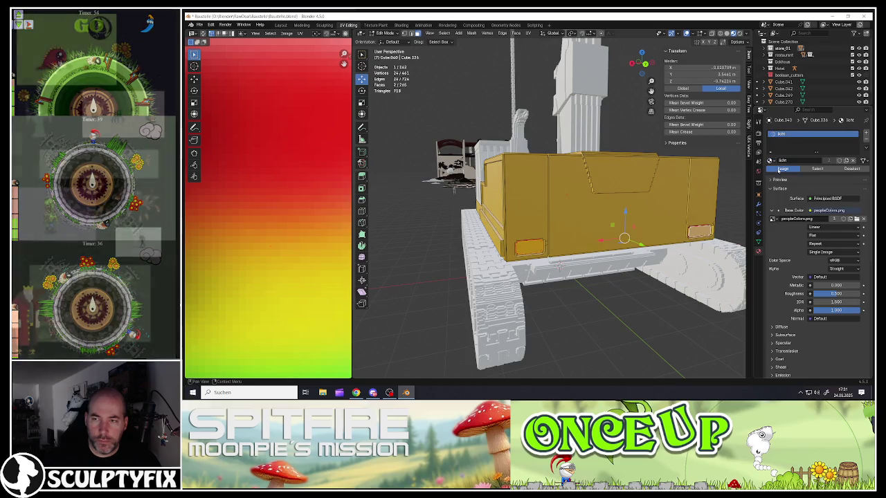
mouse_move(573, 225)
middle_down()
mouse_move(554, 245)
mouse_move(703, 236)
middle_up()
scroll(554, 245, up, 5)
scroll(568, 249, down, 5)
key(l)
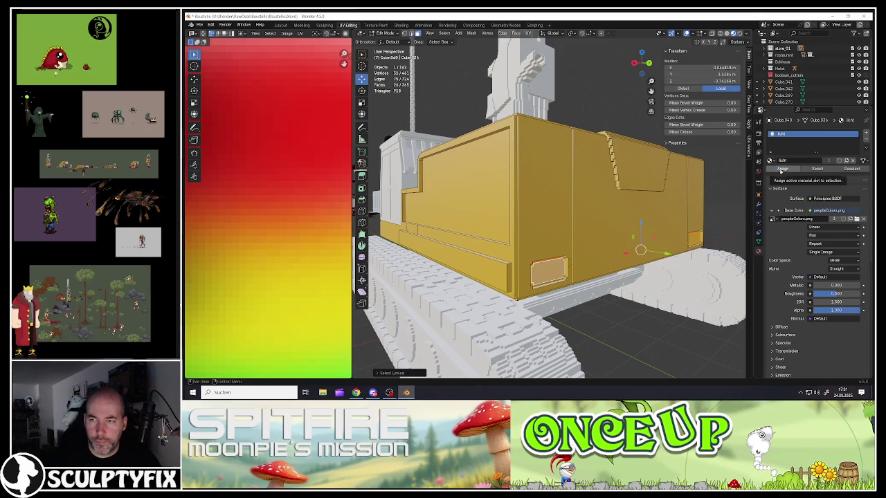
- Scale the rear-light UVs to 0 and move them to a new spot on the palette
scroll(305, 249, down, 3)
scroll(297, 250, down, 2)
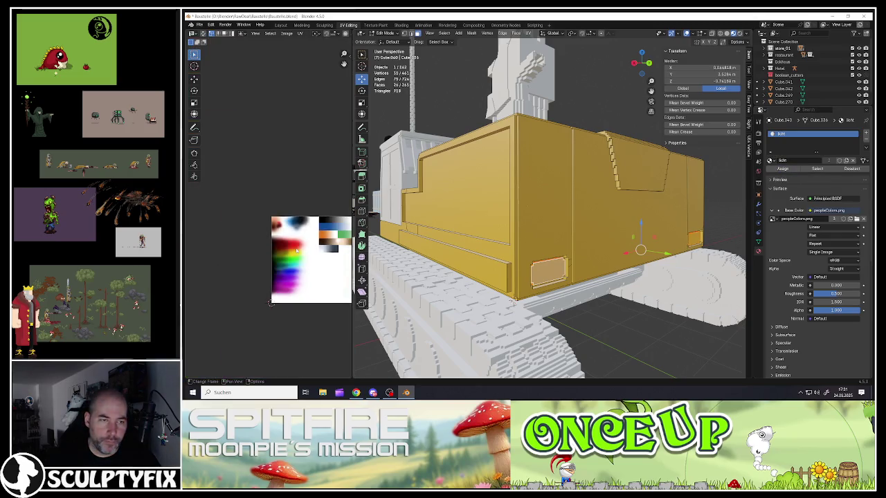
scroll(308, 261, down, 2)
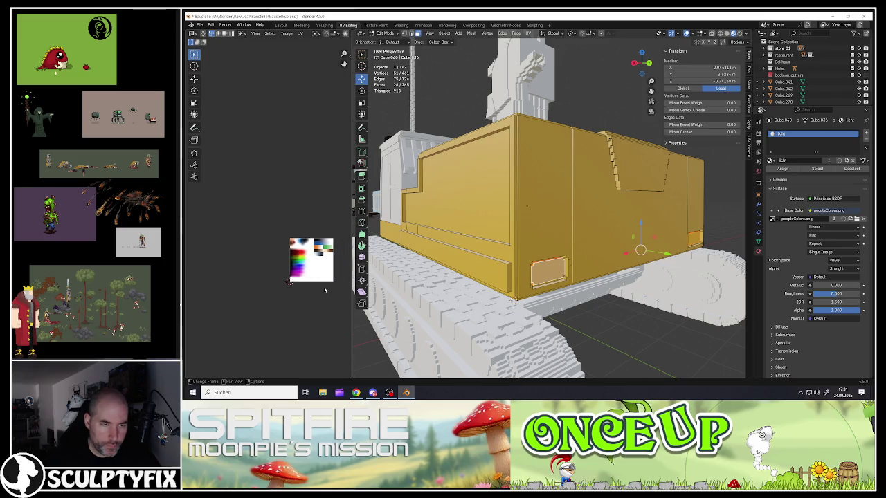
key(s)
key(0)
key(Return)
key(g)
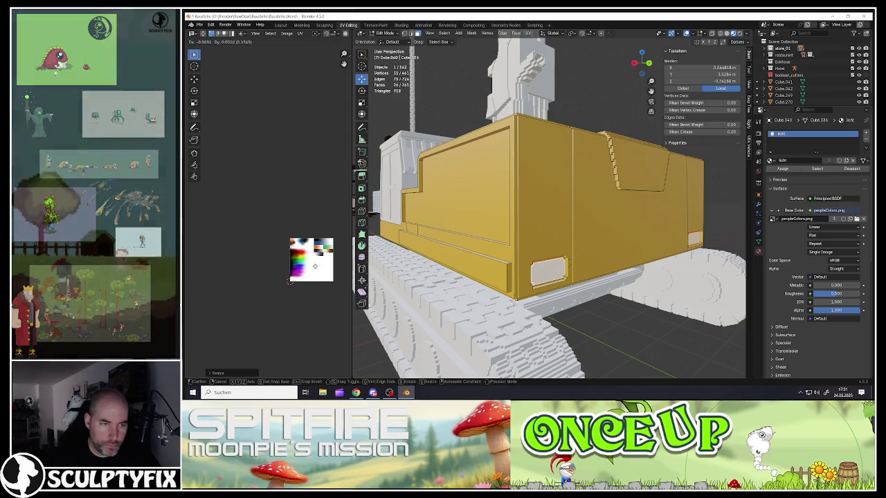
scroll(289, 280, up, 3)
scroll(295, 267, up, 5)
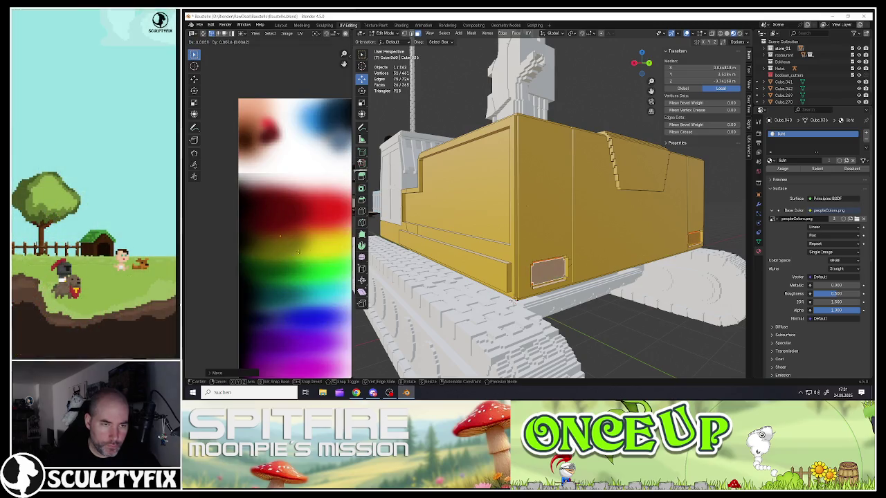
scroll(325, 254, down, 3)
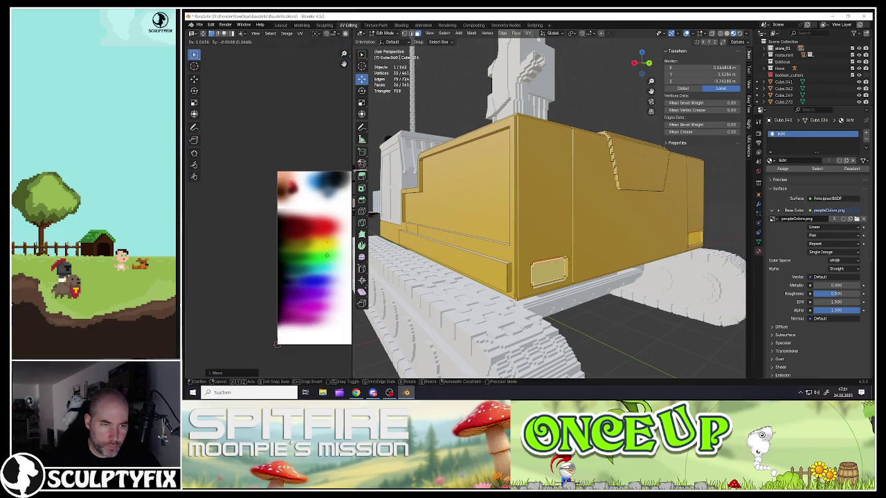
click(277, 344)
key(Tab)
scroll(540, 229, down, 4)
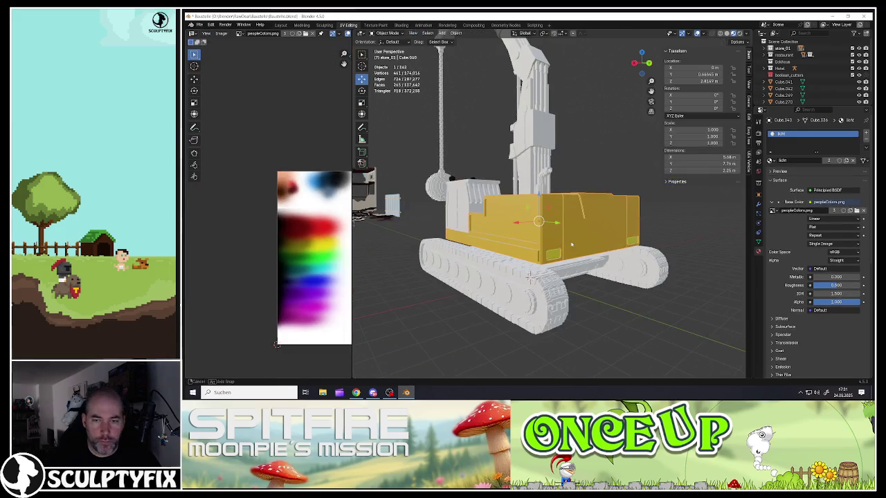
mouse_move(526, 249)
middle_down()
mouse_move(547, 257)
mouse_move(537, 284)
middle_up()
scroll(547, 257, up, 3)
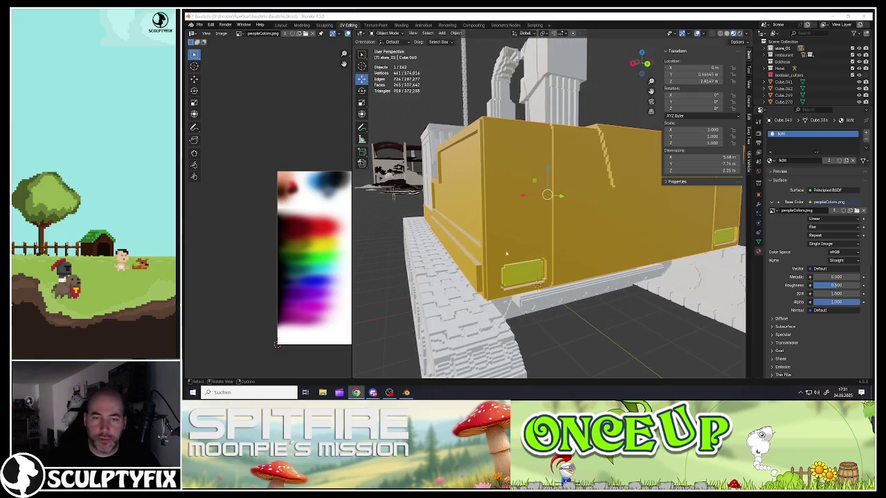
- Reposition the rear-light UVs onto the red-orange palette colour and check the coloured lights
key(Tab)
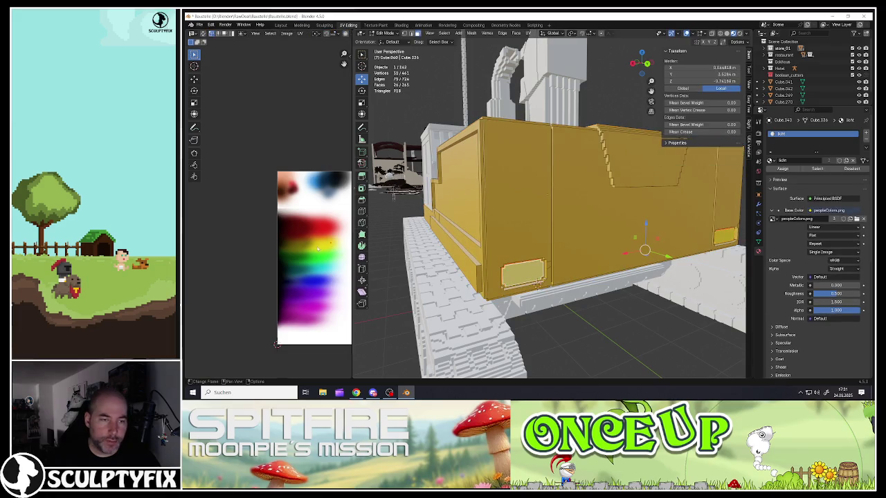
key(g)
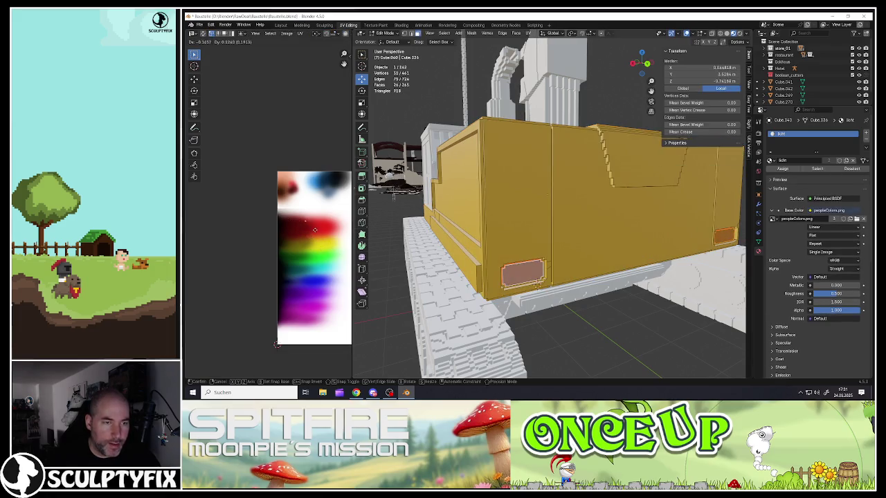
click(317, 230)
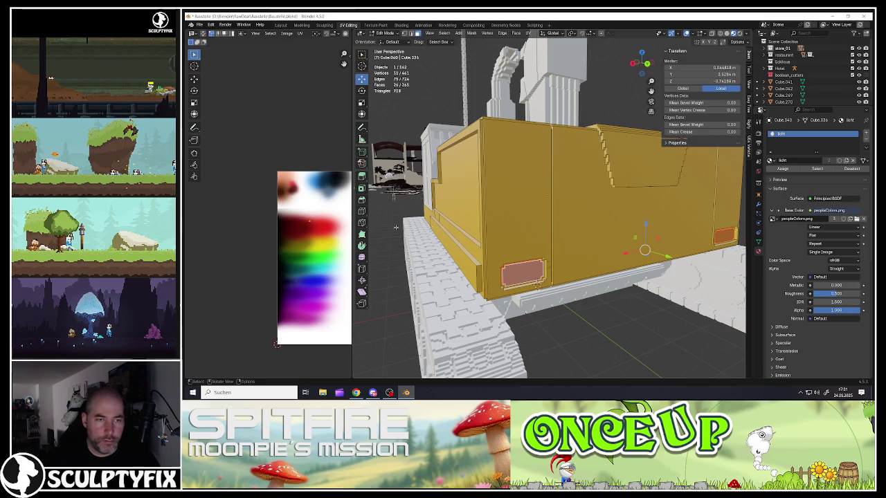
key(Tab)
scroll(554, 249, down, 5)
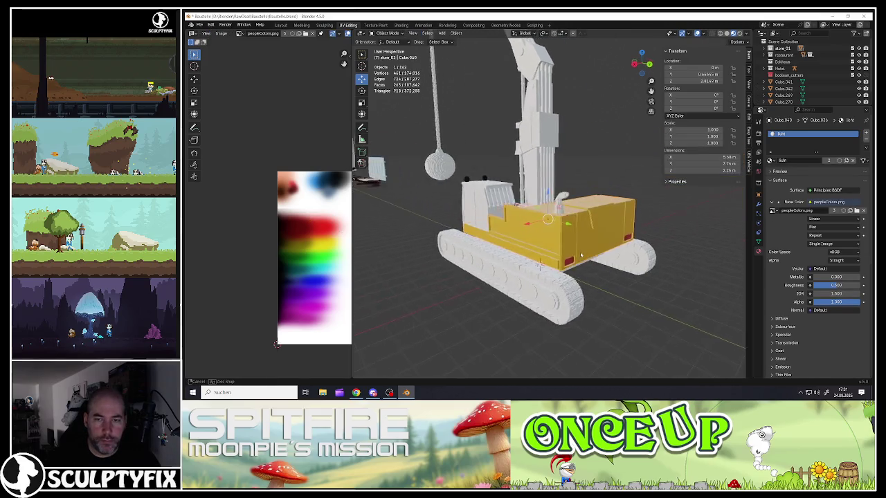
mouse_move(554, 249)
middle_down()
mouse_move(585, 256)
mouse_move(640, 230)
mouse_move(526, 229)
mouse_move(547, 246)
mouse_move(512, 242)
middle_up()
scroll(623, 235, up, 4)
- Select the whole linked excavator body mesh in Edit Mode and frame it
click(527, 229)
key(Tab)
scroll(505, 257, up, 5)
click(504, 258)
scroll(547, 246, down, 5)
click(513, 243)
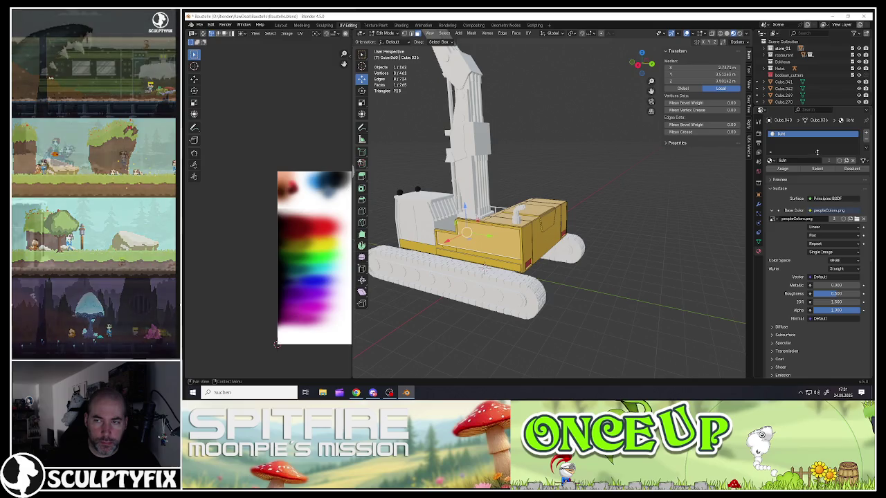
drag(816, 150, 816, 164)
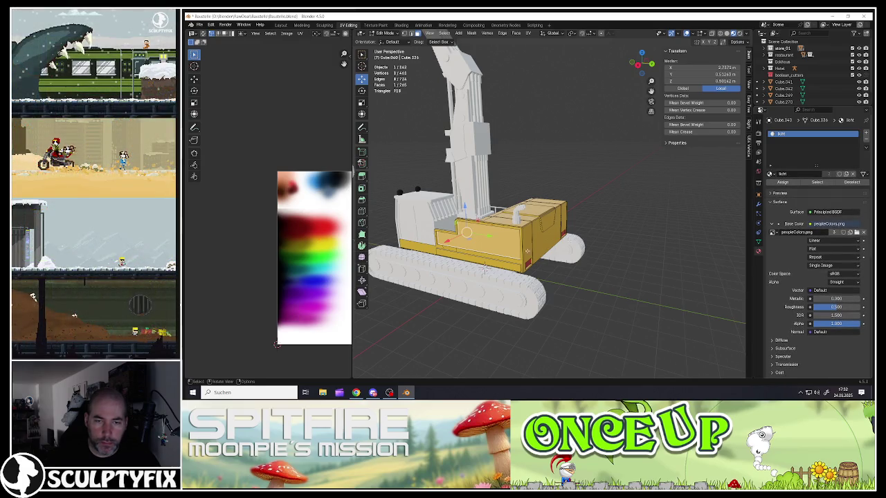
key(ctrl+l)
key(KP_Decimal)
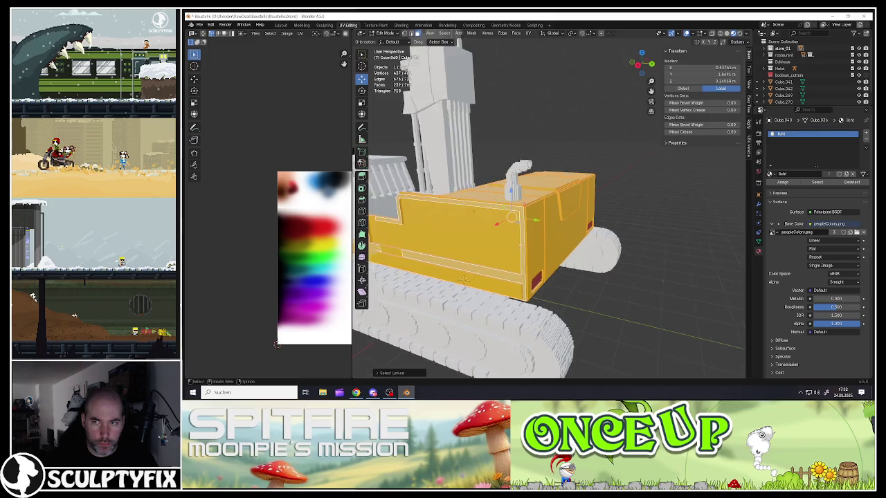
- Switch the slot to the shared Material, assign it to the body, then pick a rear-light face
click(771, 174)
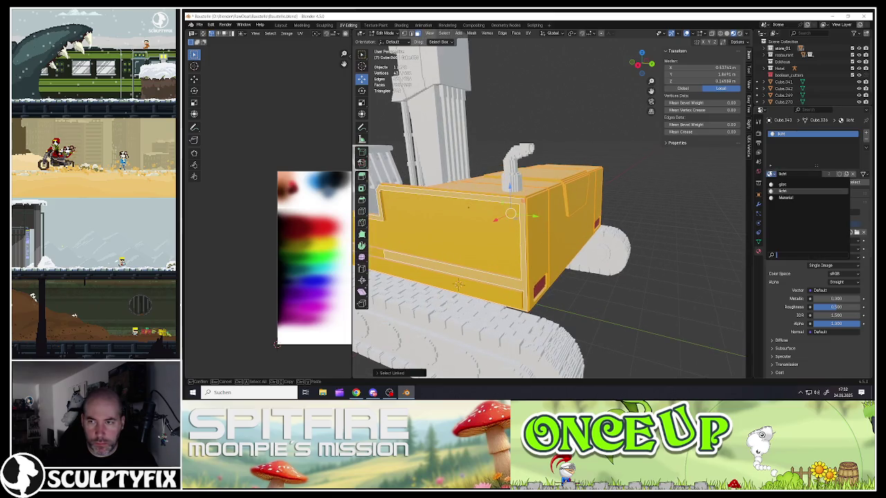
click(785, 202)
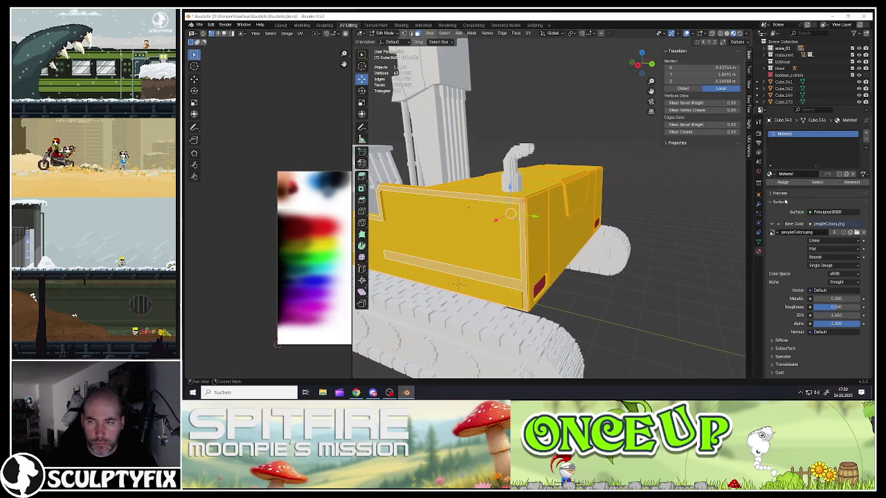
click(782, 183)
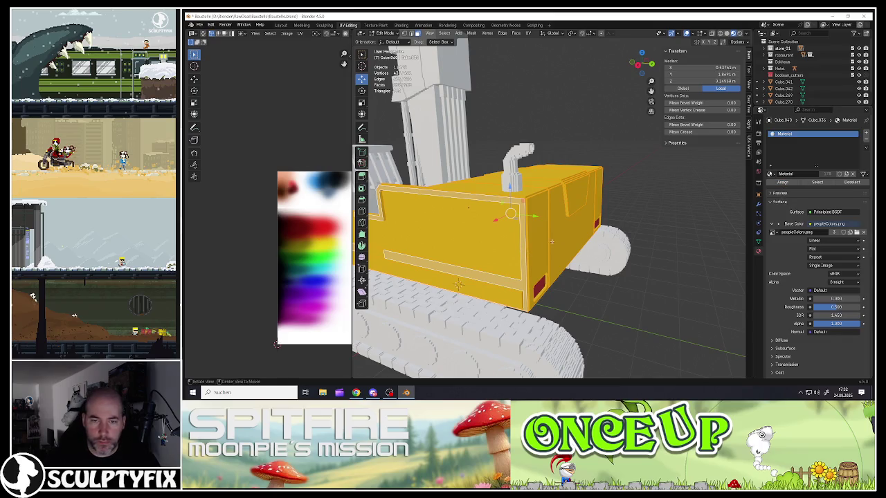
mouse_move(498, 229)
middle_down()
mouse_move(537, 232)
mouse_move(484, 264)
middle_up()
scroll(536, 233, down, 5)
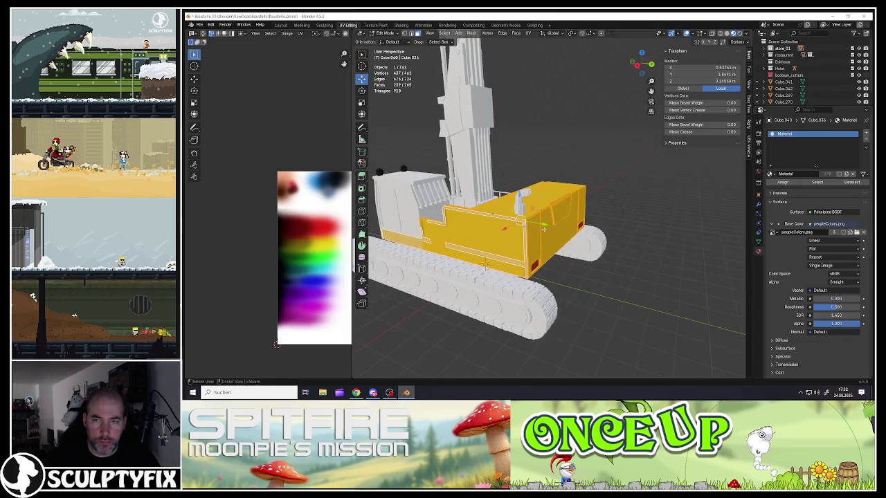
scroll(485, 264, up, 3)
click(535, 265)
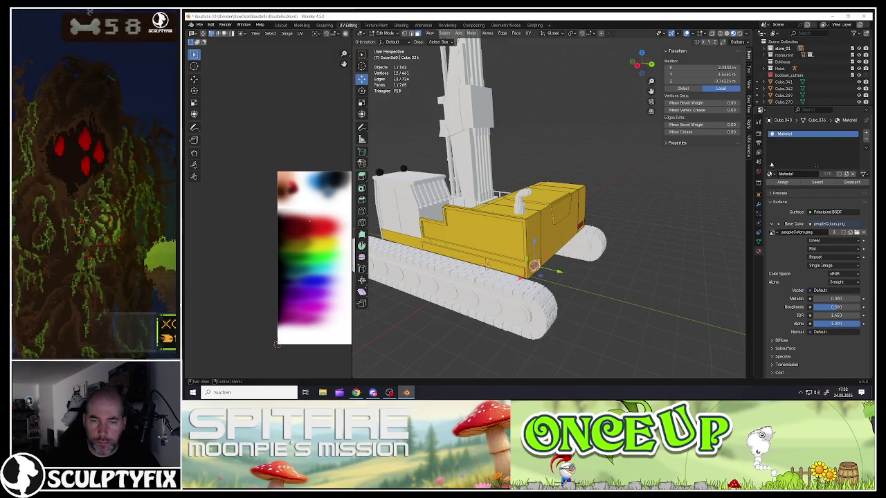
- Assign the licht material to the linked rear-light faces in a new material slot
scroll(486, 263, up, 4)
scroll(433, 266, down, 2)
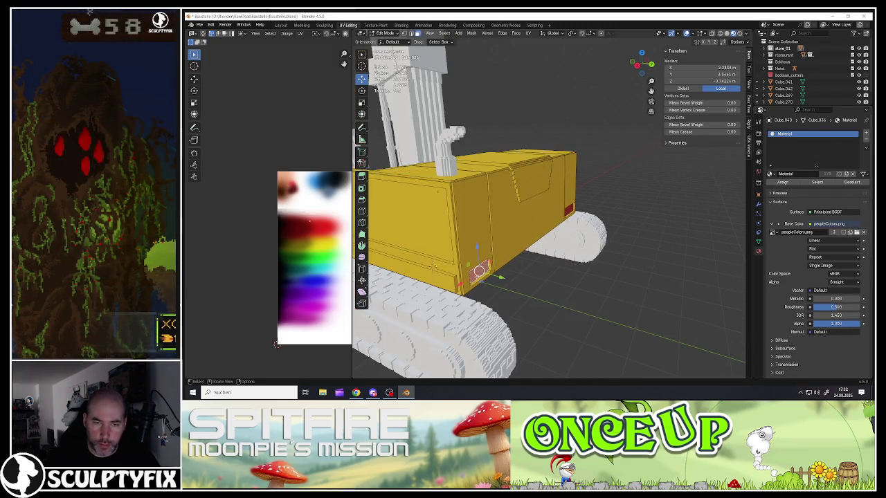
key(l)
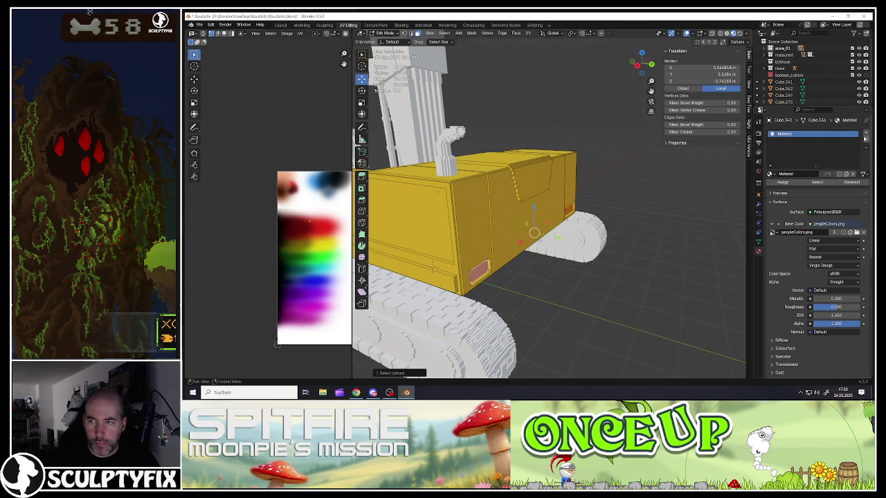
key(KP_Decimal)
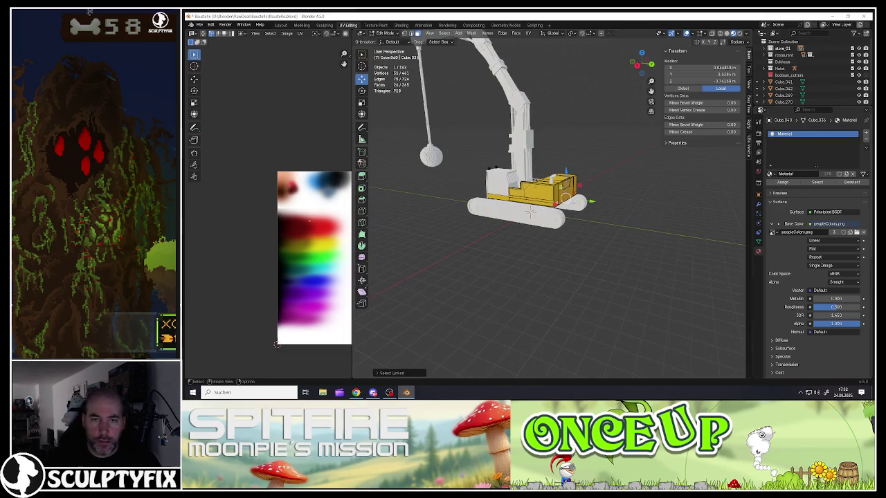
click(866, 134)
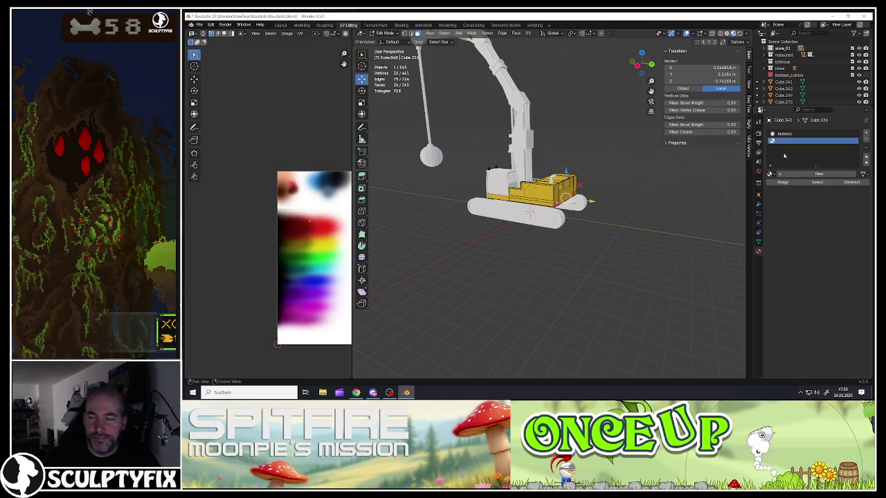
click(772, 174)
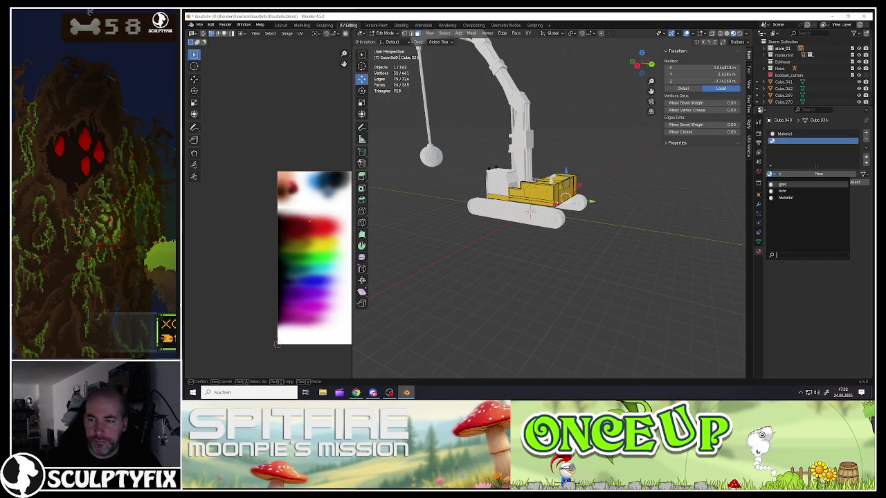
click(779, 194)
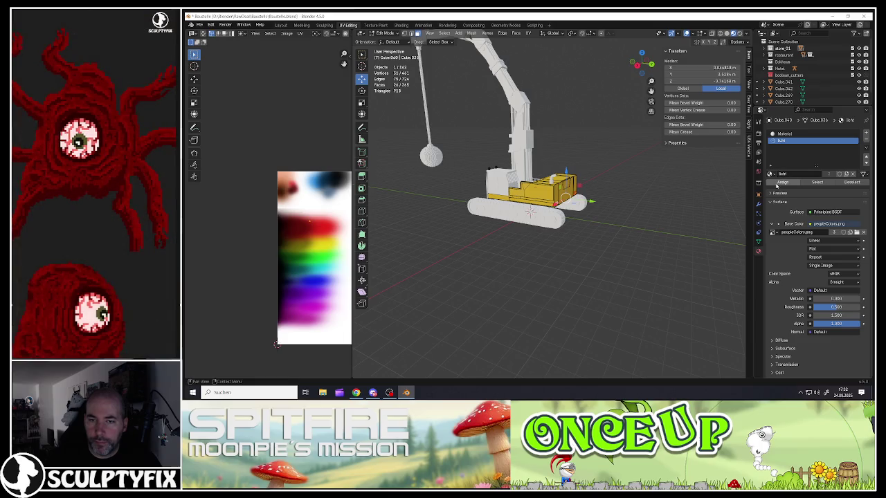
click(777, 185)
- Select the linked body faces under the Material slot and return to Object Mode
key(KP_Decimal)
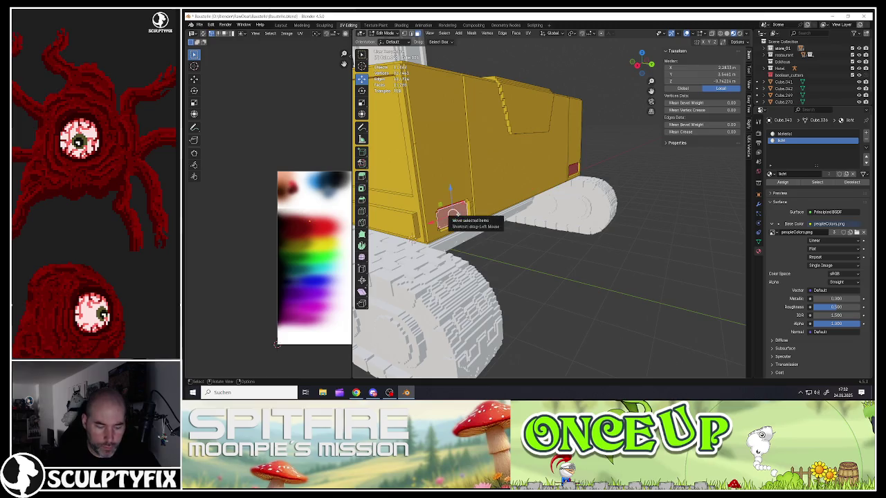
key(l)
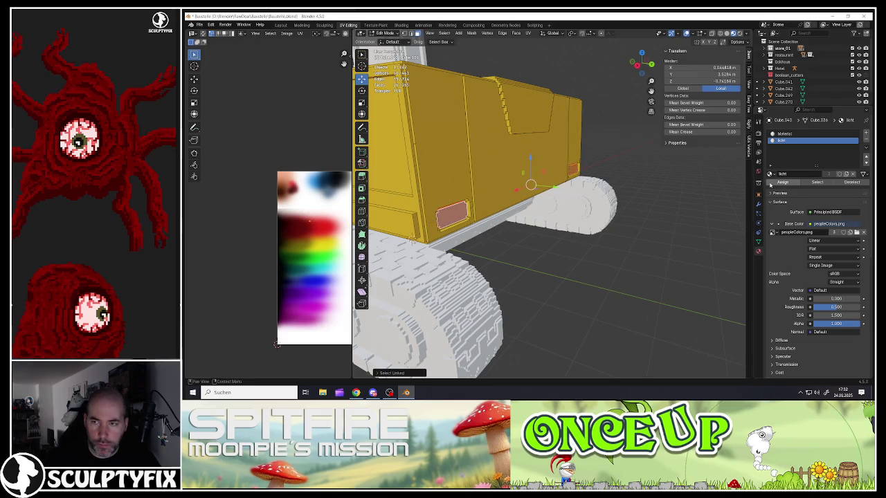
click(497, 177)
key(l)
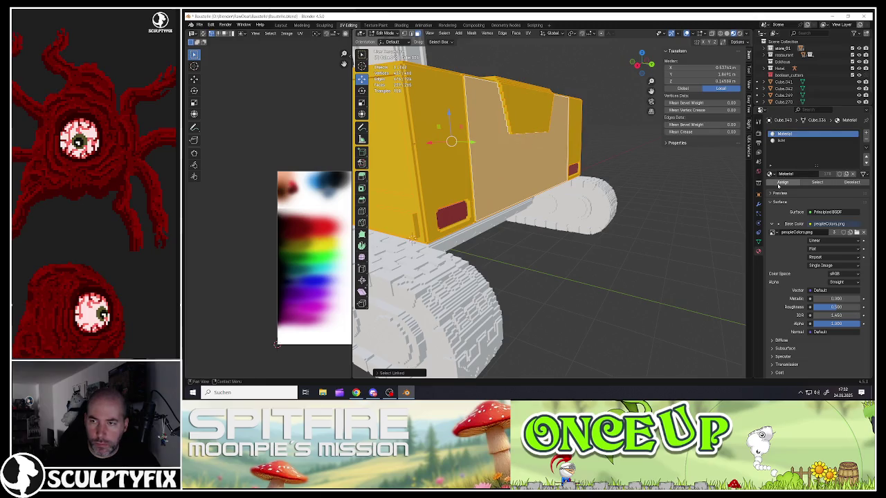
scroll(527, 227, down, 4)
middle_drag(484, 229, 527, 228)
key(Tab)
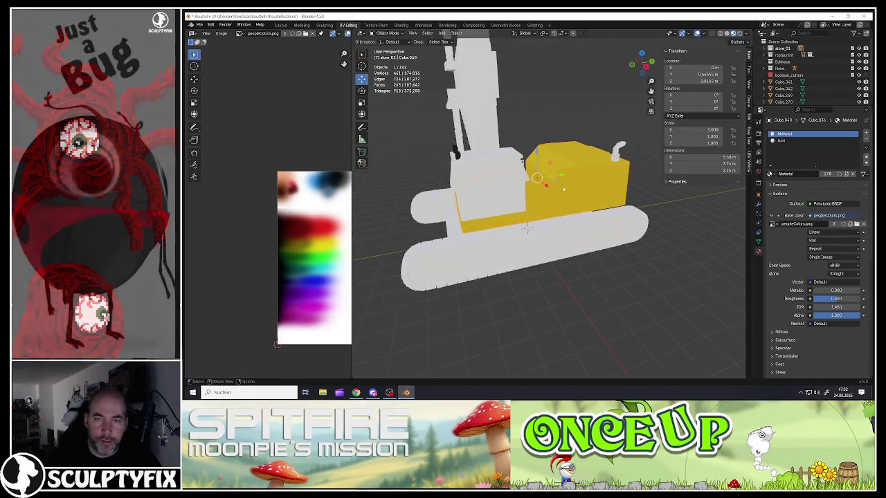
- Give the exhaust pipe a new material and enlarge the UV editing area
scroll(564, 188, up, 3)
click(616, 142)
key(Tab)
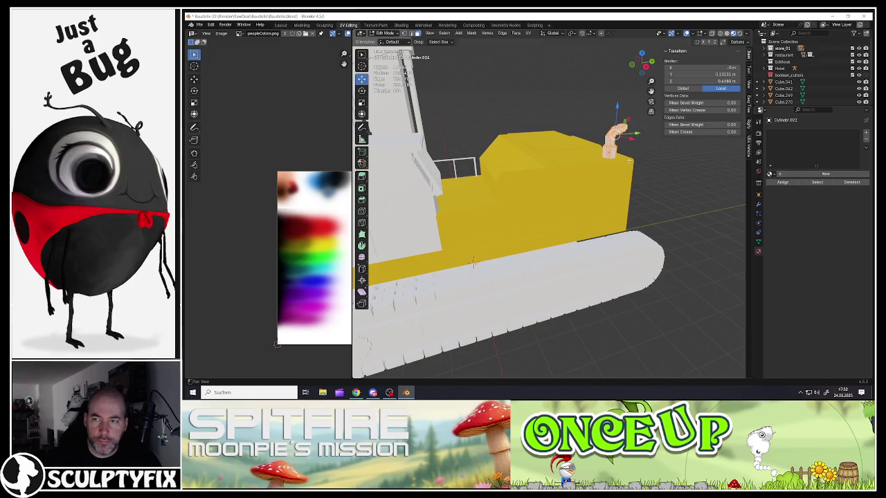
shift+middle_drag(547, 201, 509, 218)
click(826, 174)
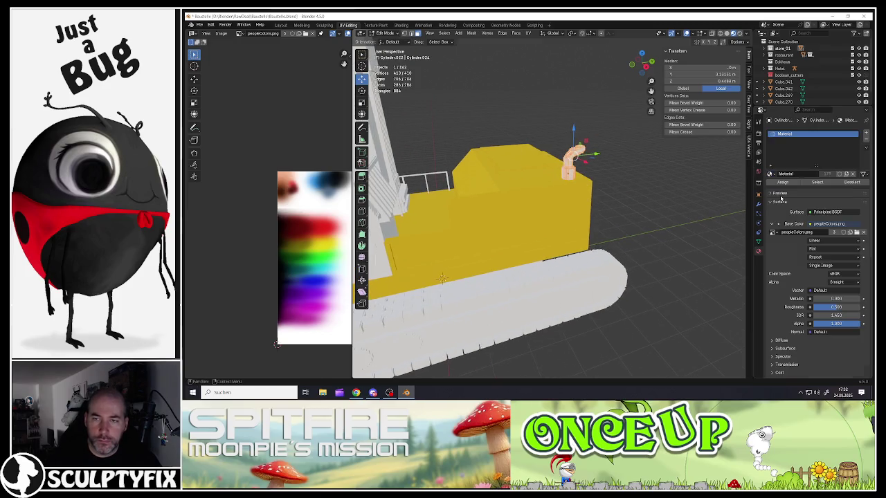
middle_drag(524, 201, 531, 205)
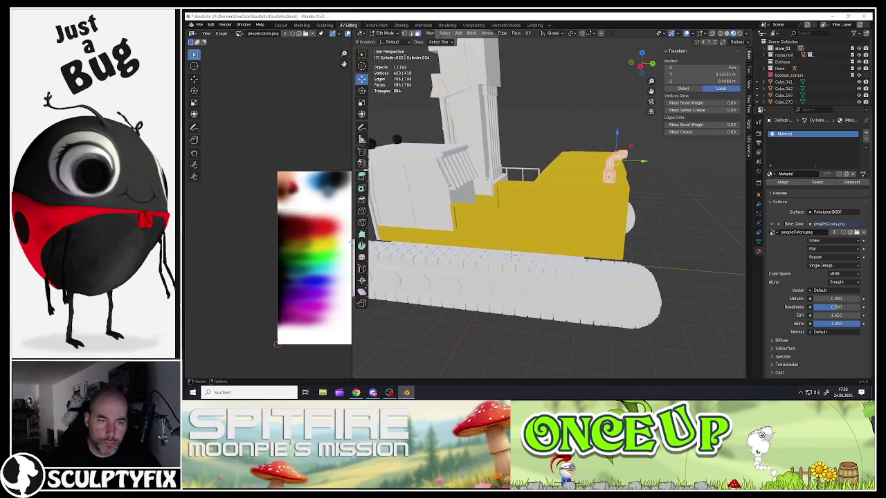
drag(353, 243, 492, 242)
middle_drag(441, 242, 356, 216)
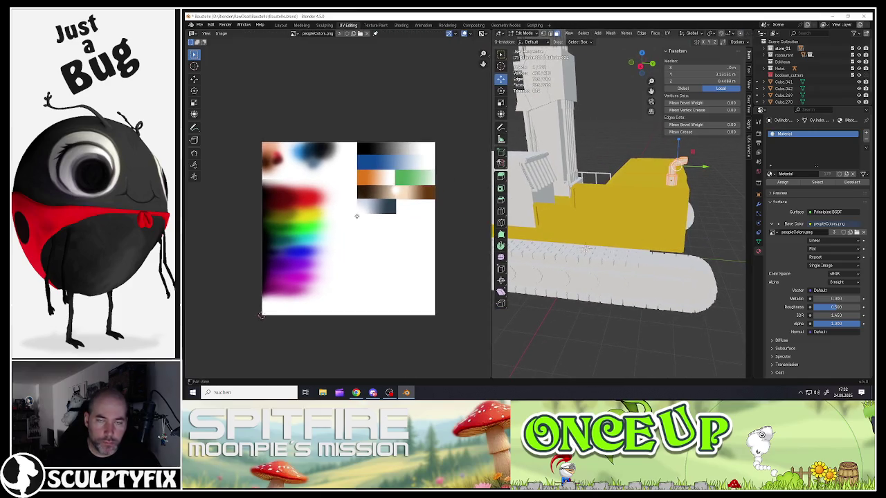
- Smart UV Project the exhaust pipe and shrink its UV islands to a dot
key(u)
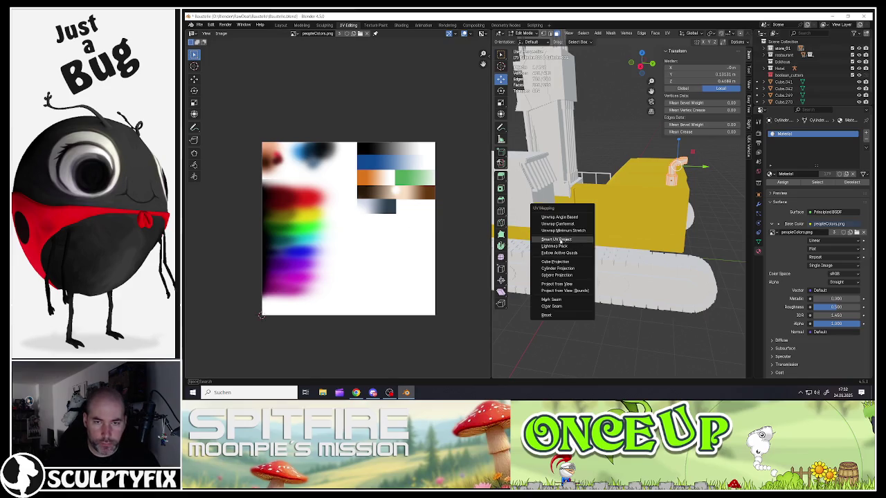
click(560, 239)
click(539, 301)
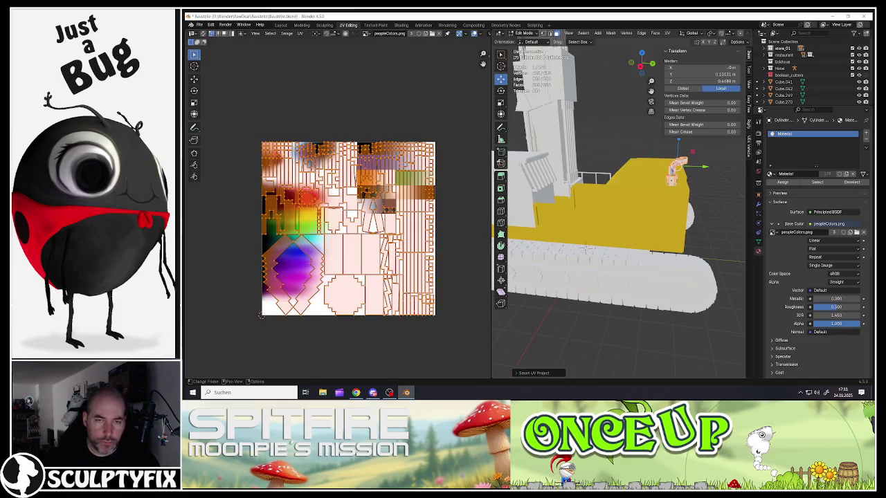
key(s)
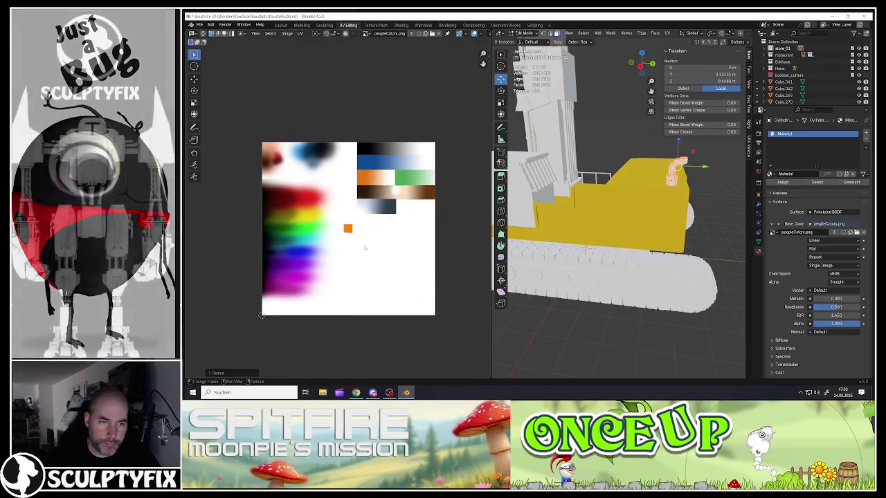
key(s)
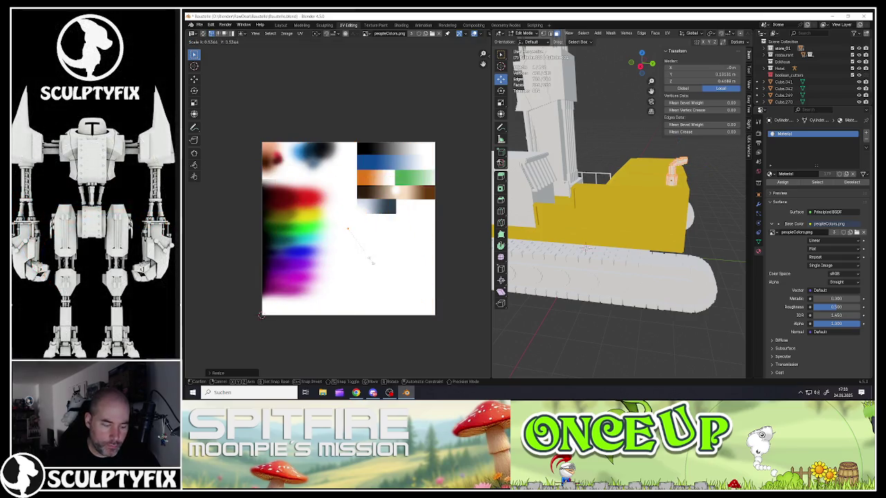
click(372, 263)
- Place the exhaust pipe's UVs on the palette's black strip, shrinking them further
key(g)
click(374, 147)
scroll(375, 149, up, 3)
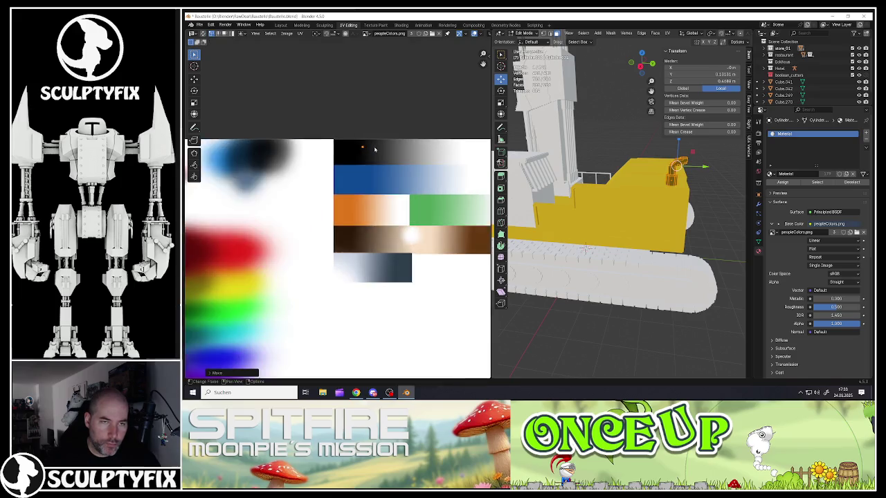
scroll(374, 149, up, 6)
key(s)
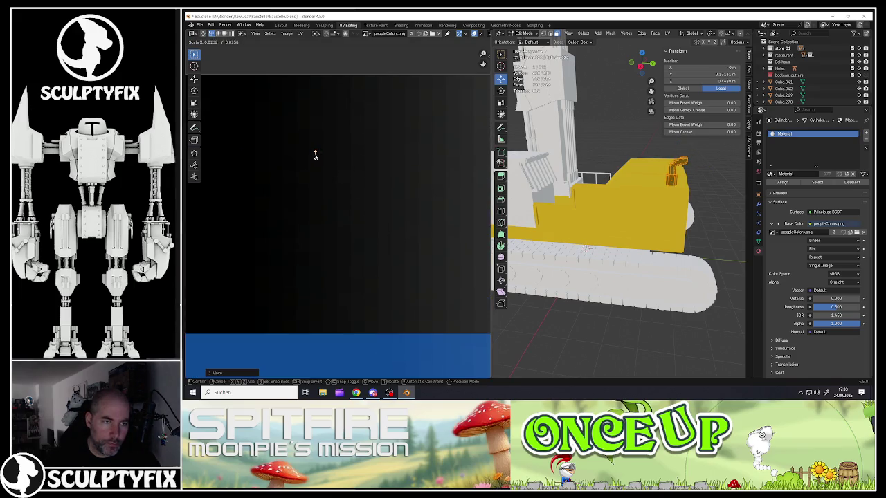
click(315, 155)
key(g)
click(342, 179)
- Add the small orange part to the selection and move its UV island to a new palette spot
key(Tab)
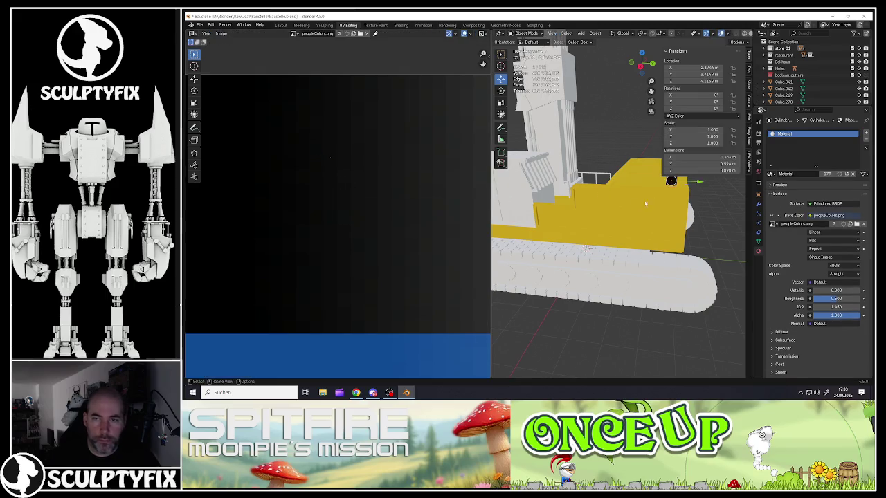
scroll(623, 208, down, 4)
mouse_move(609, 208)
middle_down()
mouse_move(636, 209)
mouse_move(542, 192)
middle_up()
scroll(636, 209, up, 2)
shift+click(580, 193)
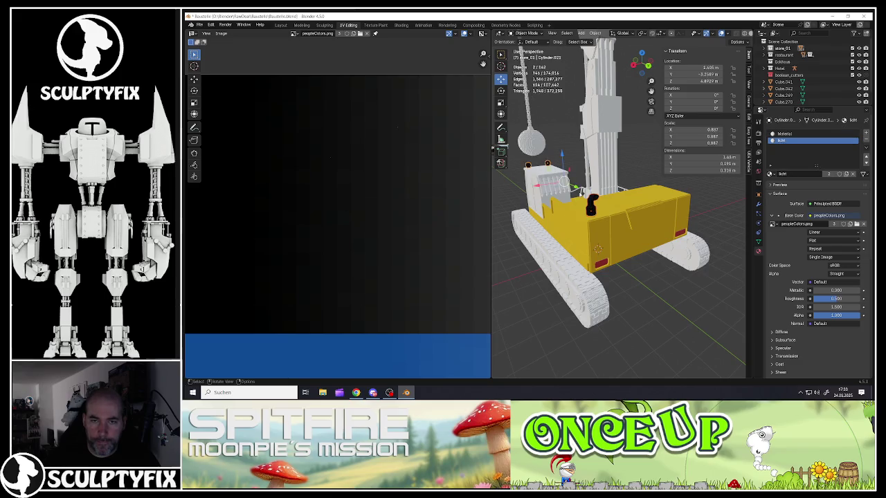
key(Tab)
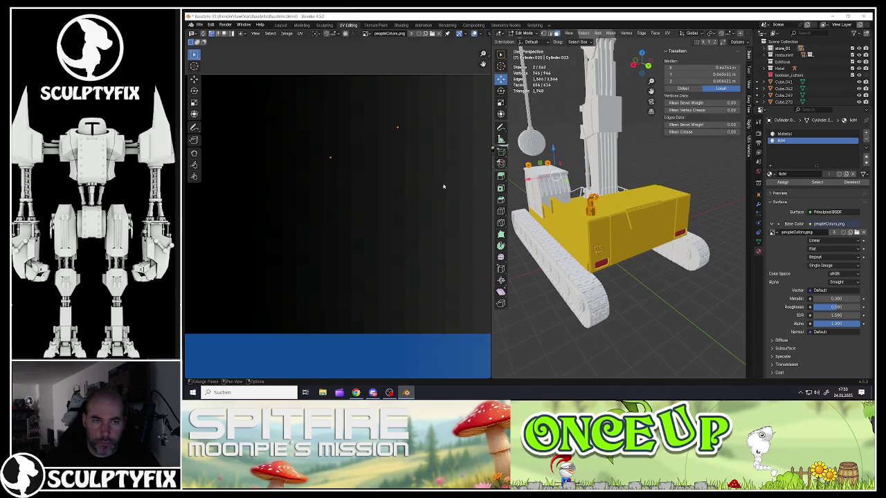
drag(323, 145, 340, 176)
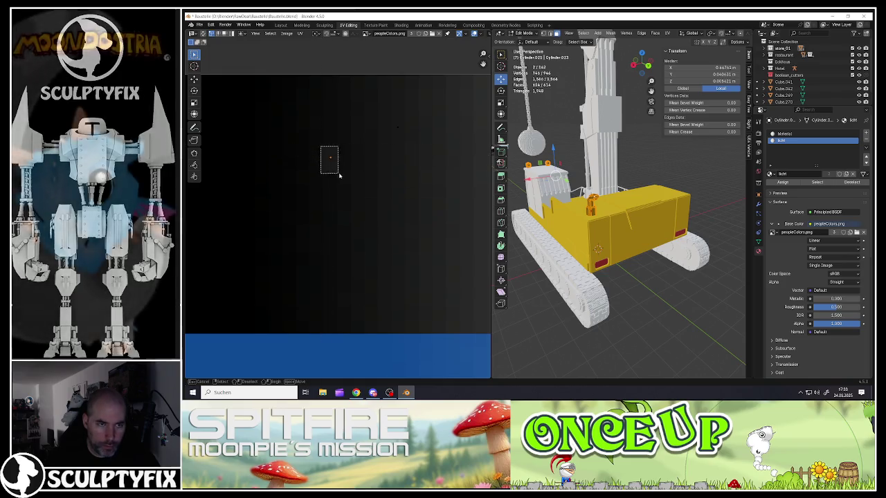
key(g)
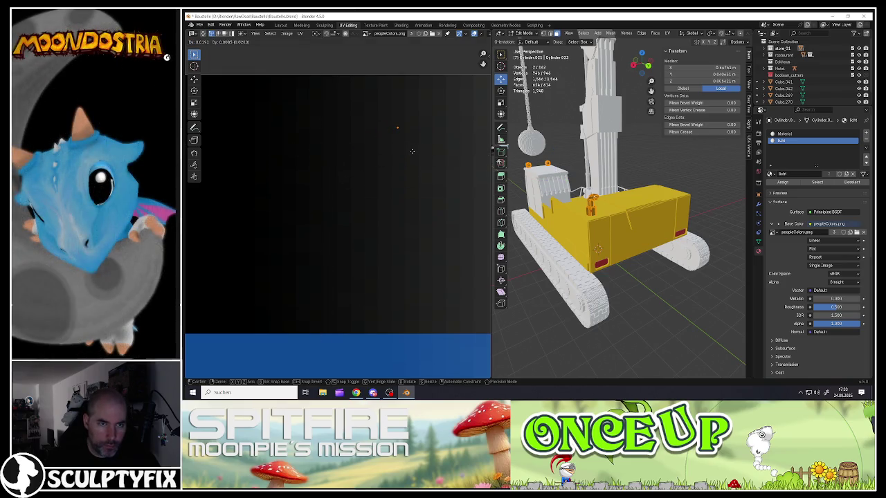
click(412, 151)
key(Tab)
scroll(618, 225, up, 5)
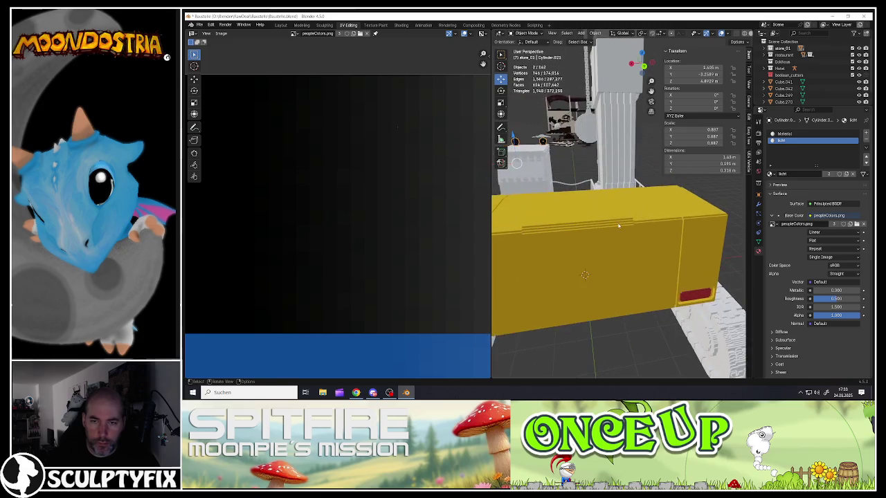
- Select the edge path around the grille on top of the yellow body
click(618, 225)
key(Tab)
middle_drag(619, 225, 544, 221)
click(544, 220)
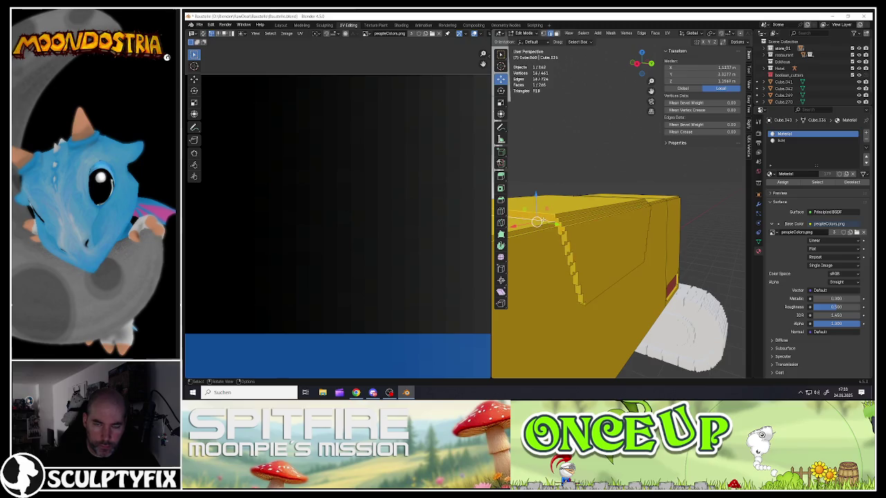
click(537, 222)
ctrl+click(569, 282)
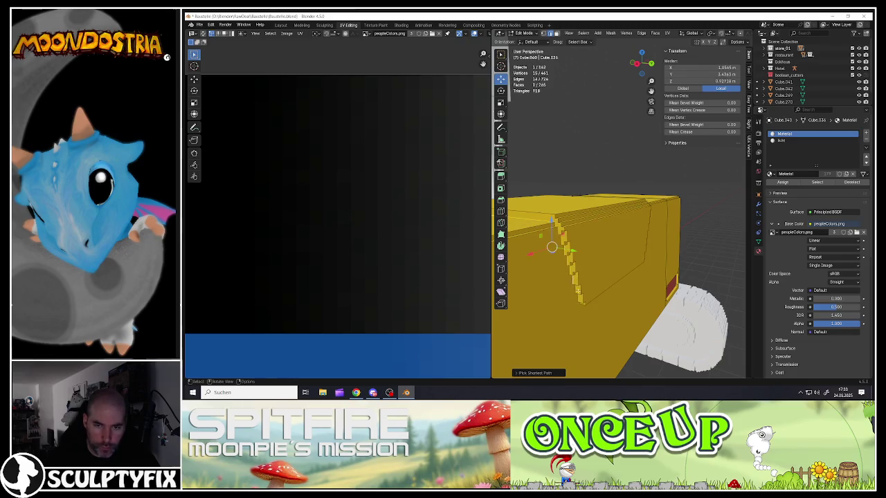
mouse_move(569, 281)
middle_down()
mouse_move(563, 305)
mouse_move(632, 271)
mouse_move(611, 270)
mouse_move(609, 259)
middle_up()
ctrl+click(573, 321)
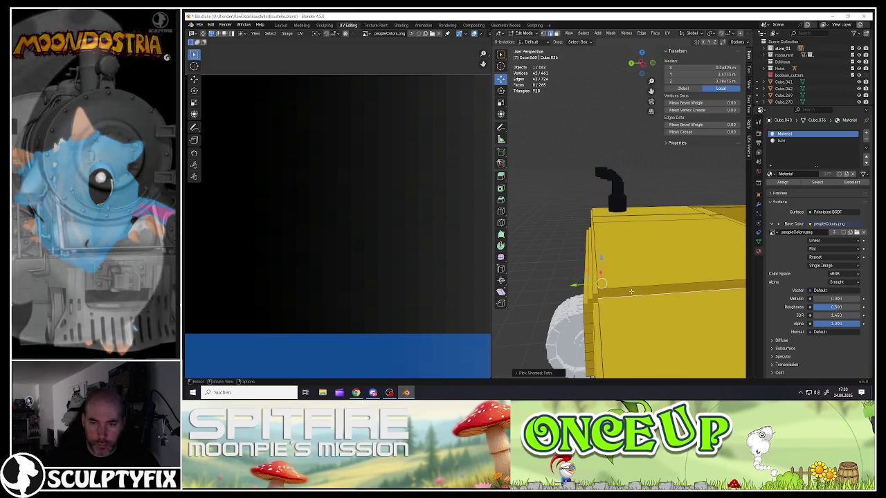
mouse_move(632, 288)
middle_down()
mouse_move(661, 280)
mouse_move(620, 289)
mouse_move(618, 266)
mouse_move(571, 251)
mouse_move(643, 253)
middle_up()
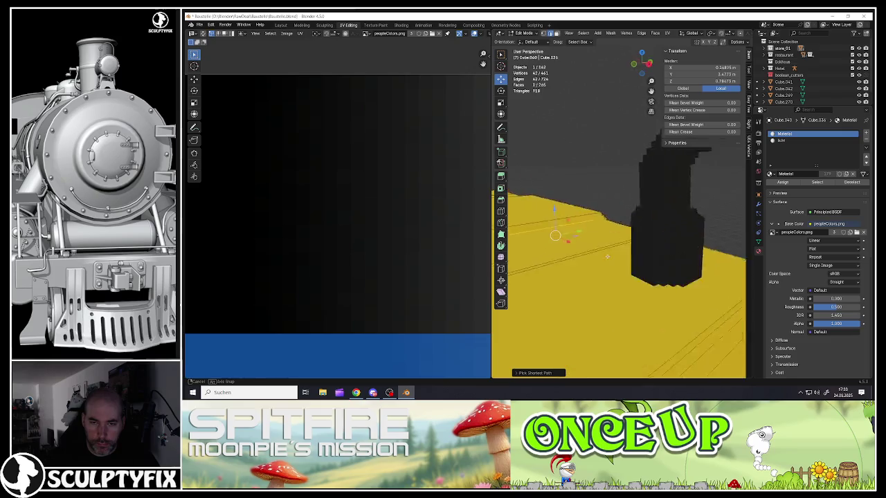
- Mark the path as a seam, select the enclosed grille faces and move their UVs onto black
right_click(644, 254)
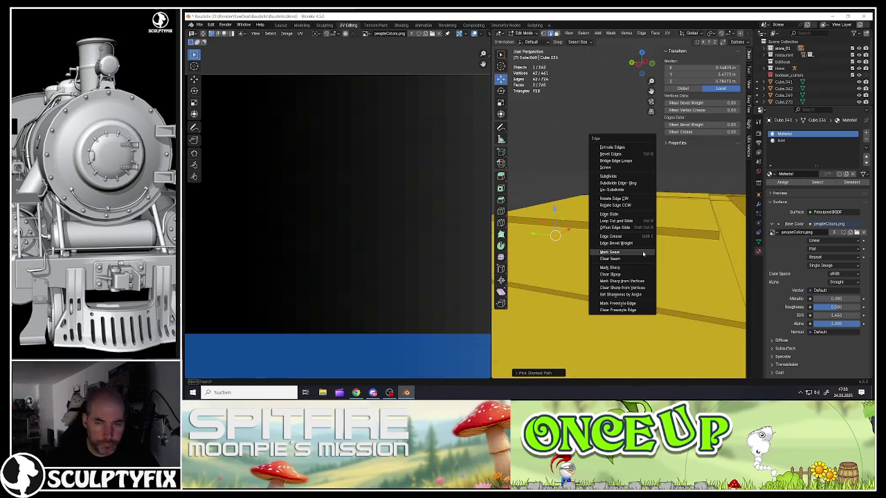
mouse_move(643, 254)
middle_down()
mouse_move(590, 250)
mouse_move(641, 248)
mouse_move(595, 239)
middle_up()
key(ctrl+l)
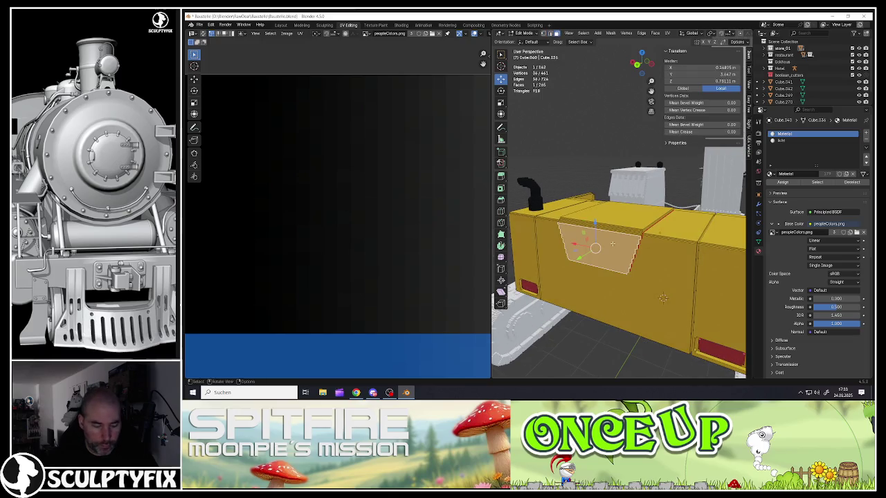
scroll(389, 233, down, 5)
scroll(347, 256, down, 5)
scroll(310, 275, up, 3)
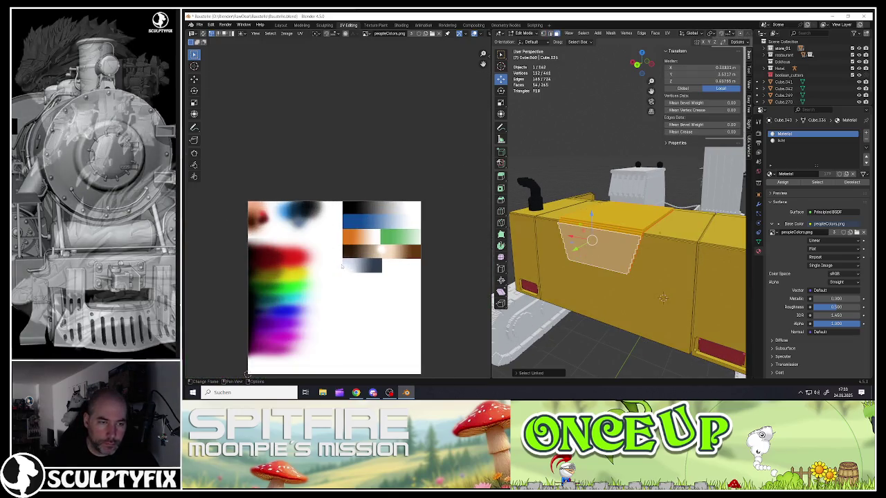
key(g)
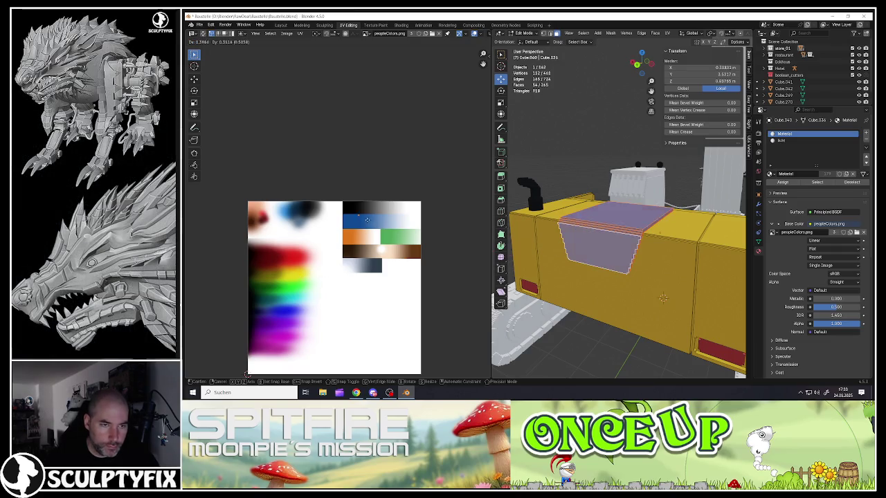
click(373, 211)
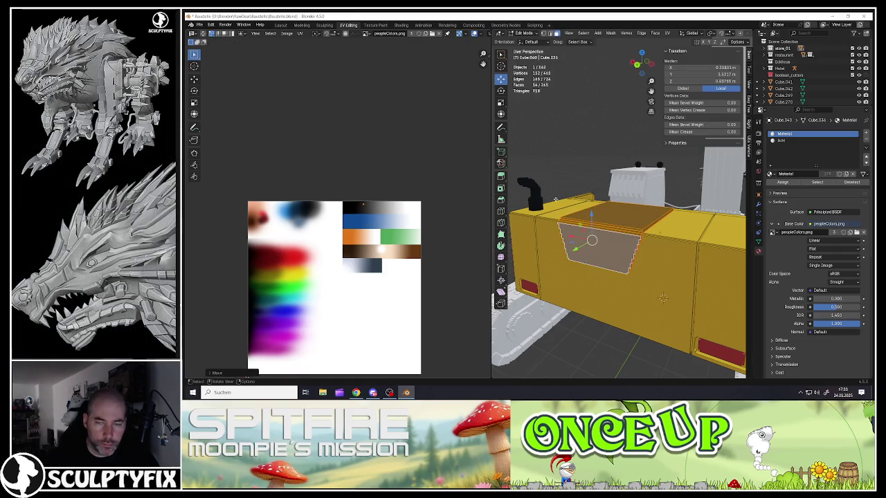
key(Tab)
middle_drag(596, 249, 557, 223)
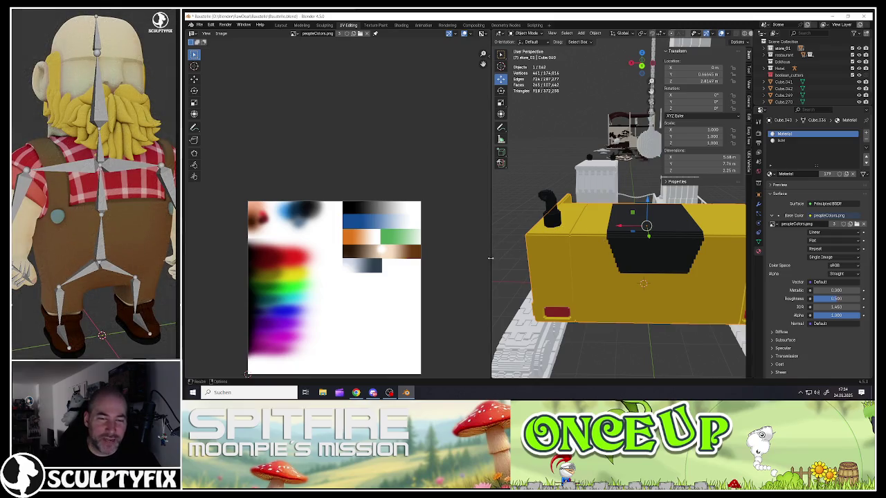
- Widen the 3D view and select the whole mesh of the body piece in Edit Mode
drag(491, 258, 363, 251)
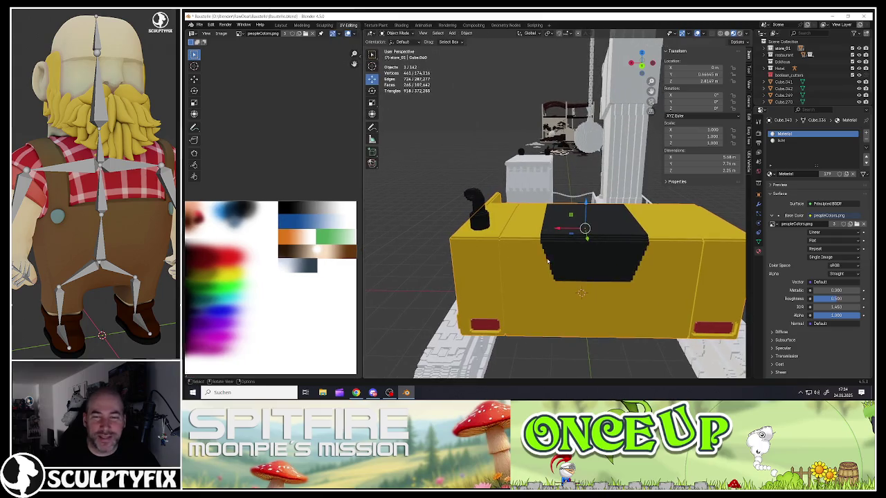
mouse_move(547, 262)
middle_down()
mouse_move(614, 228)
mouse_move(405, 227)
middle_up()
key(Tab)
scroll(588, 243, up, 3)
key(Tab)
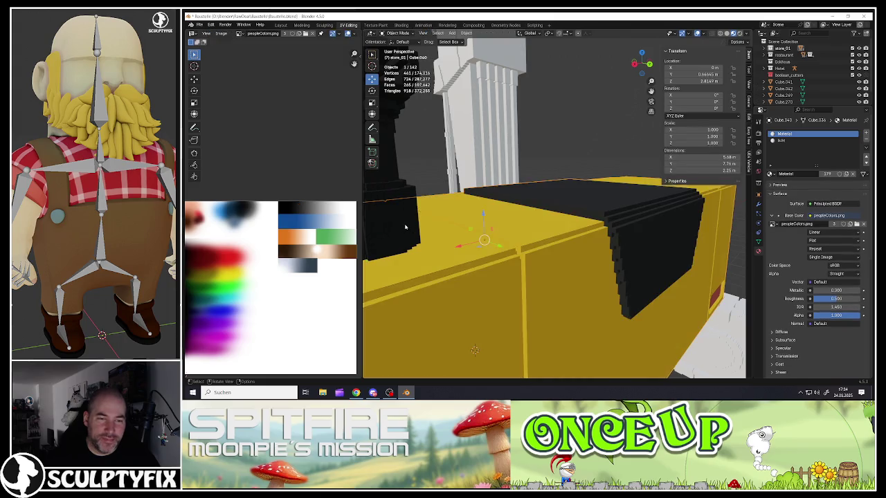
click(462, 231)
key(Tab)
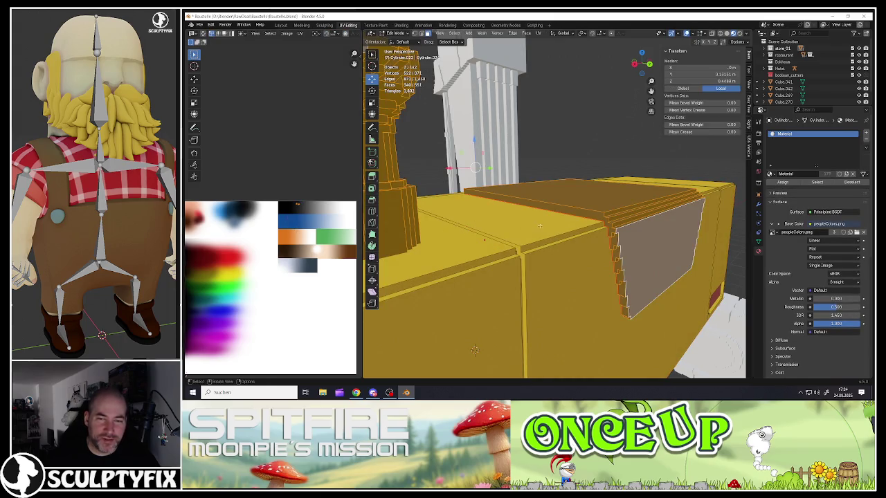
key(alt+a)
key(a)
scroll(291, 204, up, 3)
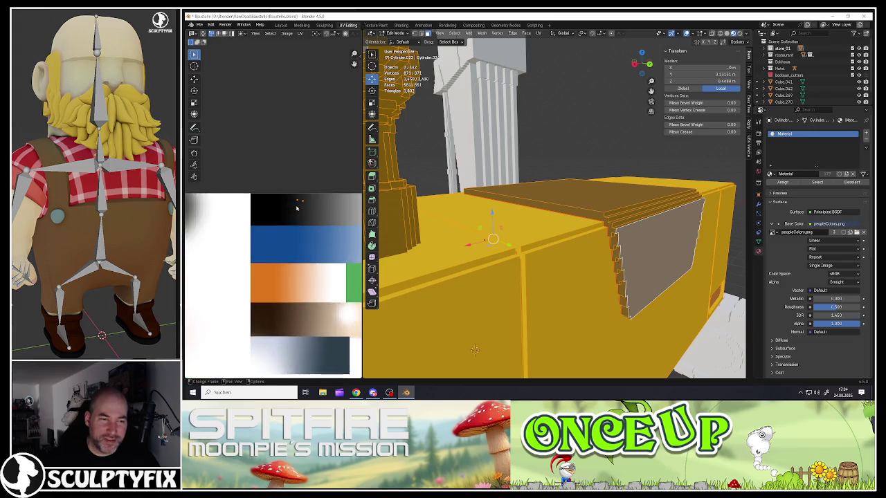
scroll(302, 199, up, 3)
scroll(298, 204, up, 3)
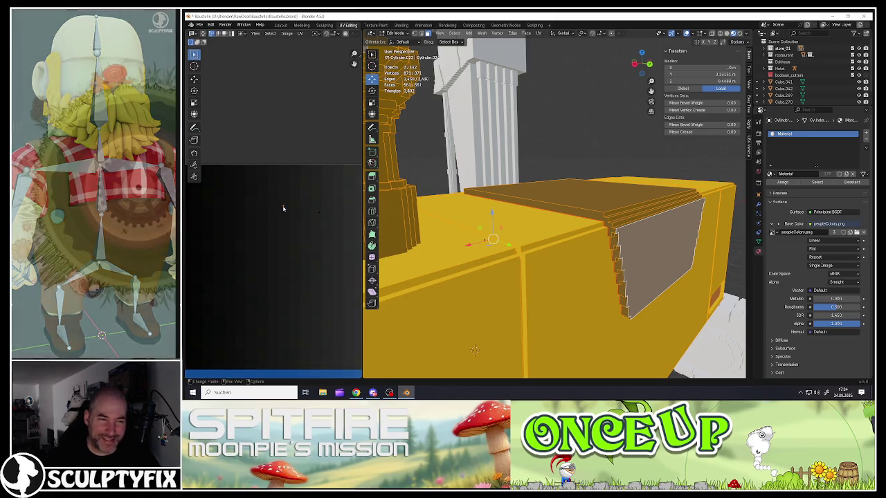
- Merge the linked top-cover UVs at their centre and move them onto the black palette colour
click(590, 216)
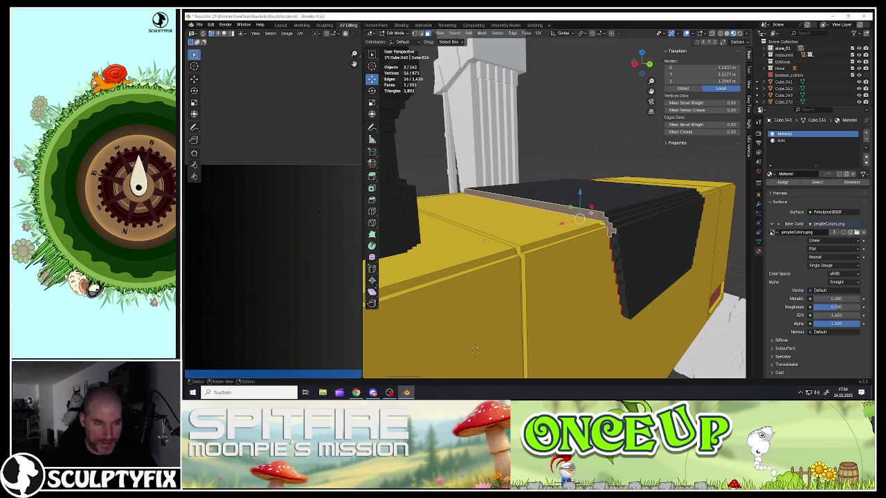
key(l)
key(l)
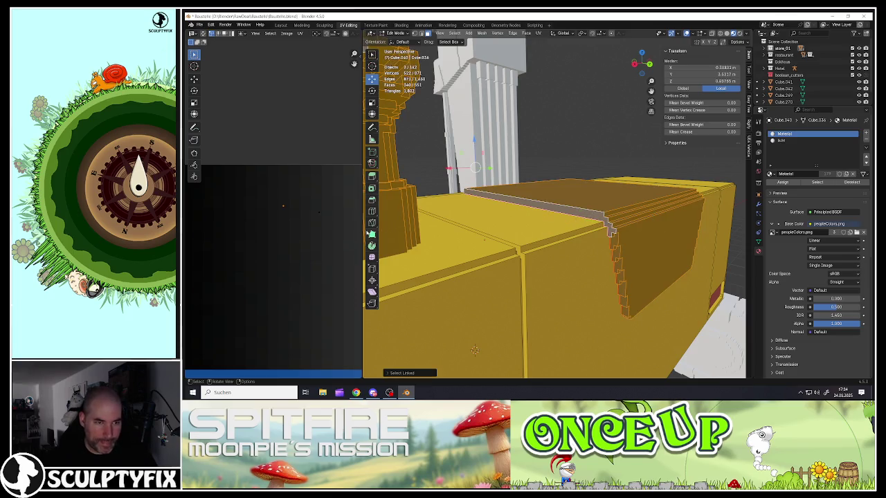
key(u)
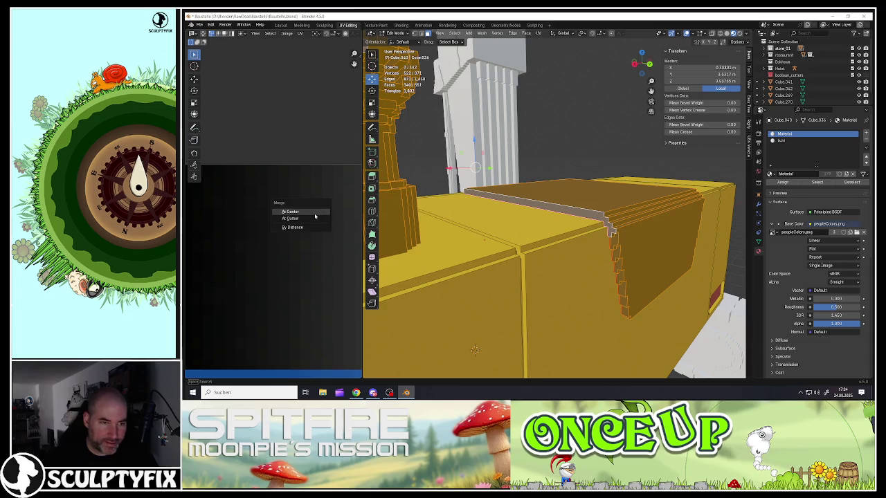
click(317, 214)
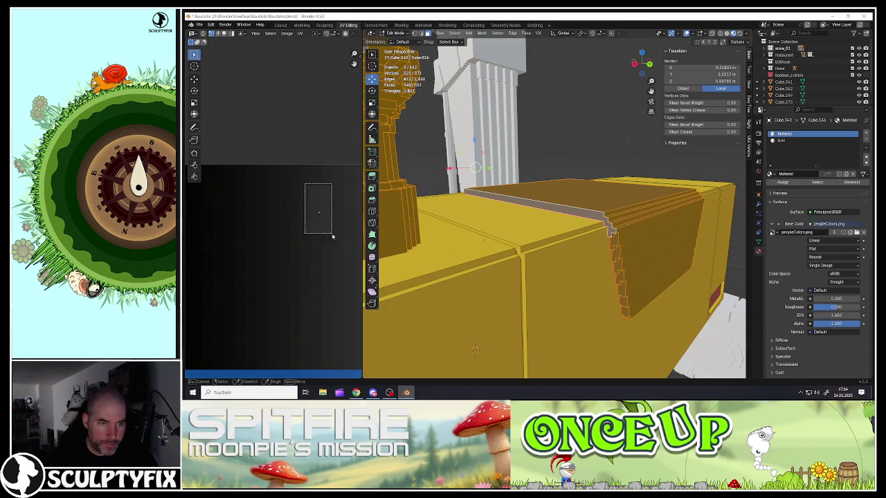
key(g)
click(303, 221)
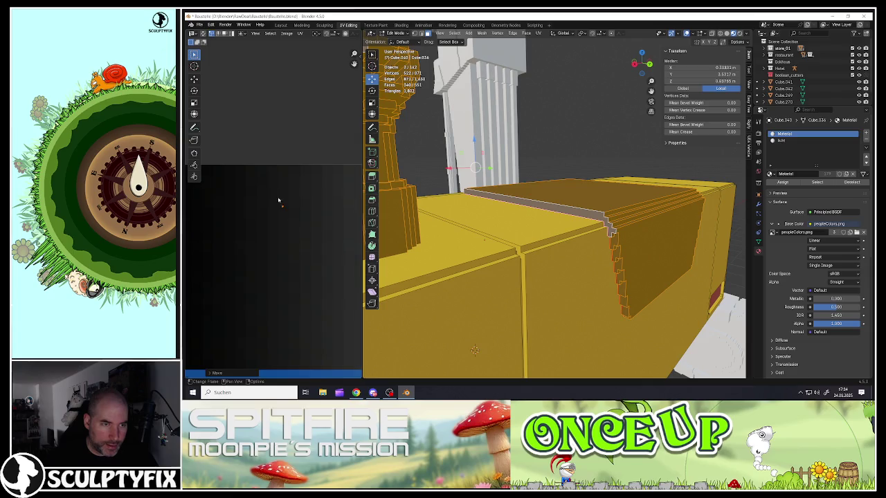
key(g)
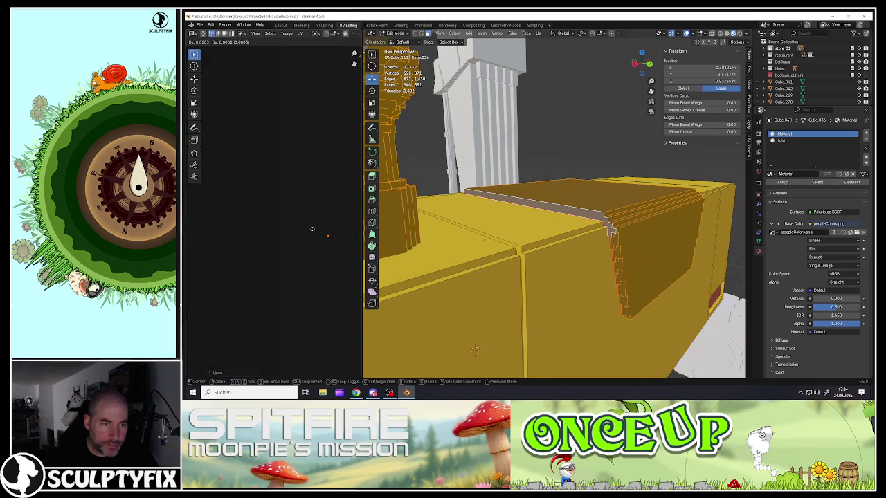
click(313, 229)
key(Tab)
mouse_move(485, 228)
middle_down()
mouse_move(533, 242)
mouse_move(487, 284)
middle_up()
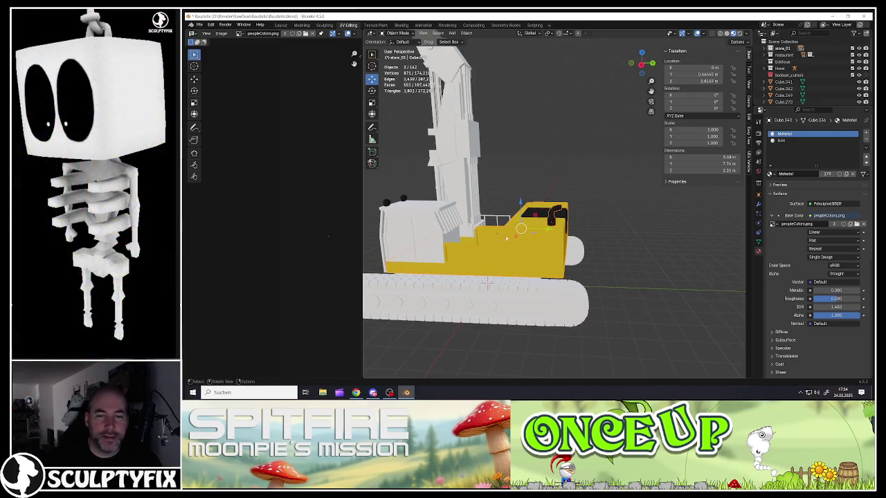
- Enter Edit Mode on the yellow body and select the long strip face along its lower edge
middle_drag(488, 283, 542, 302)
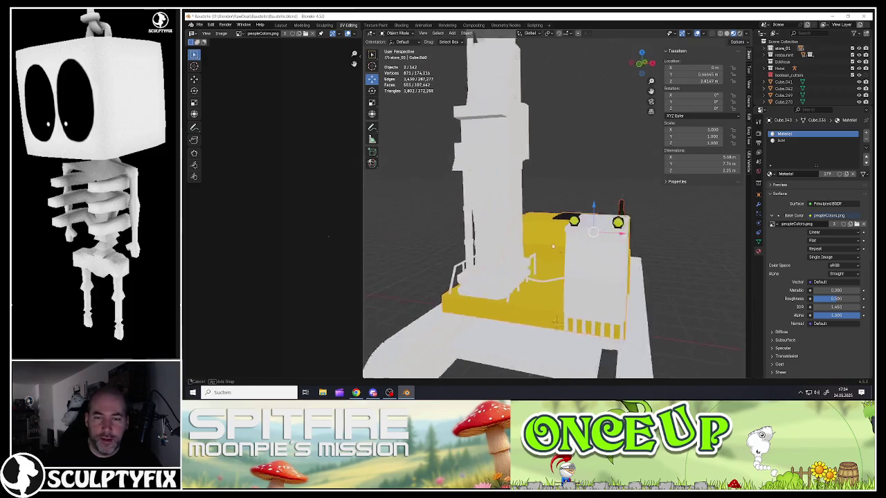
mouse_move(527, 250)
middle_down()
mouse_move(634, 257)
mouse_move(594, 264)
mouse_move(482, 257)
middle_up()
key(Tab)
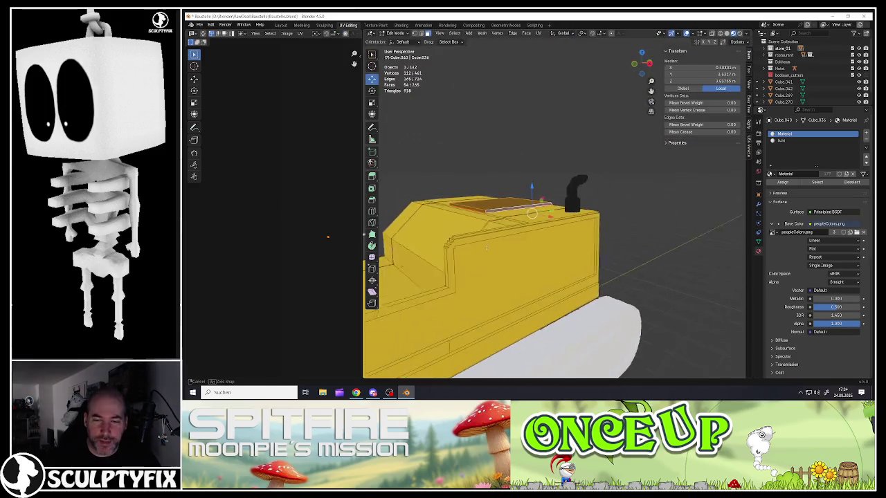
middle_drag(482, 257, 490, 266)
scroll(490, 266, up, 2)
scroll(489, 266, up, 3)
click(554, 249)
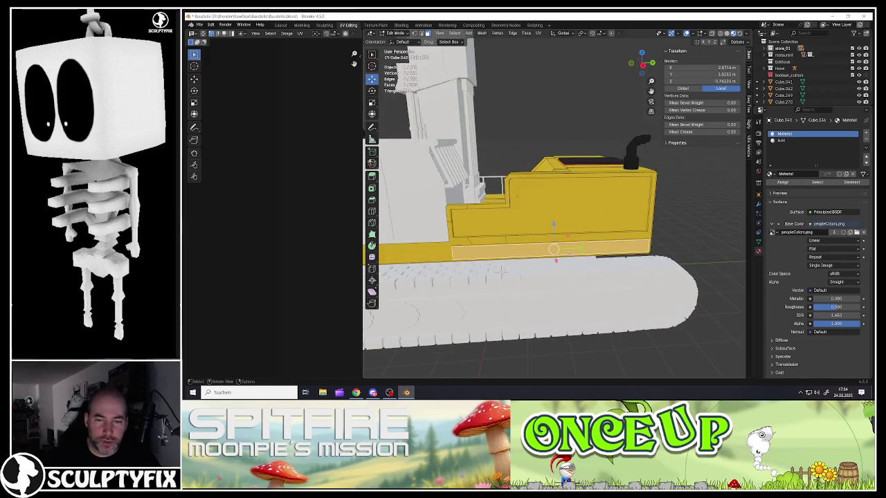
mouse_move(553, 249)
middle_down()
mouse_move(432, 316)
mouse_move(407, 344)
middle_up()
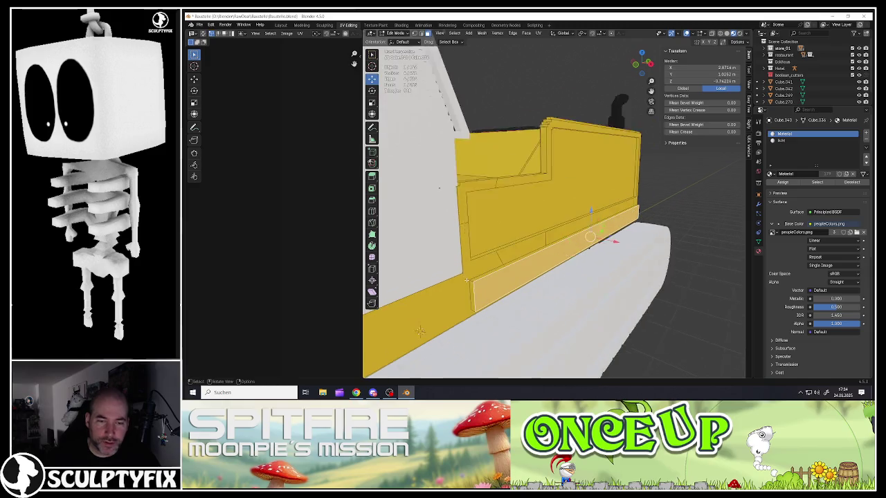
- Select the edge path outlining the lower trim strip all the way around
click(471, 285)
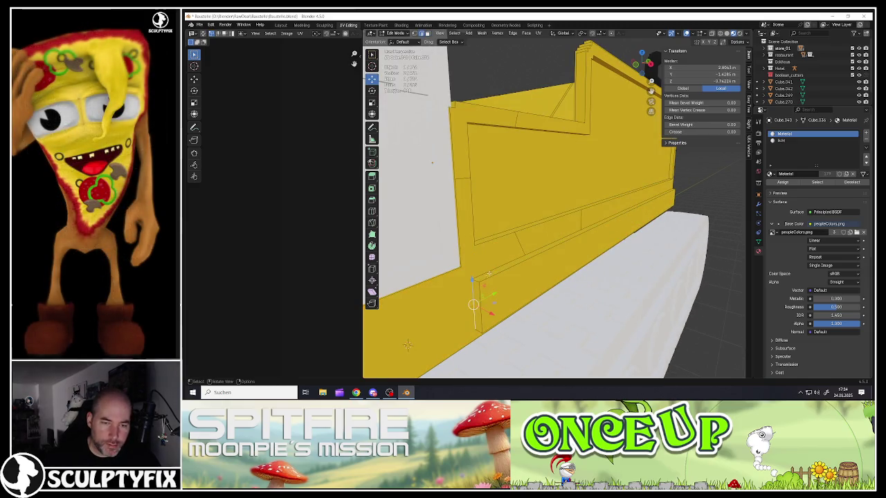
ctrl+click(407, 344)
middle_drag(407, 344, 611, 350)
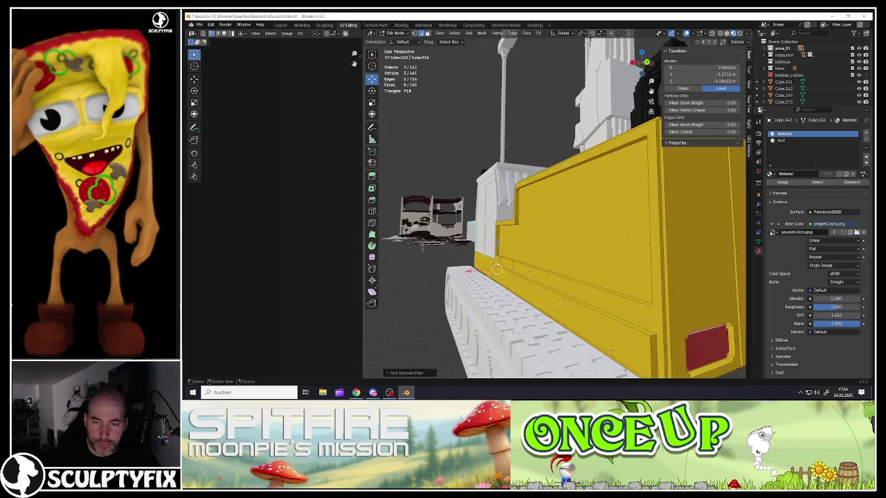
ctrl+click(559, 304)
mouse_move(560, 303)
middle_down()
mouse_move(632, 288)
mouse_move(504, 281)
middle_up()
ctrl+click(630, 278)
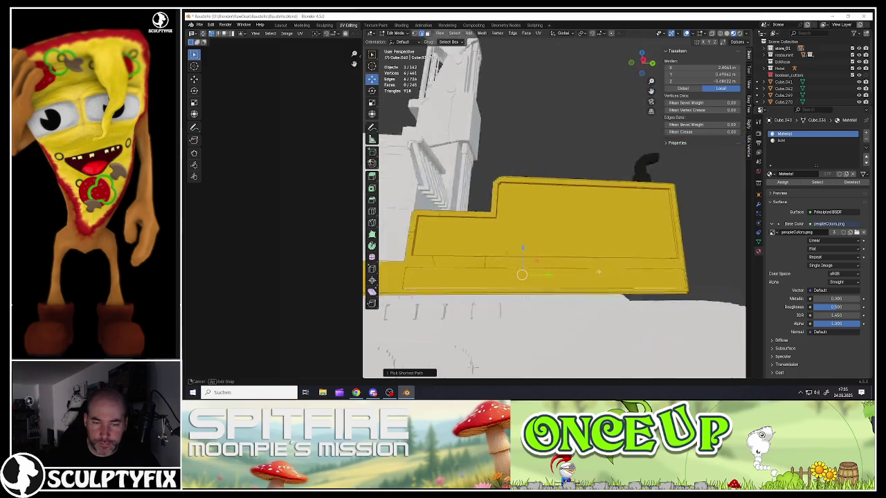
- Mark the selected edges as a seam and select the separated strip with Ctrl+L
right_click(504, 281)
click(497, 280)
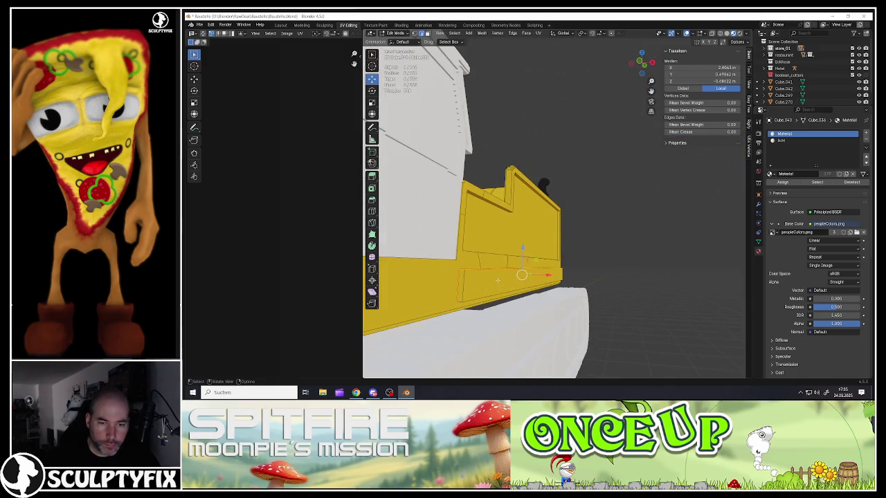
key(ctrl+l)
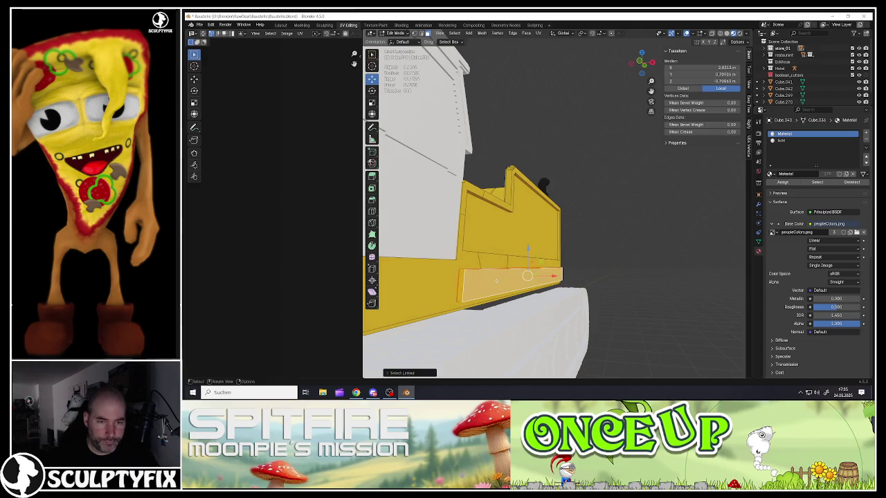
scroll(529, 271, down, 5)
middle_drag(530, 271, 367, 276)
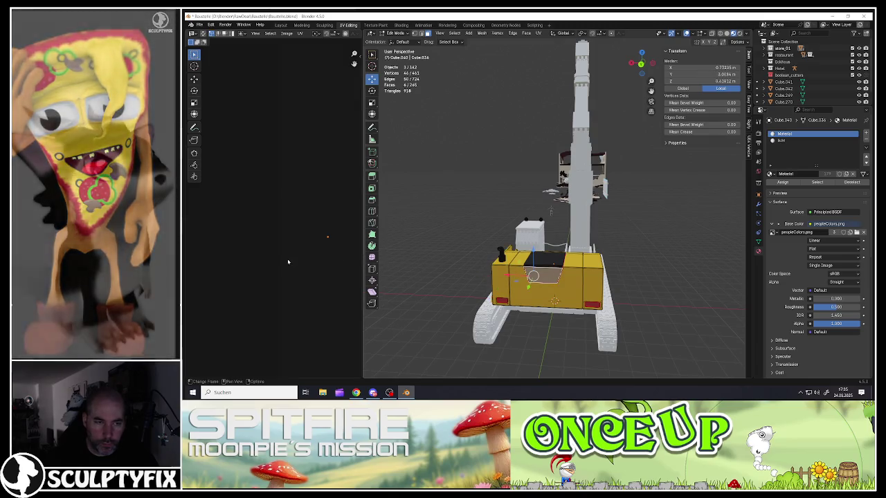
scroll(287, 274, down, 5)
- Move the lower strip's UVs onto the black area of the palette
scroll(245, 335, down, 2)
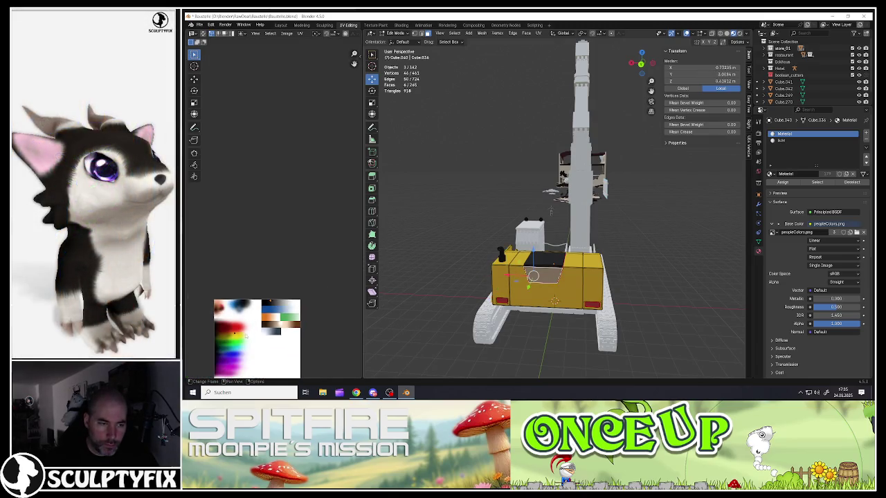
key(g)
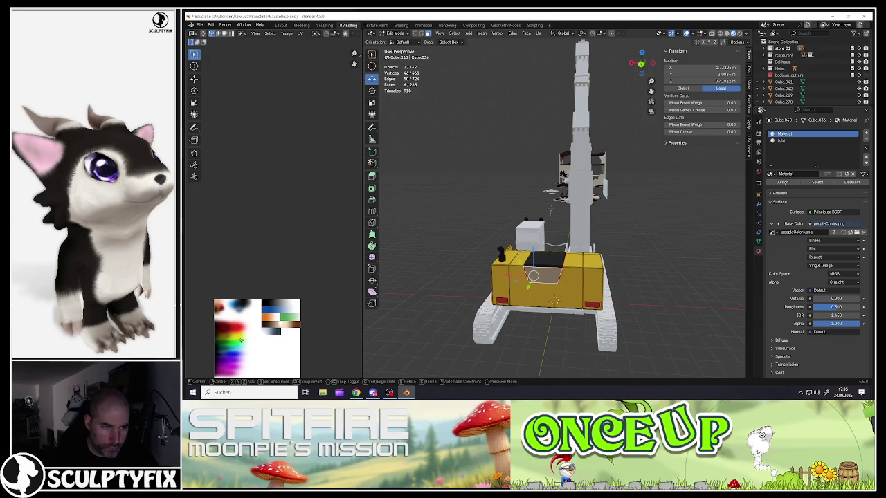
scroll(280, 299, up, 4)
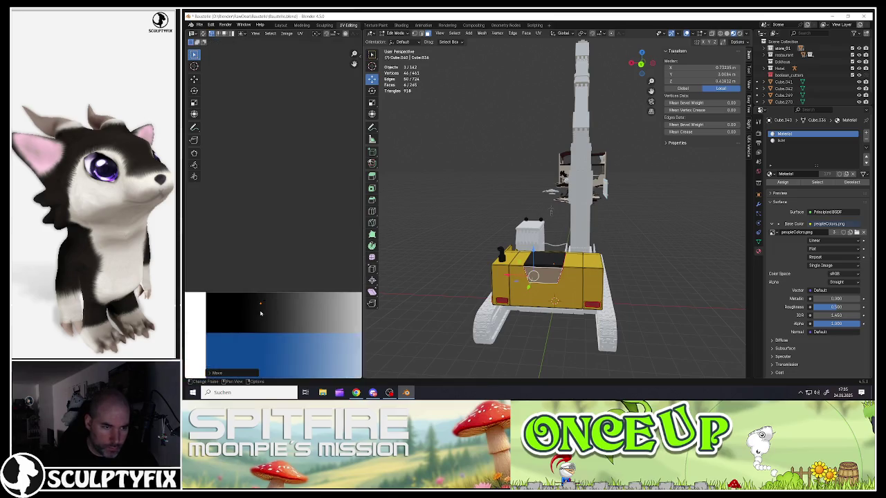
scroll(285, 287, up, 4)
click(290, 281)
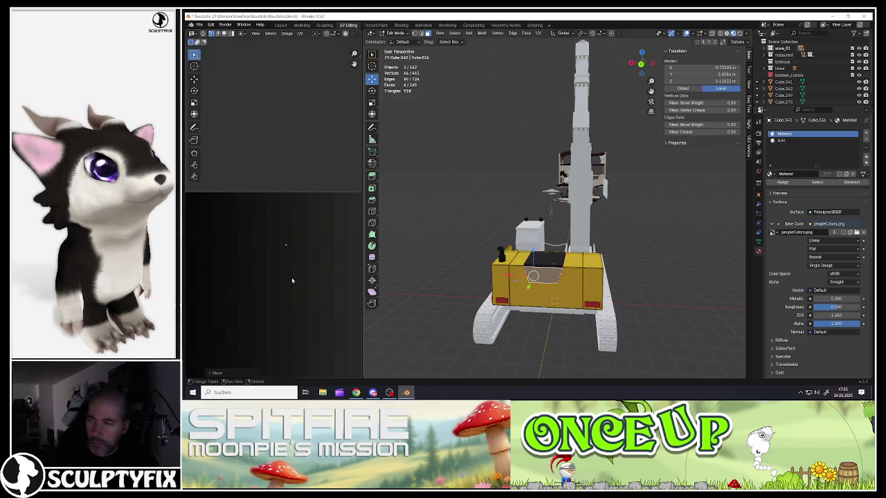
scroll(298, 256, up, 3)
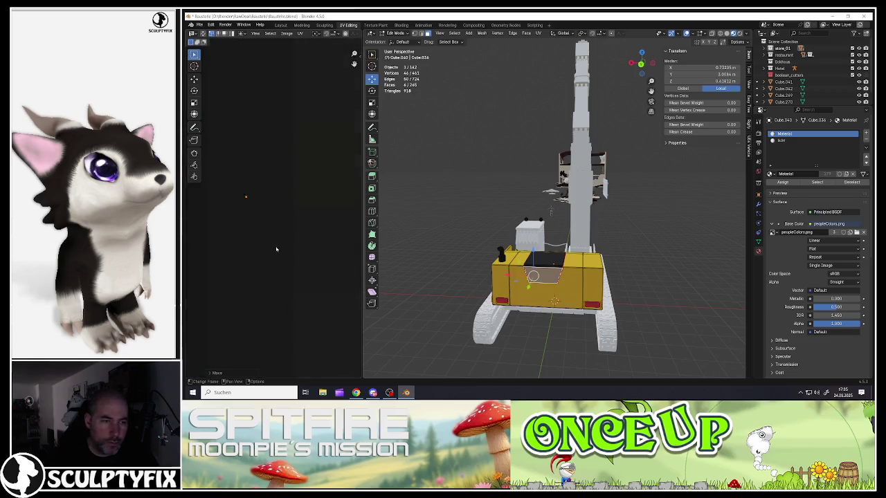
key(g)
click(272, 245)
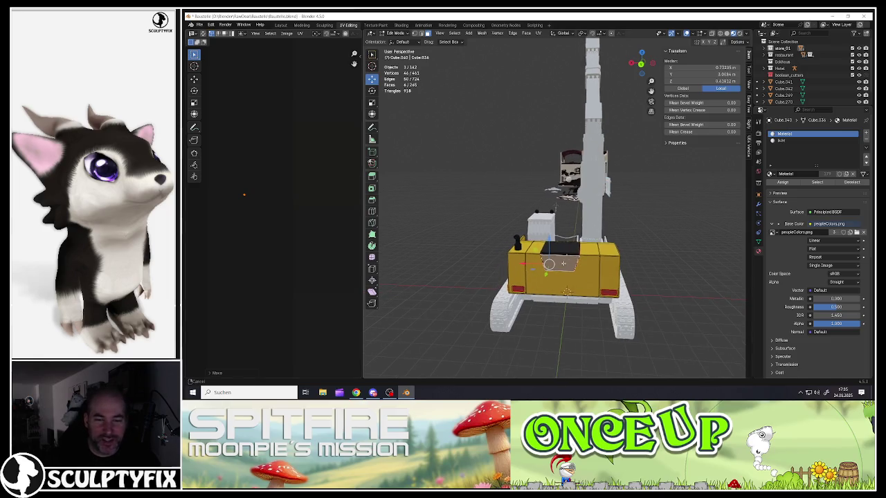
- Return to Object Mode and orbit around the excavator to check the black strip
key(Tab)
scroll(551, 211, up, 3)
middle_drag(551, 211, 544, 277)
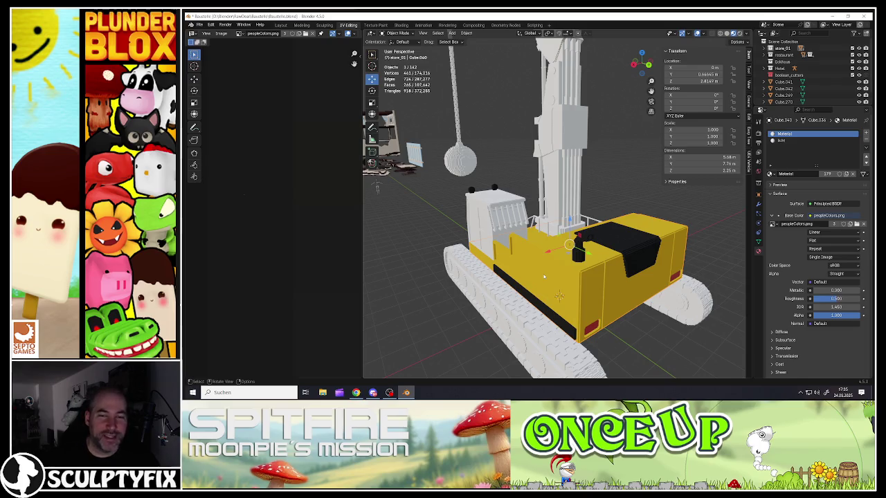
mouse_move(498, 290)
middle_down()
mouse_move(563, 281)
mouse_move(529, 286)
mouse_move(560, 313)
middle_up()
- Select the front grille and unwrap it with Smart UV Project in Edit Mode
click(547, 308)
key(Tab)
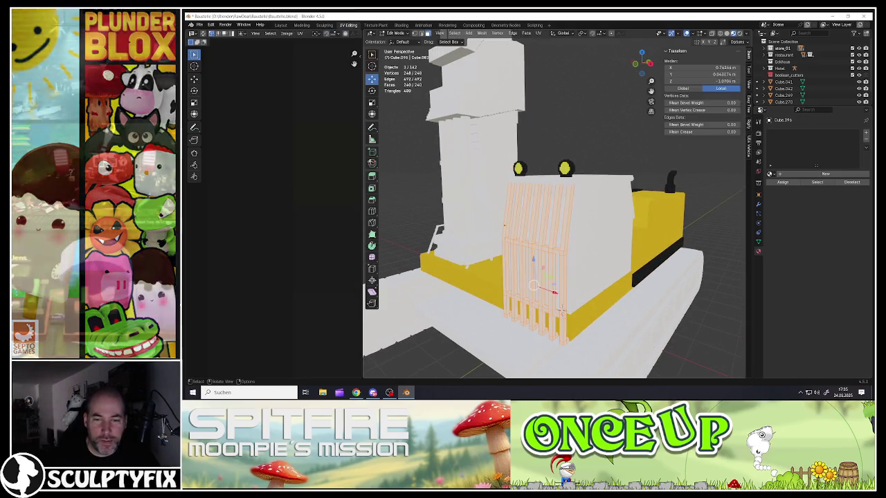
key(u)
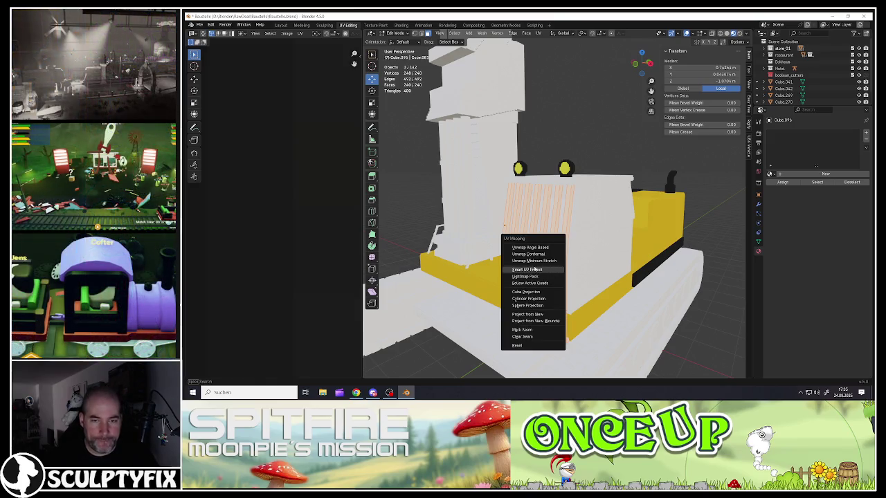
click(533, 269)
click(511, 330)
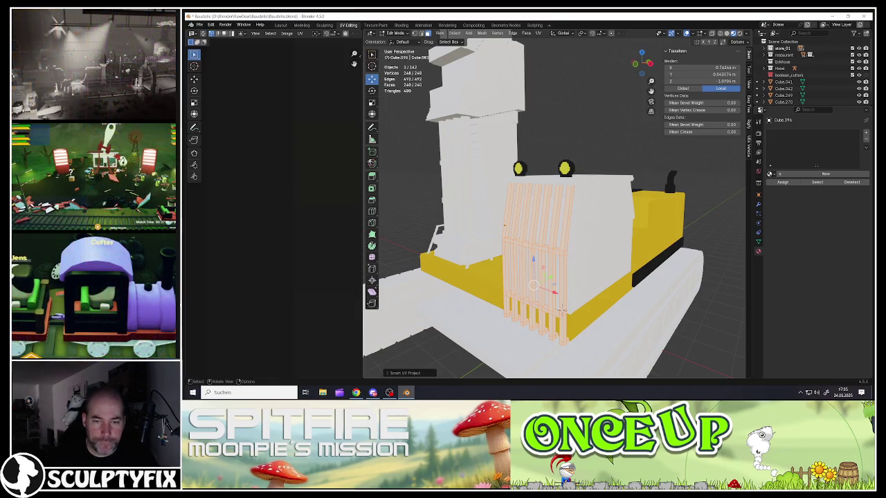
key(alt+Tab)
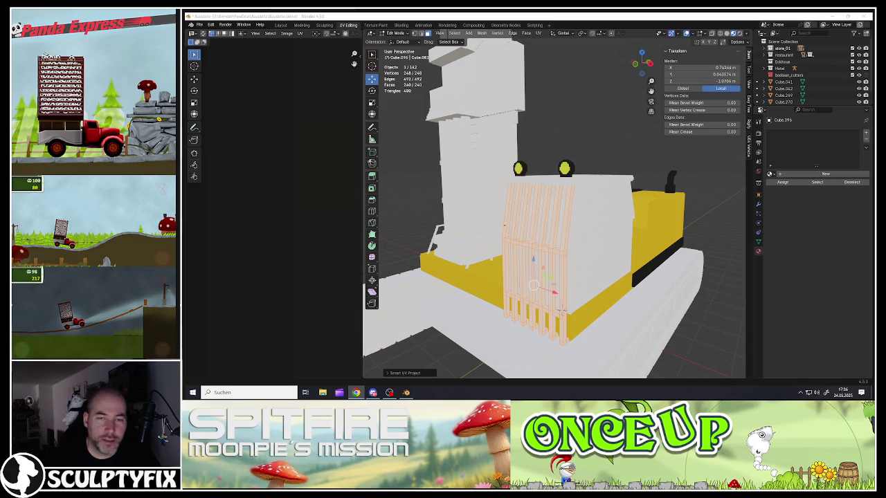
- Widen the UV editor, then scale all the part's UVs down and move them across the palette
middle_drag(574, 249, 667, 353)
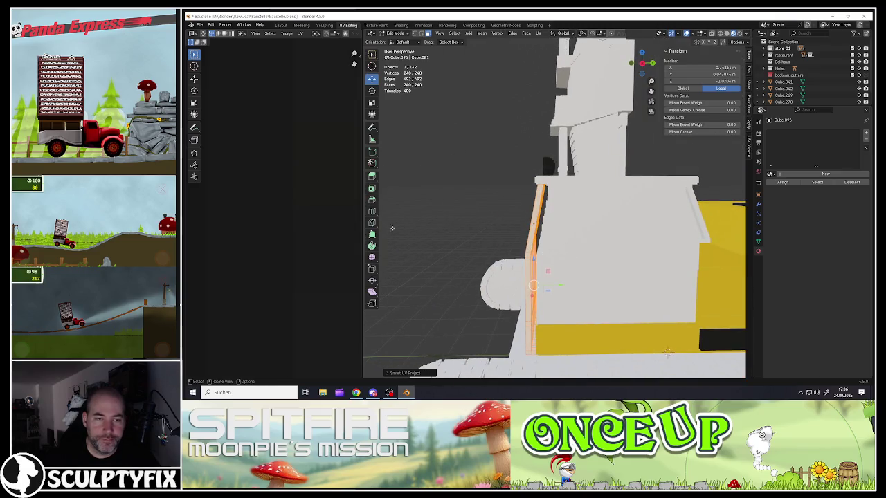
drag(363, 233, 491, 236)
scroll(396, 245, down, 5)
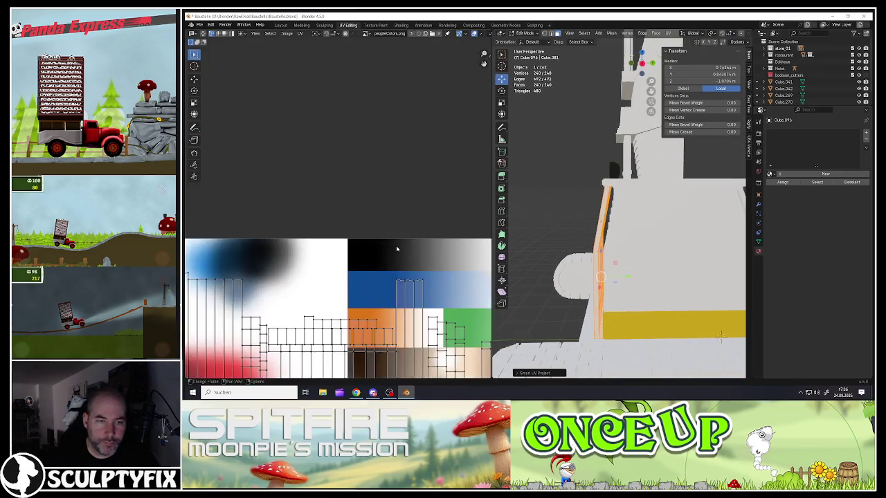
scroll(385, 291, up, 2)
key(a)
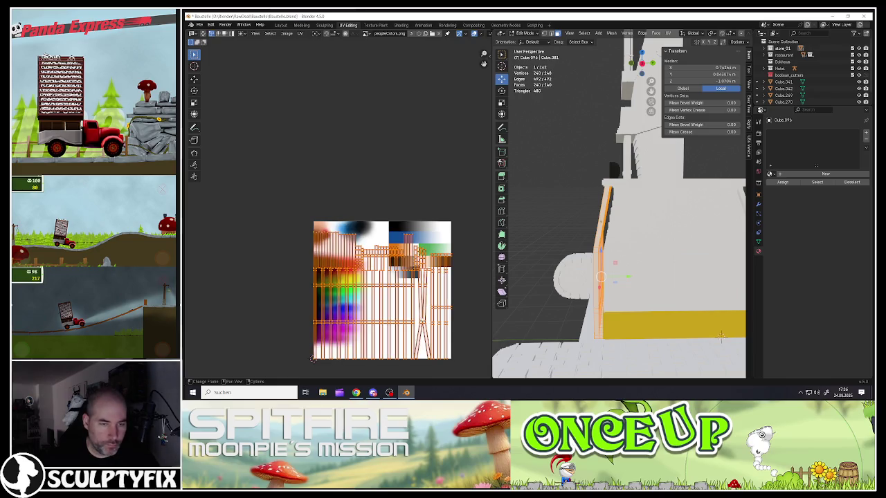
key(s)
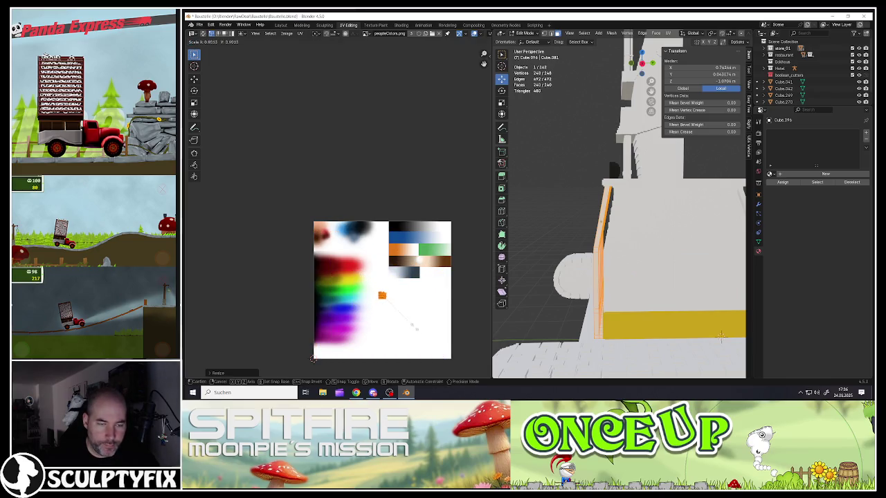
key(g)
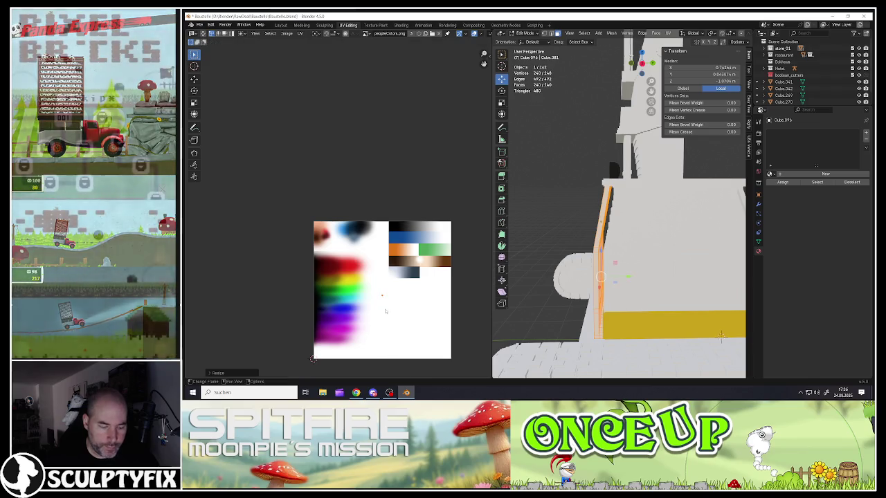
click(426, 269)
- Shrink the UV cluster further to a tiny point and leave Edit Mode
scroll(426, 269, up, 3)
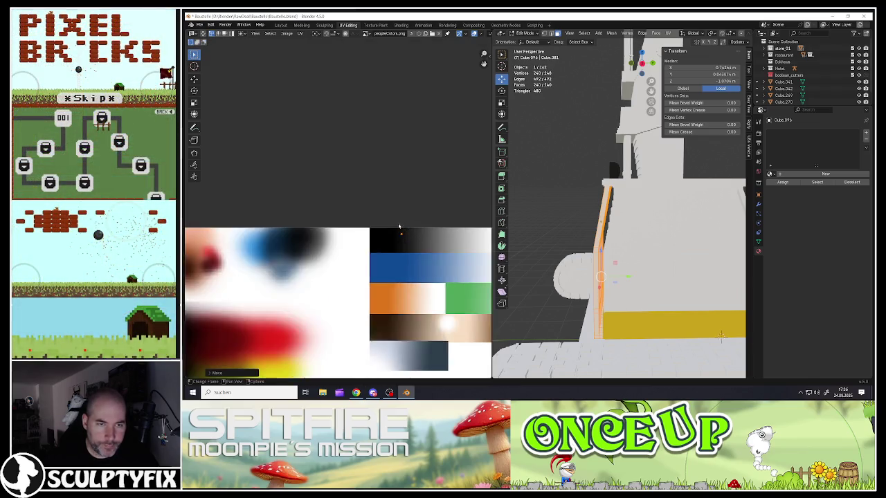
scroll(426, 269, up, 3)
key(s)
click(411, 275)
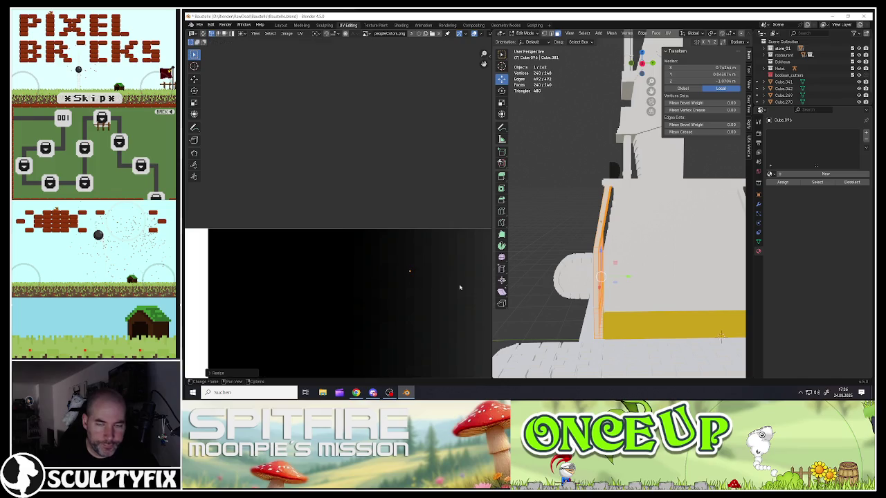
key(Tab)
- Add the cylinder to the selection and select the connected cab-front strip in Edit Mode
scroll(623, 207, down, 3)
scroll(685, 325, up, 3)
shift+click(609, 222)
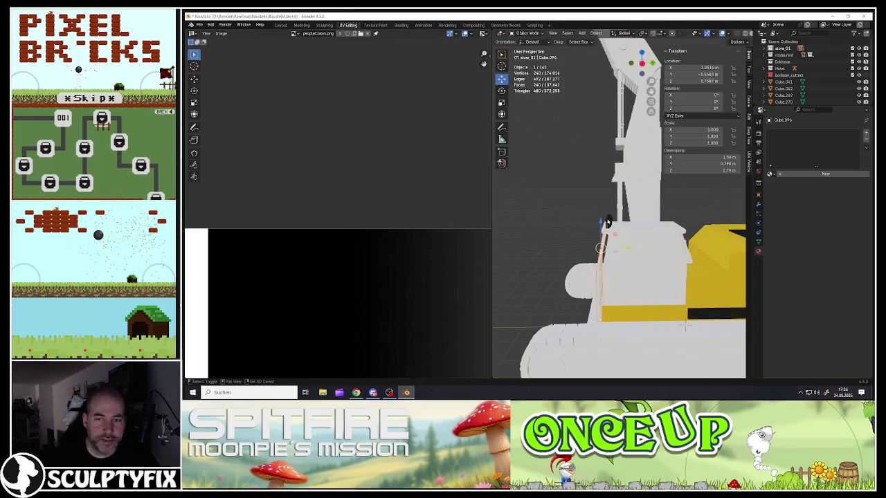
key(Tab)
scroll(410, 277, up, 4)
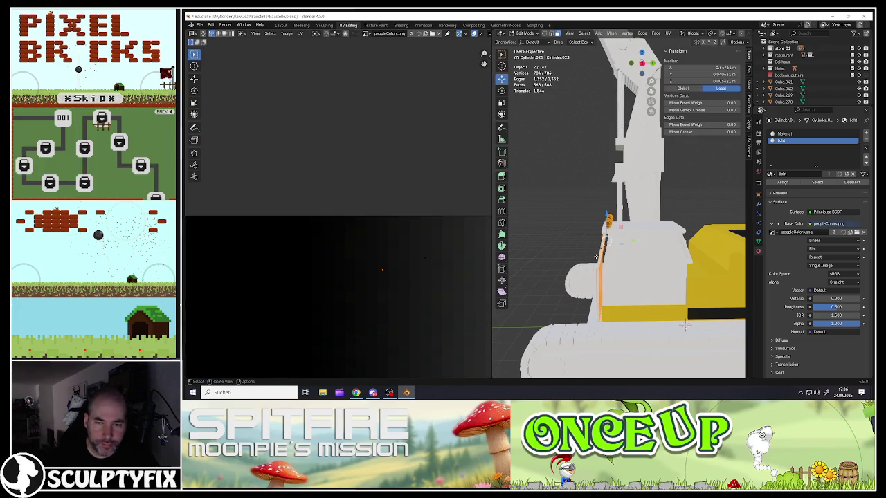
click(597, 254)
key(ctrl+l)
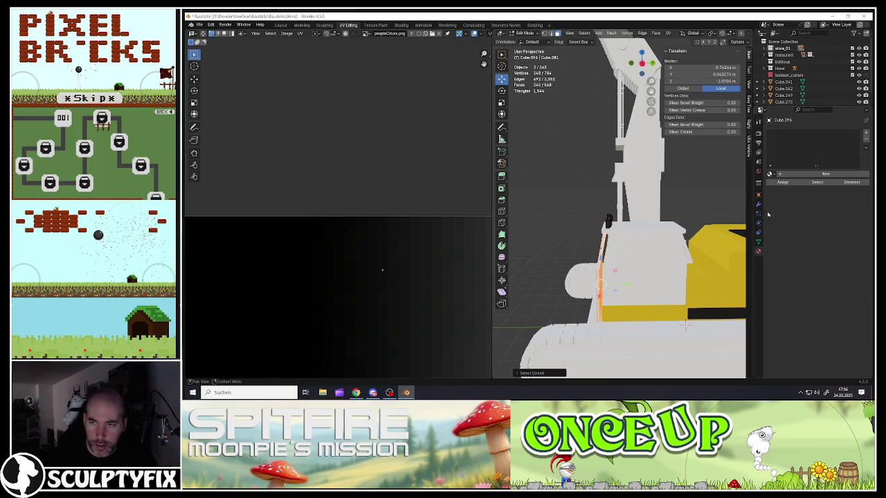
- Move the cab-front strip's UVs onto the black palette area and exit Edit Mode
key(g)
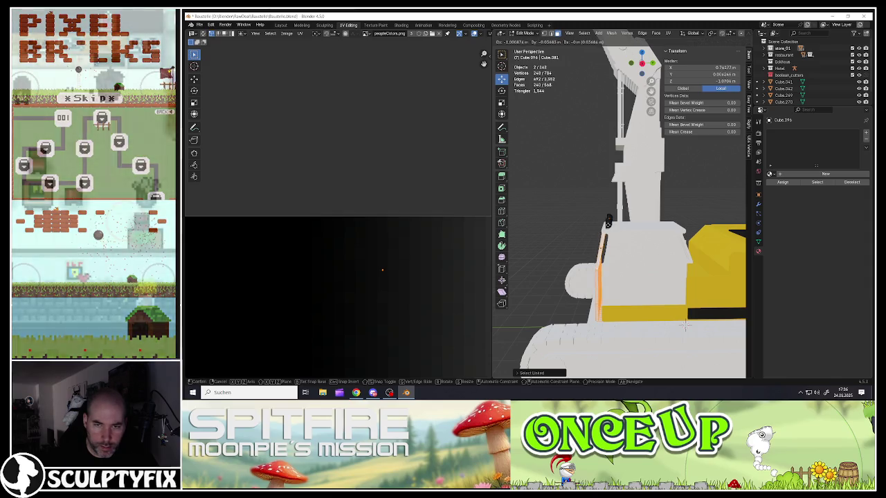
key(Escape)
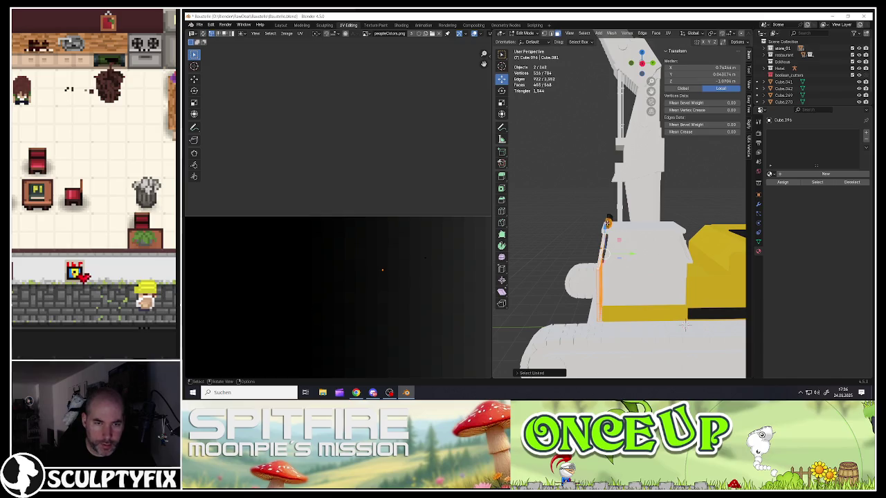
shift+right_click(382, 270)
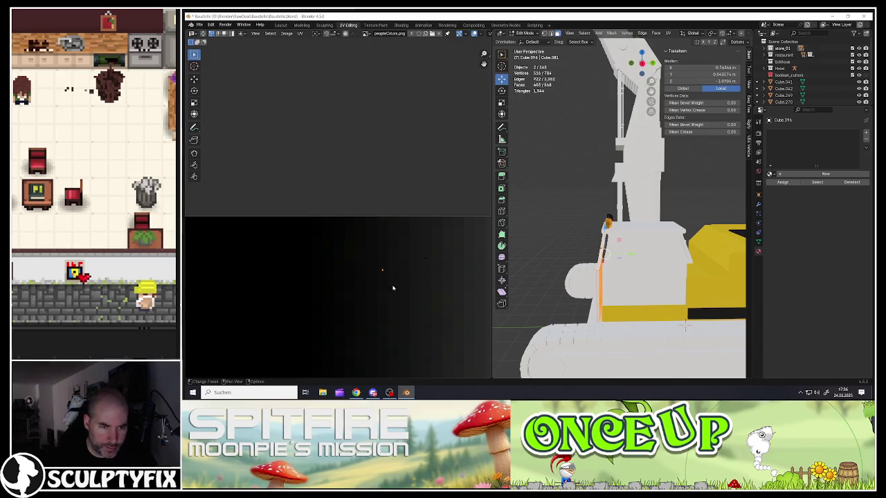
key(g)
click(432, 271)
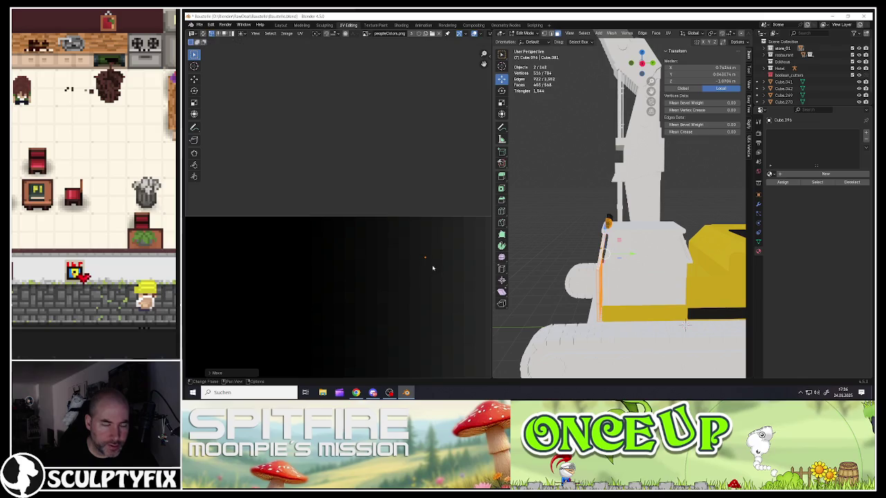
key(g)
click(413, 263)
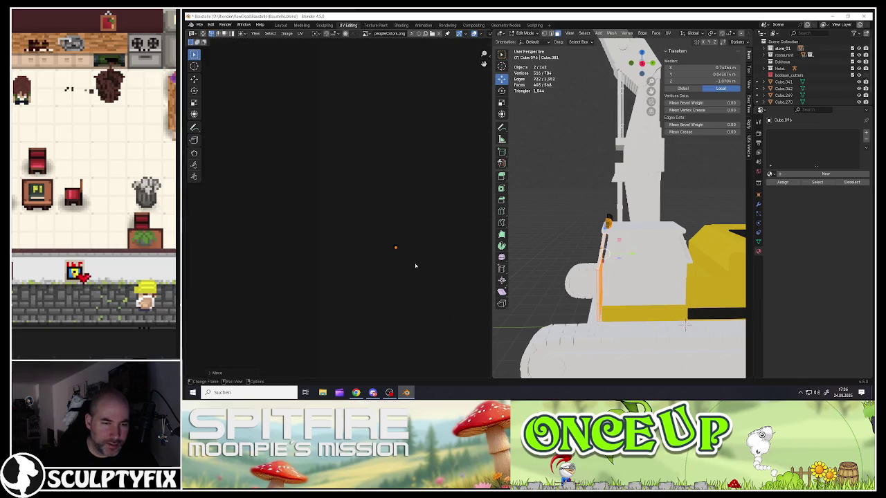
key(Tab)
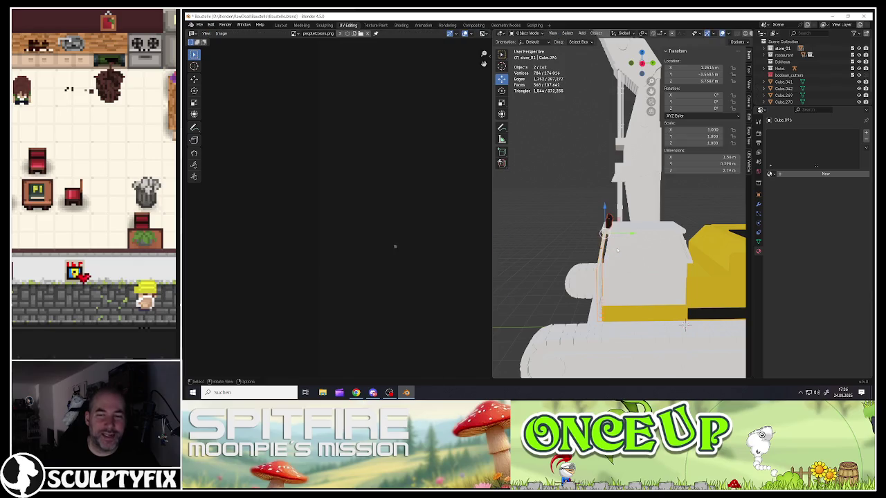
- Assign the existing palette 'Material' to the cab-front strip
scroll(609, 258, down, 4)
middle_drag(595, 249, 612, 261)
key(Tab)
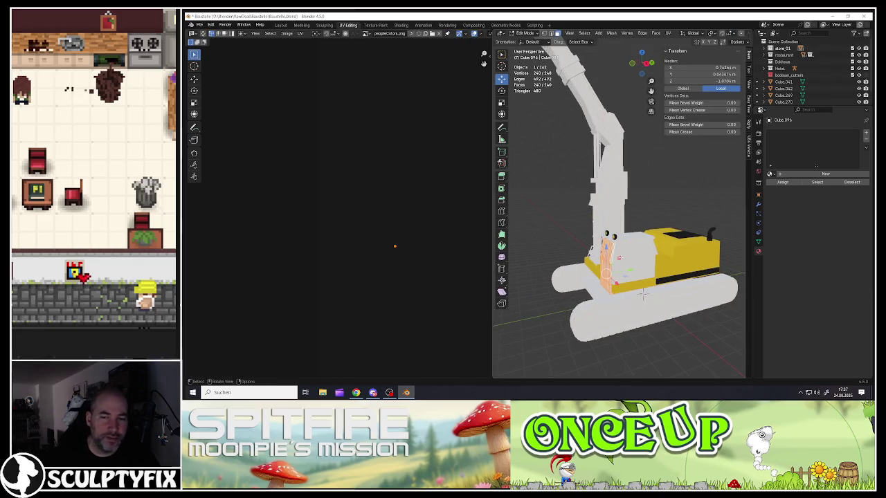
click(771, 175)
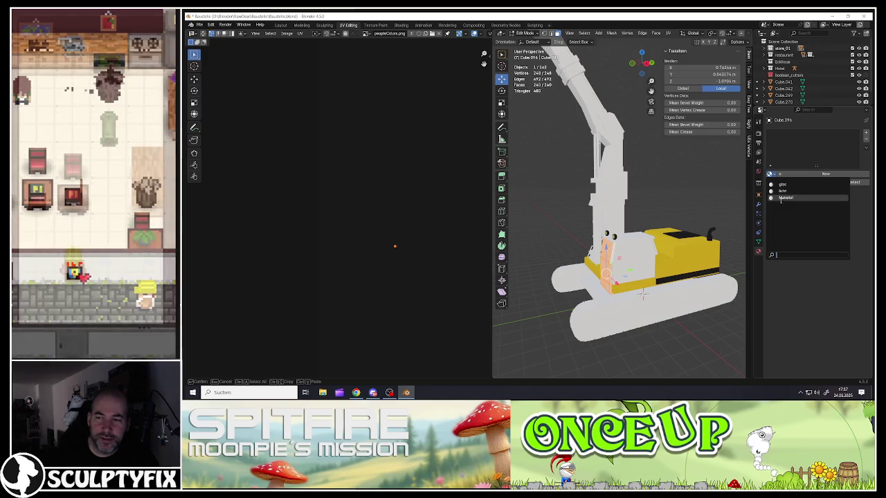
click(796, 201)
key(Tab)
- Select the cab roof piece and put it into Edit Mode
scroll(637, 267, up, 4)
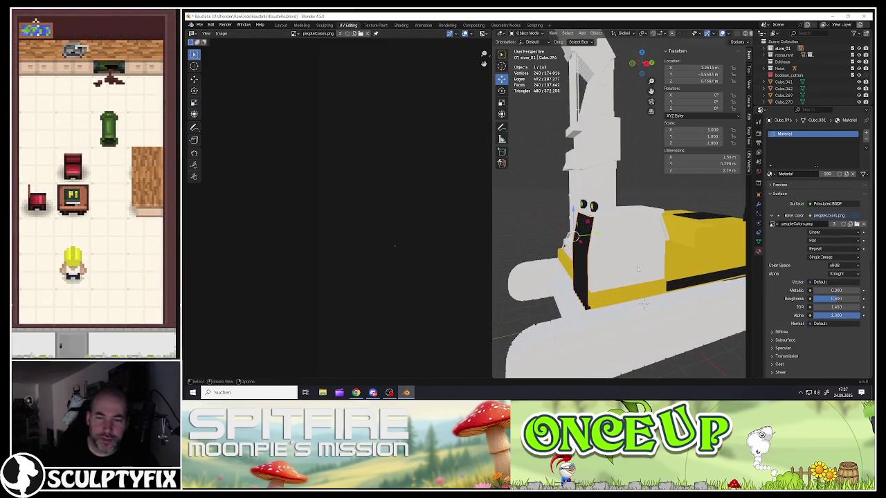
middle_drag(637, 267, 596, 252)
click(623, 227)
key(Tab)
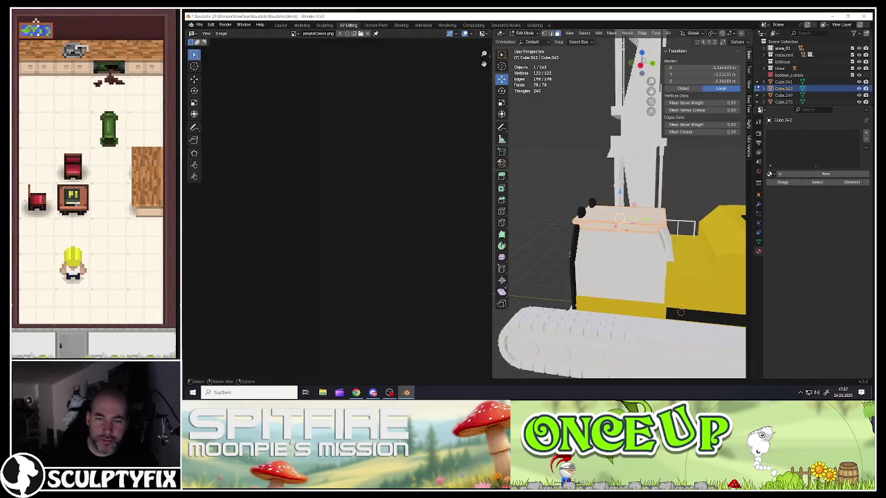
scroll(619, 207, down, 3)
middle_drag(619, 208, 595, 208)
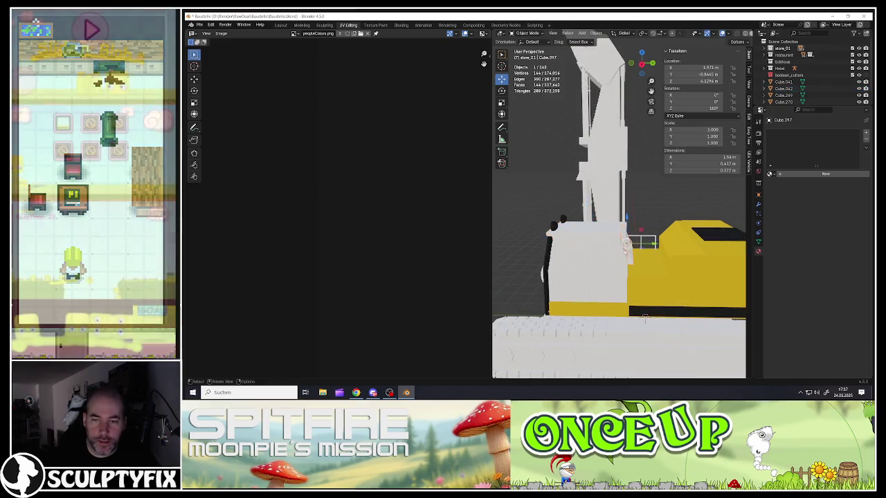
- Unwrap all of the part's geometry with Smart UV Project
key(a)
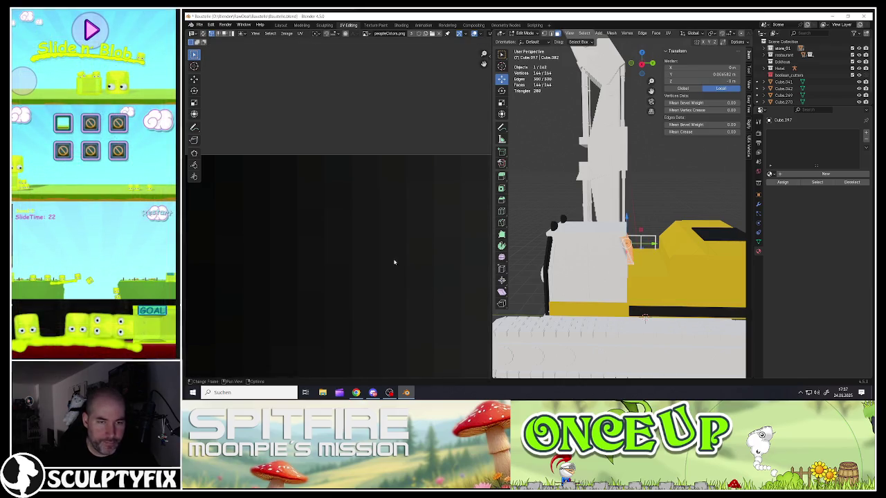
key(u)
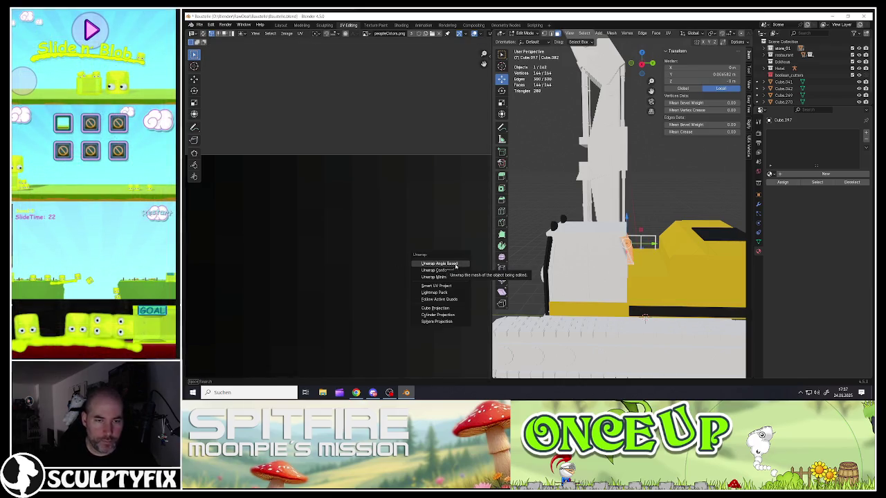
click(430, 287)
click(411, 348)
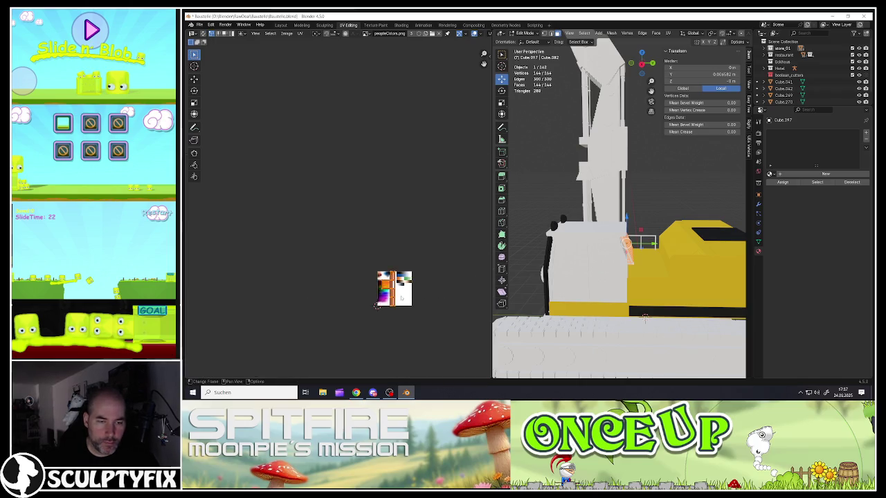
- Shrink the new UV islands and place them on the palette's dark strip
scroll(400, 295, up, 6)
key(s)
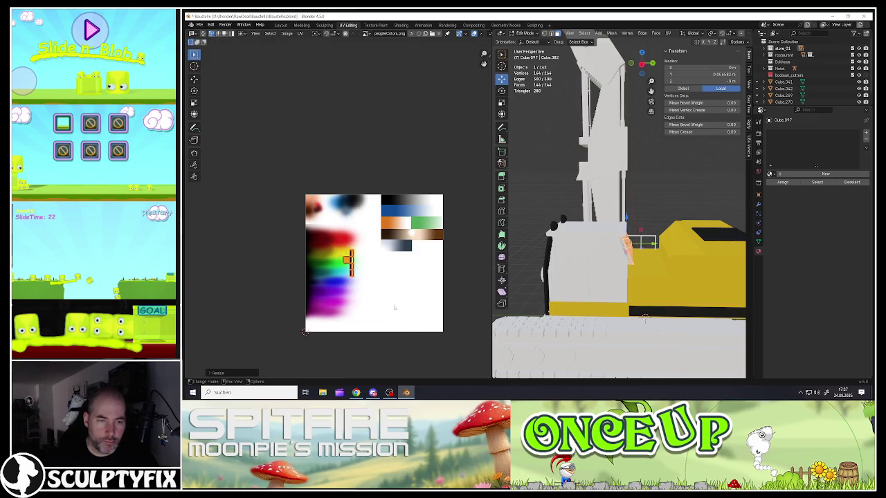
key(x)
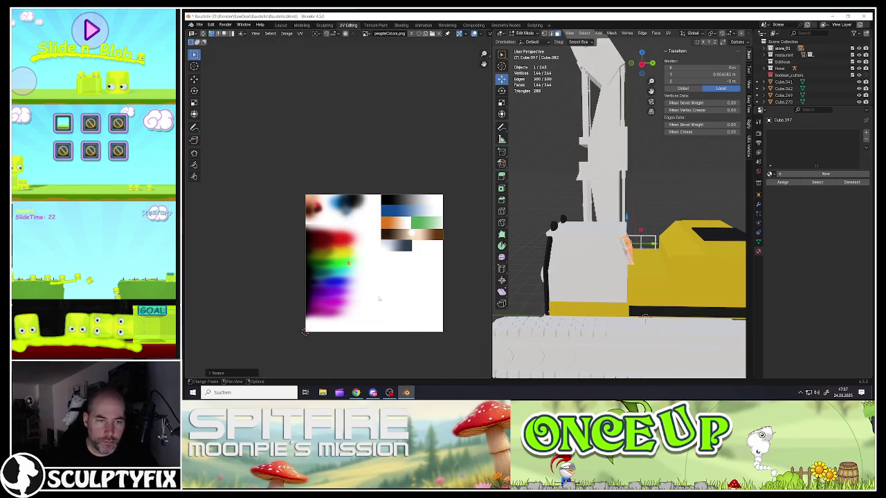
key(y)
click(306, 331)
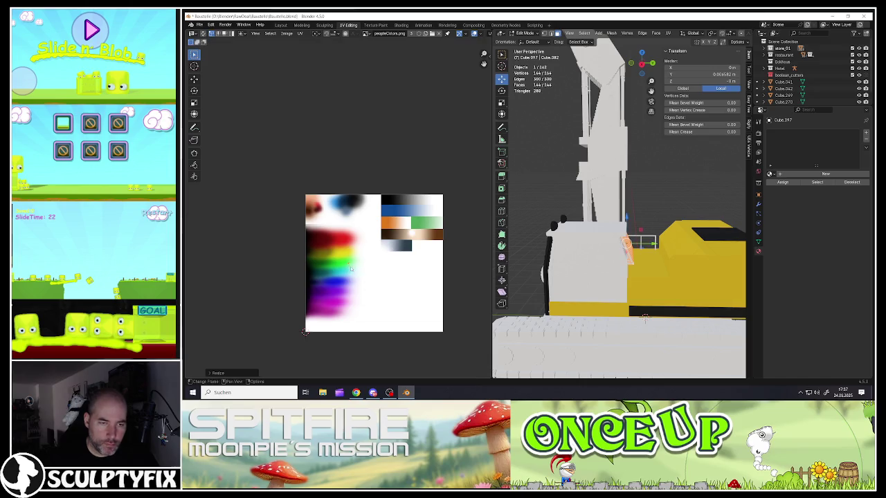
click(305, 331)
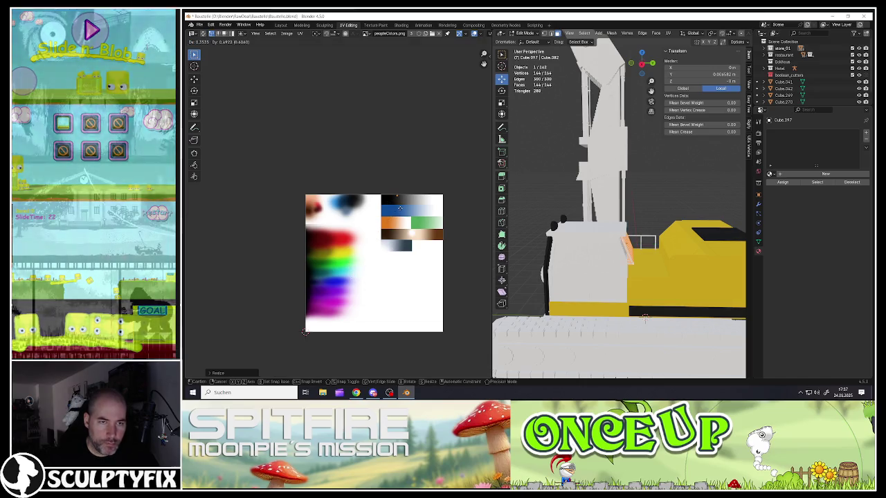
- Assign the palette 'Material' to the part in Object Mode
key(Tab)
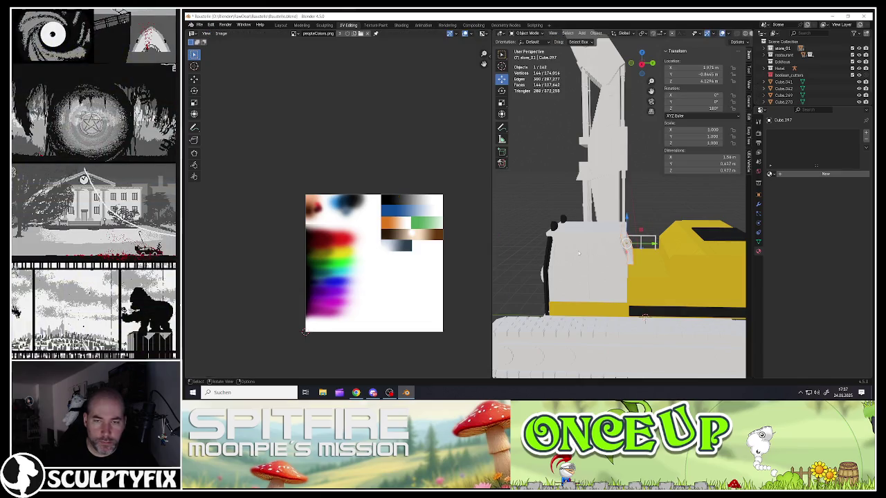
click(770, 174)
click(780, 200)
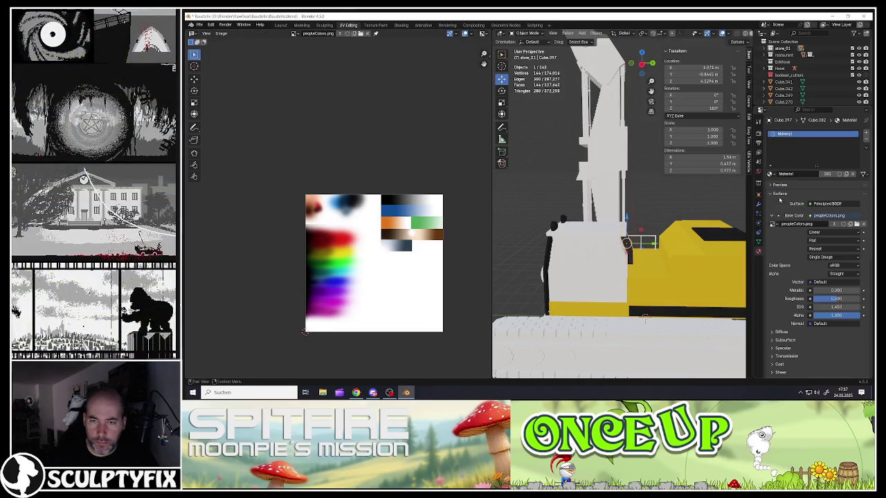
- Select the cab front panel and roof piece, briefly inspecting the roof in Edit Mode
middle_drag(573, 276, 580, 260)
click(579, 260)
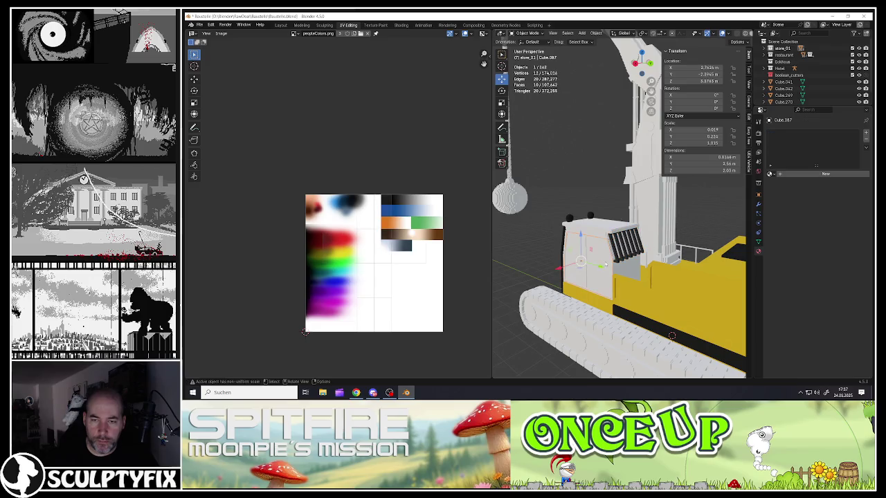
click(599, 225)
key(Tab)
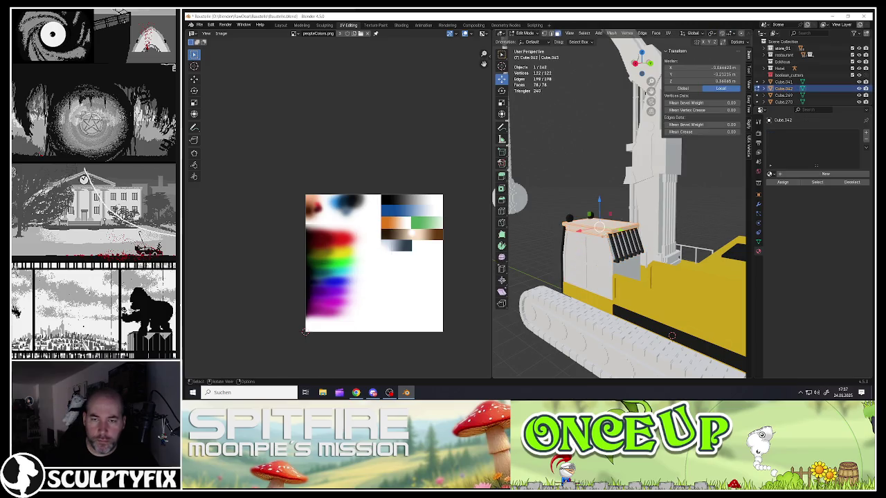
key(Tab)
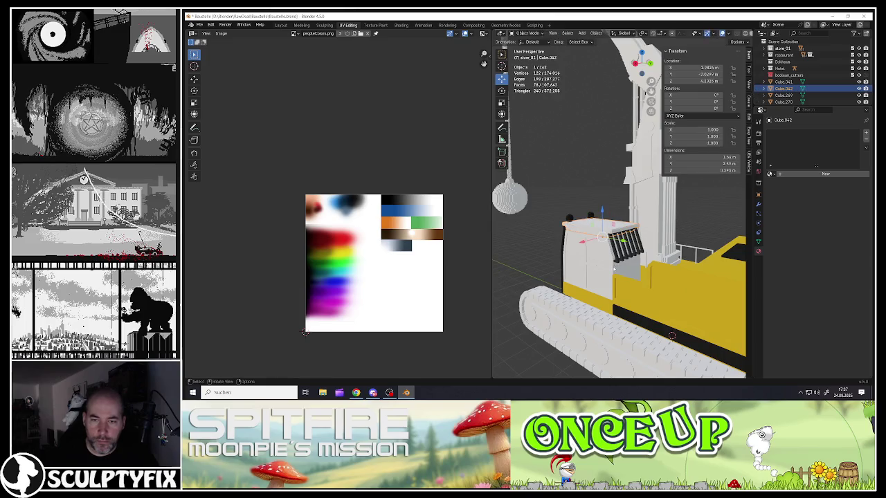
- Join the cab roof and cab box into one object and enter Edit Mode
click(614, 267)
scroll(614, 238, up, 2)
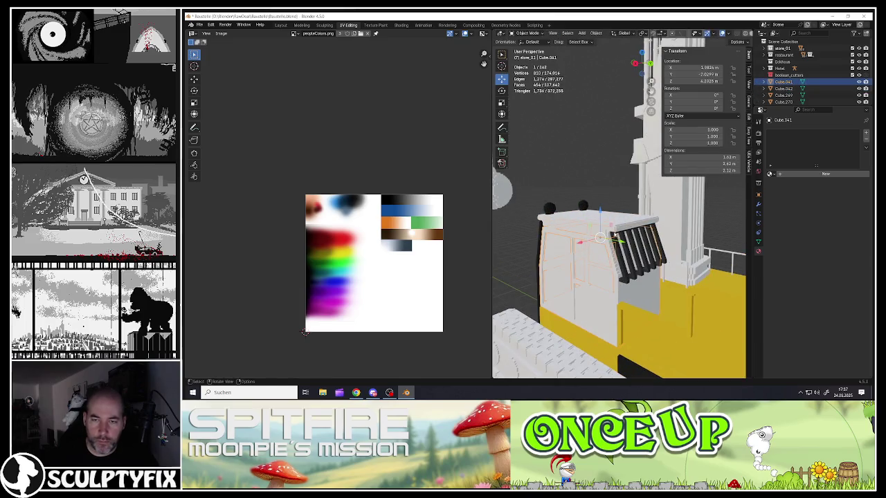
click(626, 229)
shift+click(620, 290)
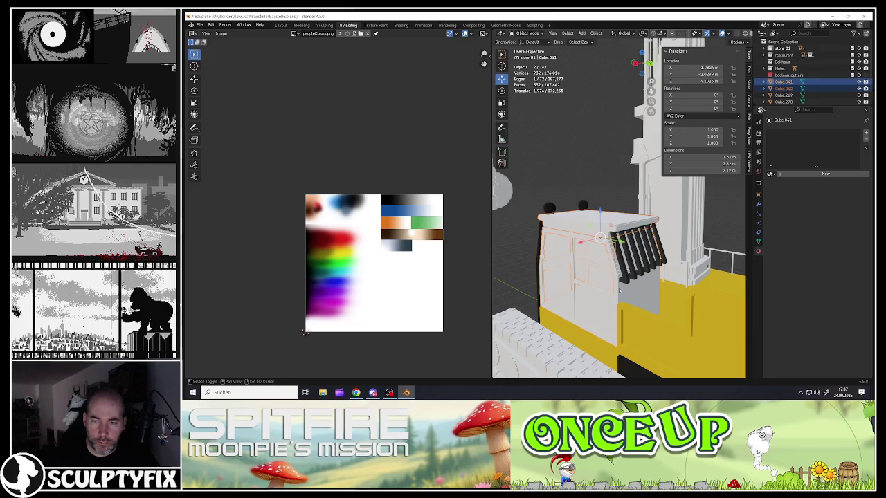
right_click(619, 290)
click(606, 271)
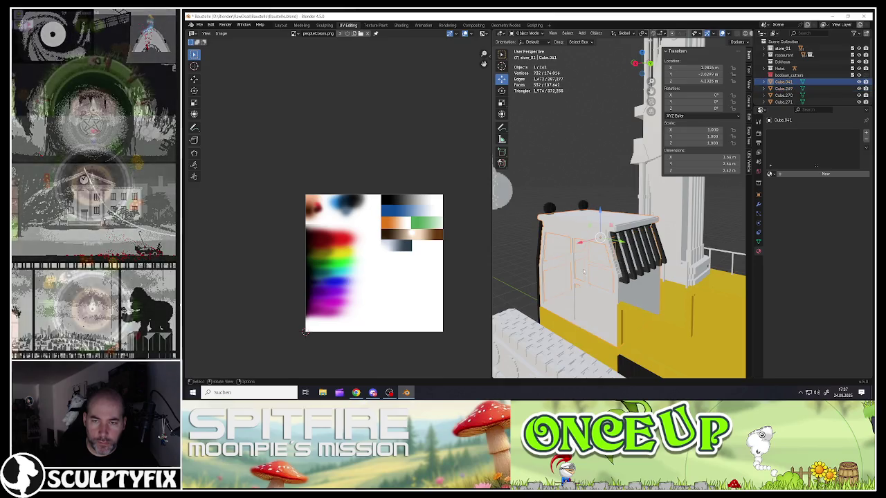
middle_drag(606, 262, 639, 259)
key(g)
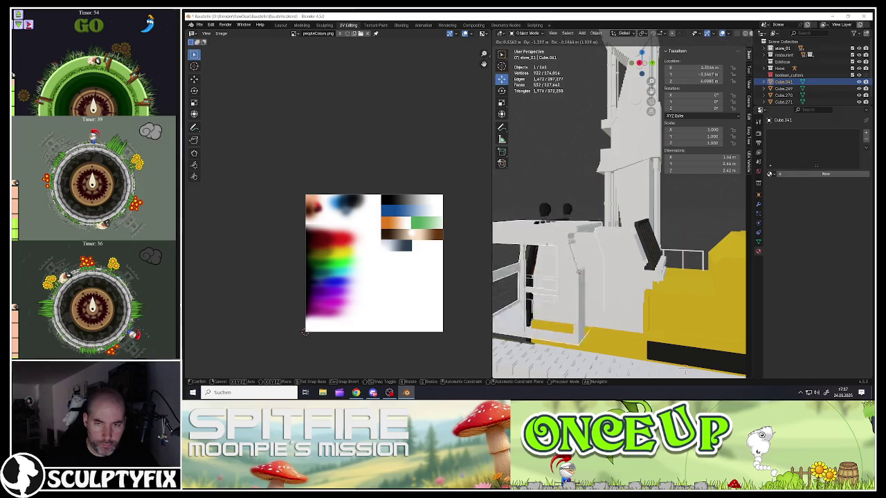
key(Escape)
key(Tab)
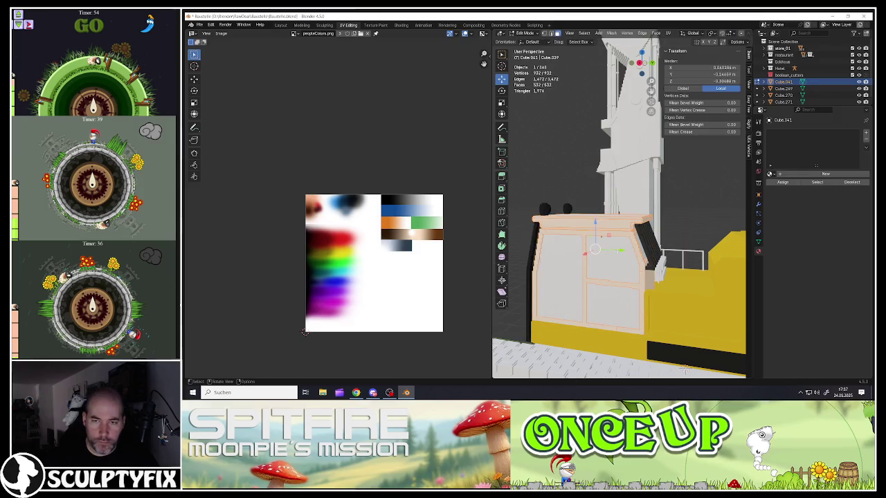
- Unwrap the cab with Smart UV Project
scroll(439, 259, down, 2)
scroll(409, 262, down, 1)
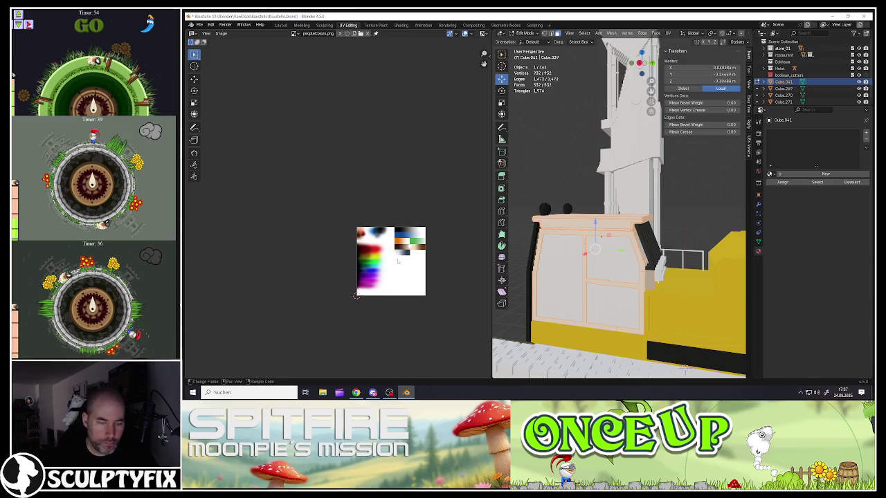
key(u)
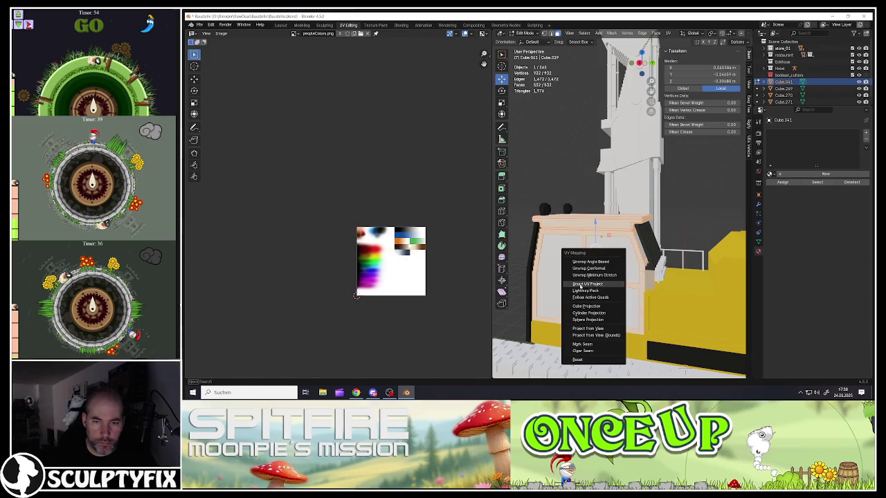
click(578, 282)
click(557, 348)
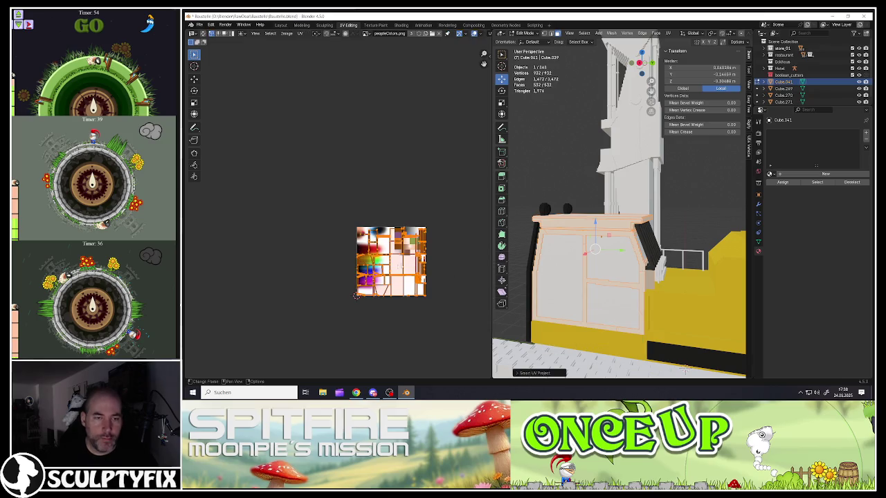
- Scale the cab's UVs by 0.2 twice into a dot and move it onto black
text(s0.2)
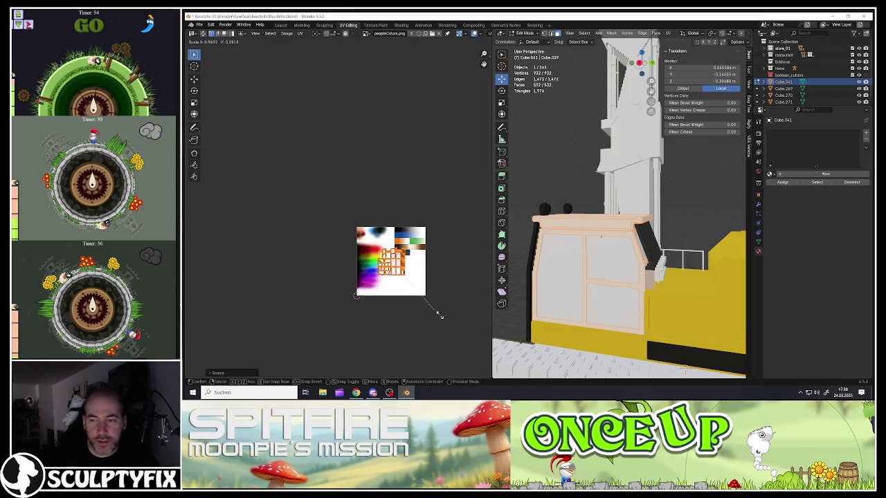
key(Return)
text(s0.2)
key(Return)
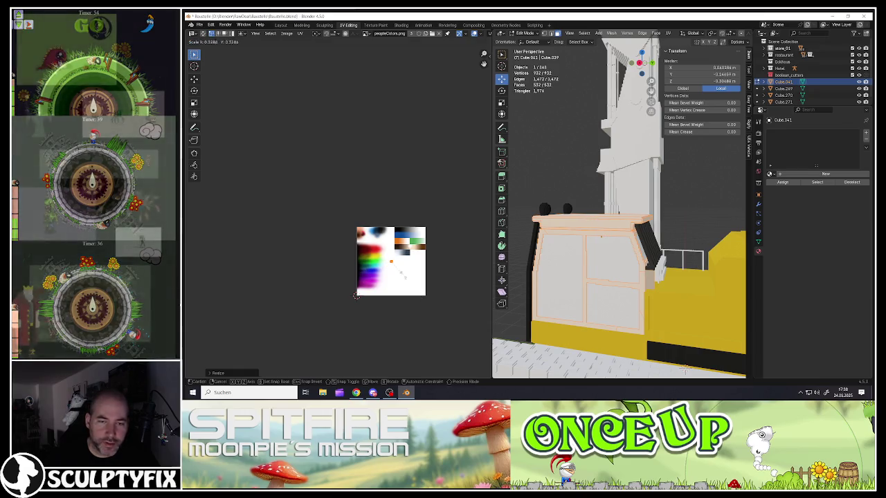
key(s)
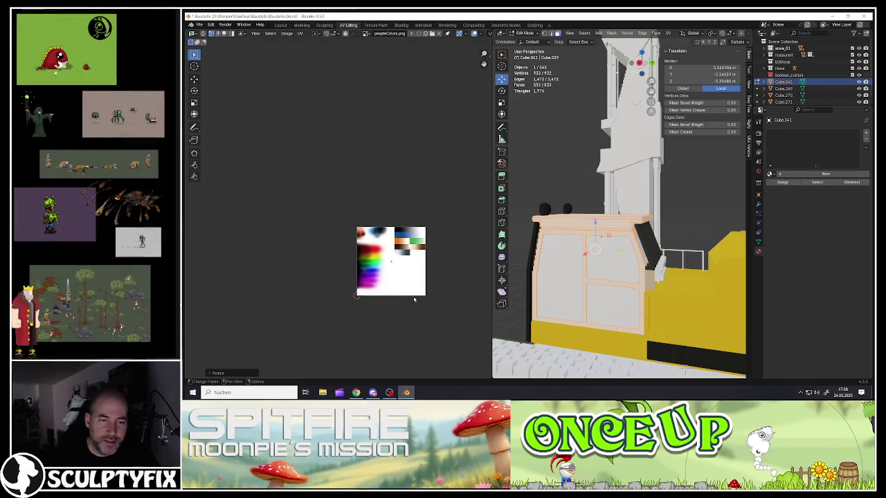
click(411, 286)
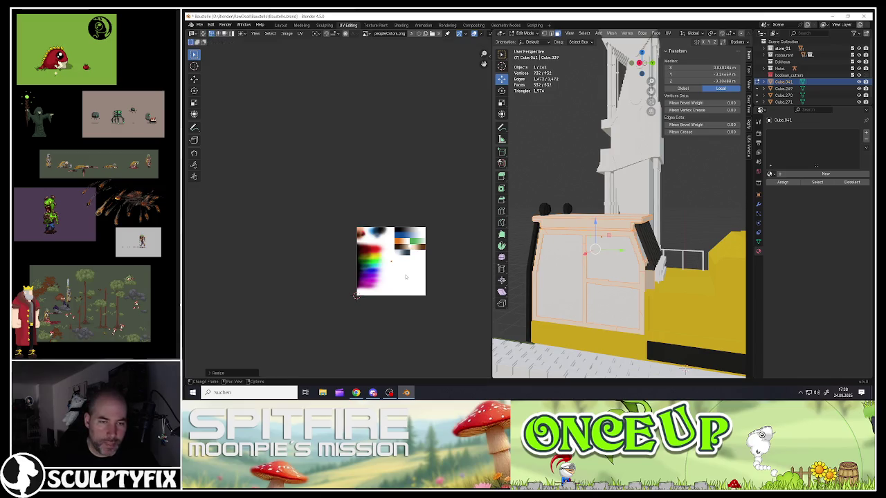
key(g)
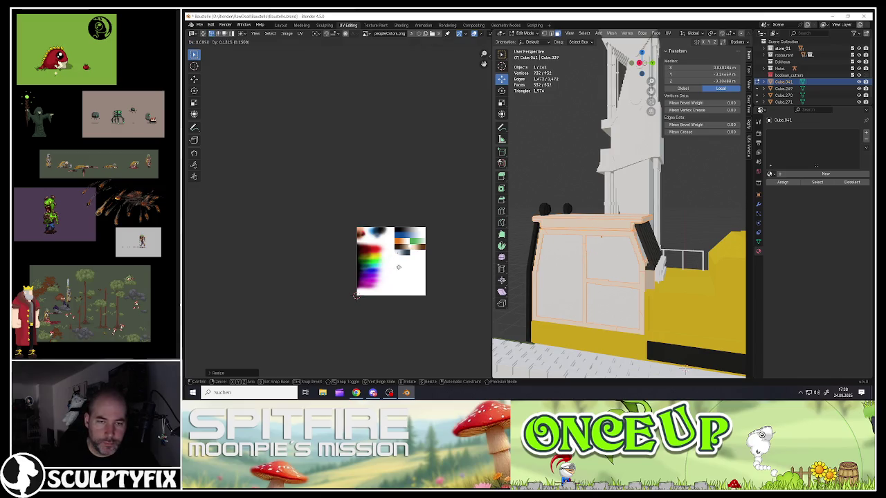
click(402, 246)
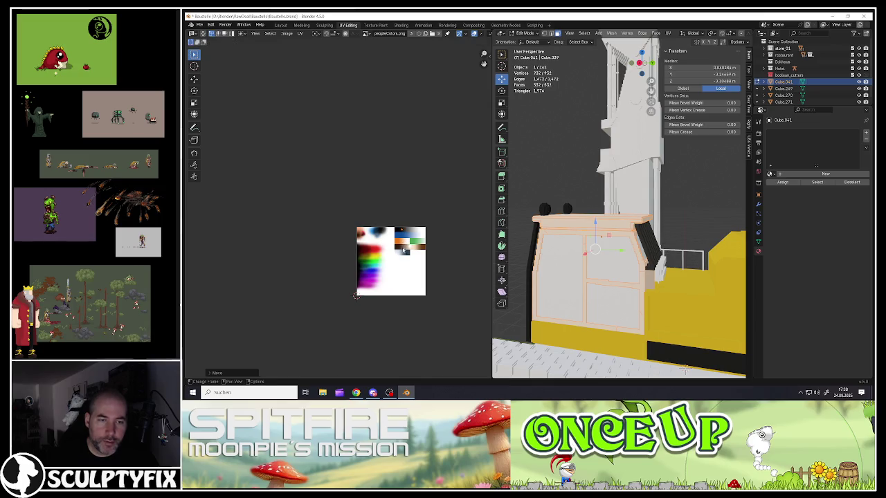
- Assign the palette 'Material' to the cab and return to Object Mode
click(768, 176)
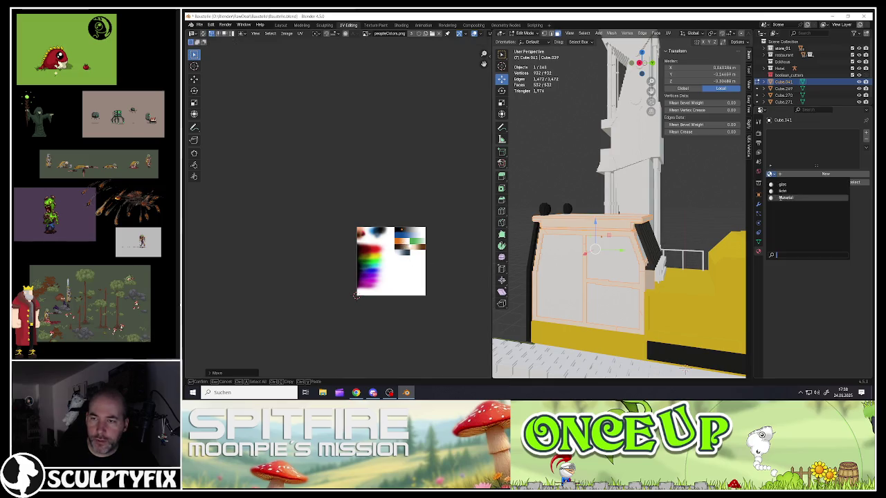
click(780, 200)
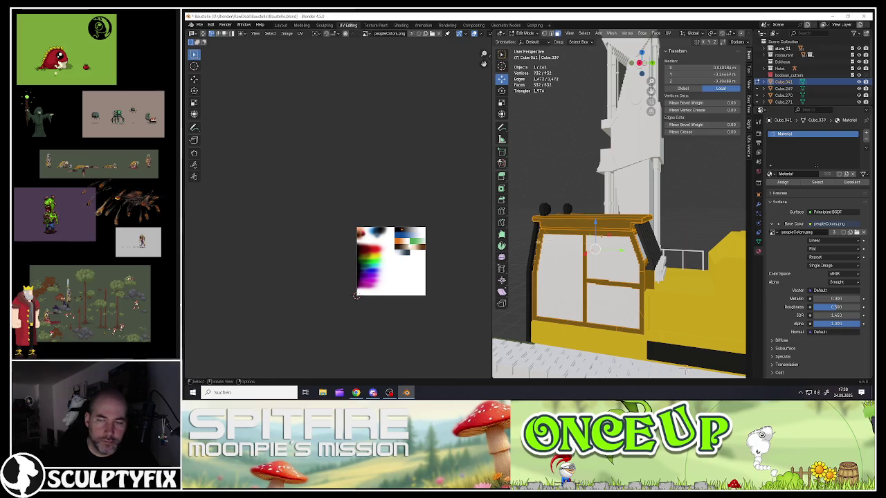
key(Tab)
middle_drag(684, 369, 687, 362)
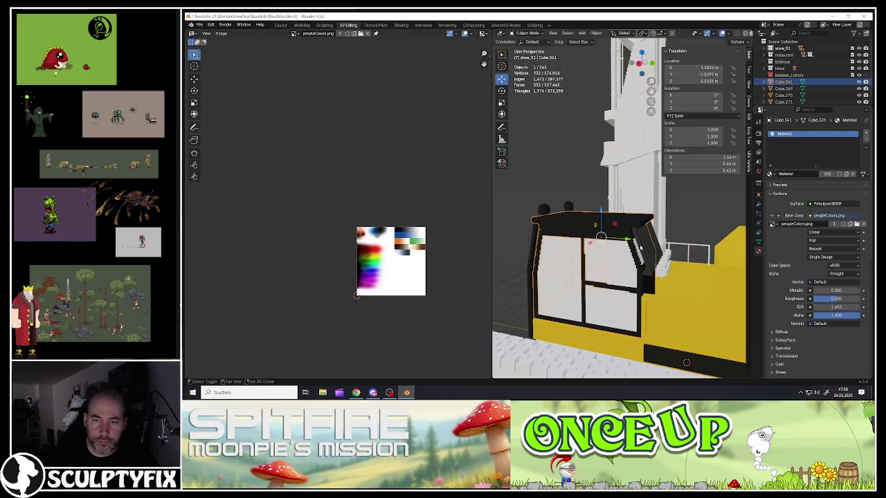
- Add the slanted grille to the selection and place its UVs on the palette's black area
shift+click(640, 248)
scroll(423, 246, up, 3)
scroll(423, 245, up, 6)
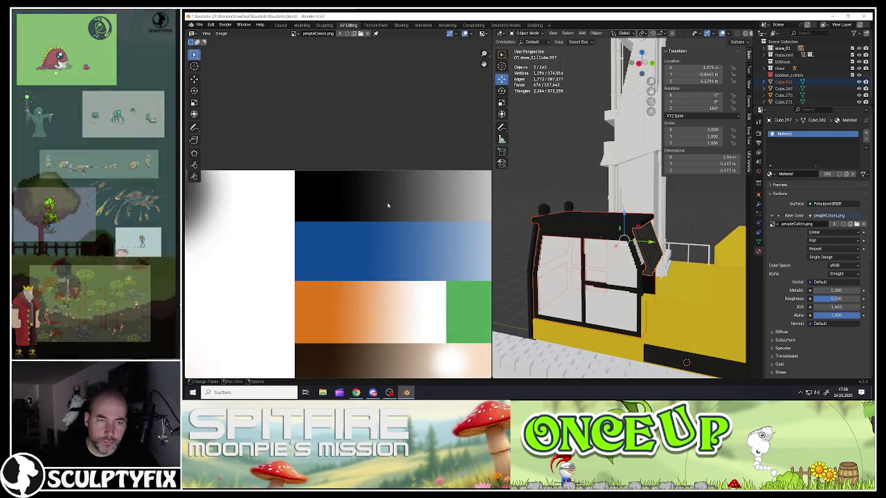
key(Tab)
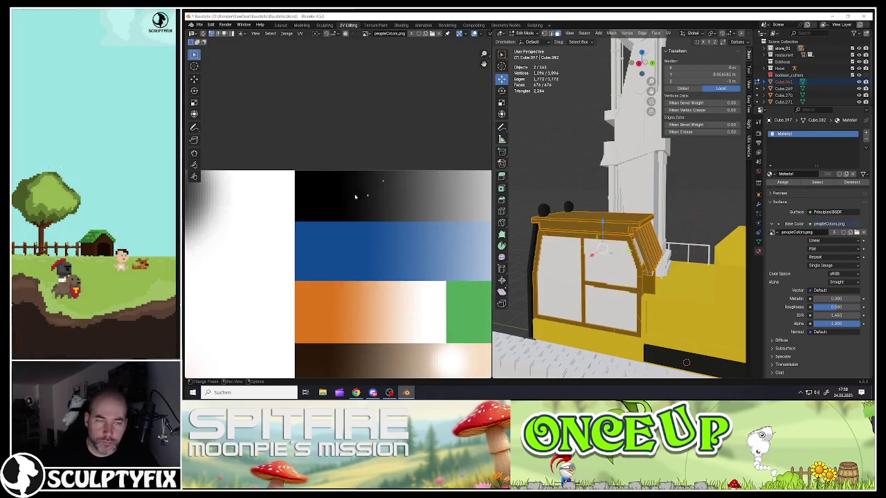
key(Tab)
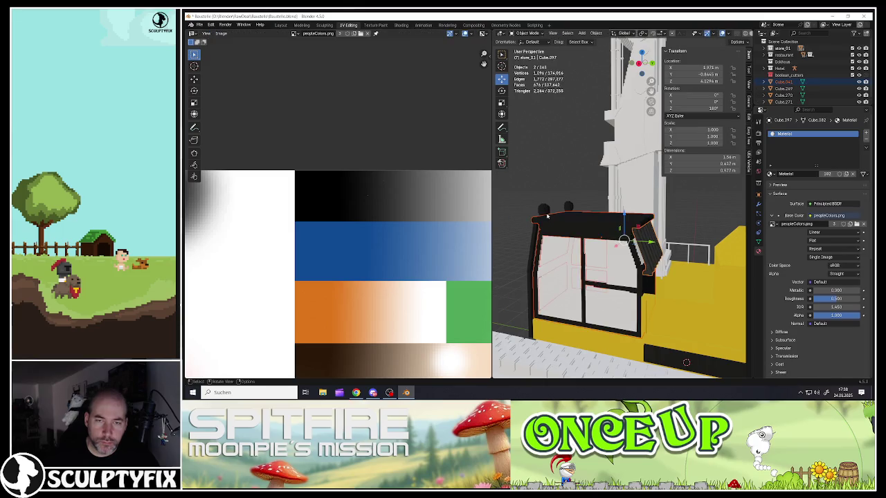
- Box-select the roof lamp's UV points, shrink them and move them onto the palette
shift+click(544, 211)
key(Tab)
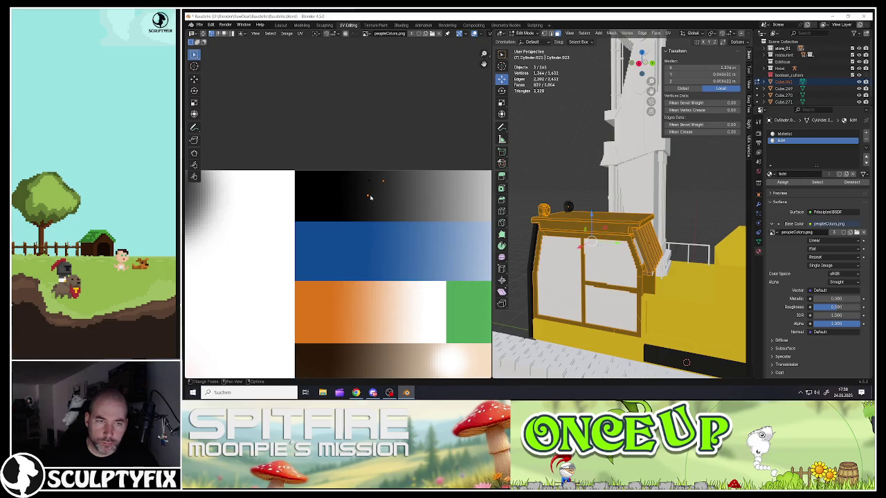
key(b)
drag(362, 173, 376, 208)
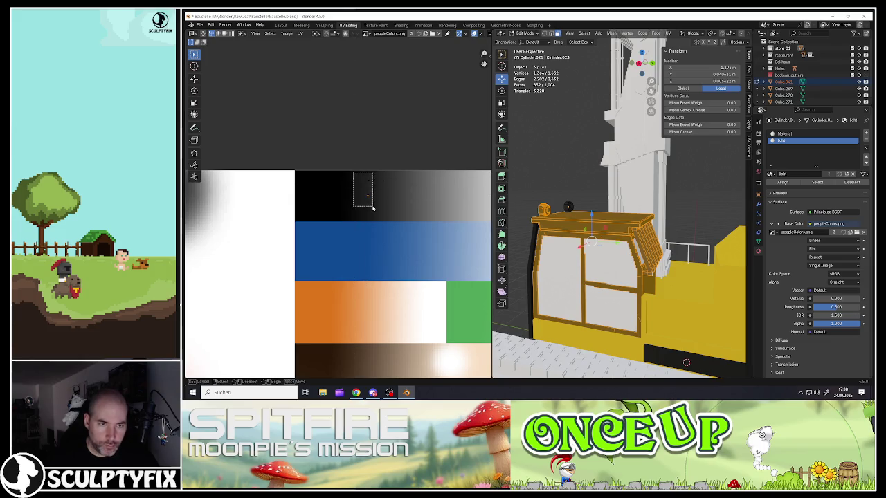
key(s)
click(389, 220)
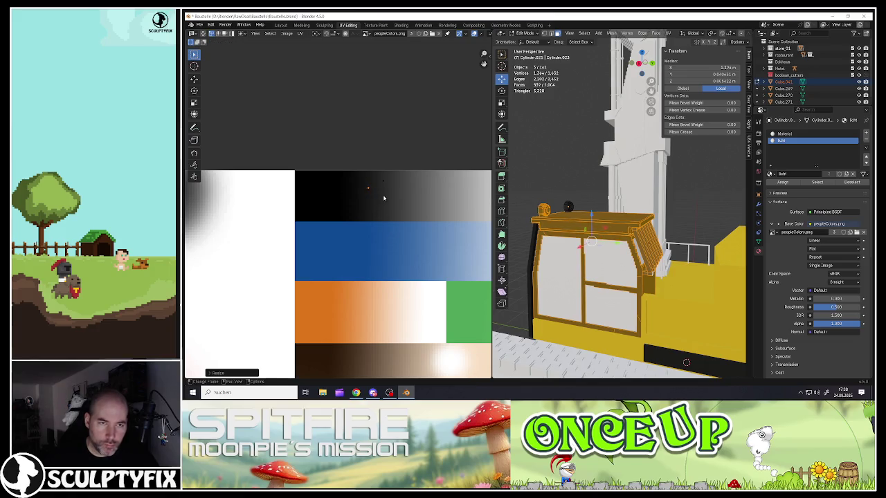
key(s)
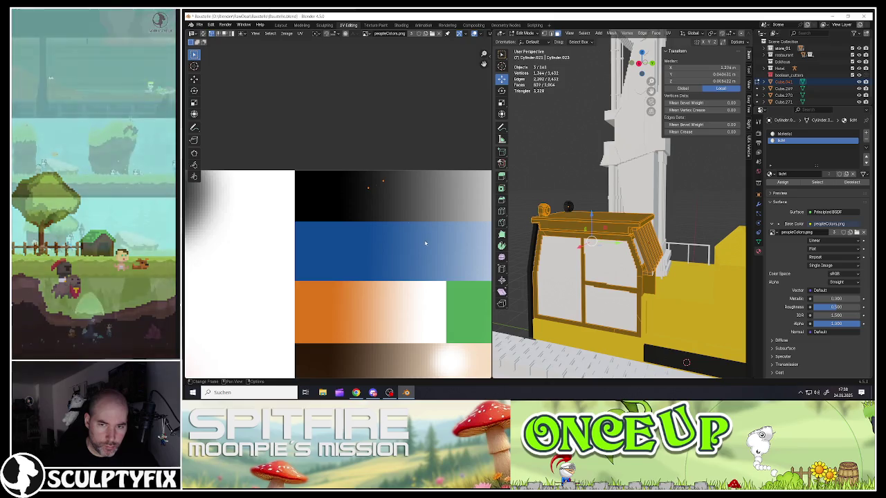
click(395, 219)
key(s)
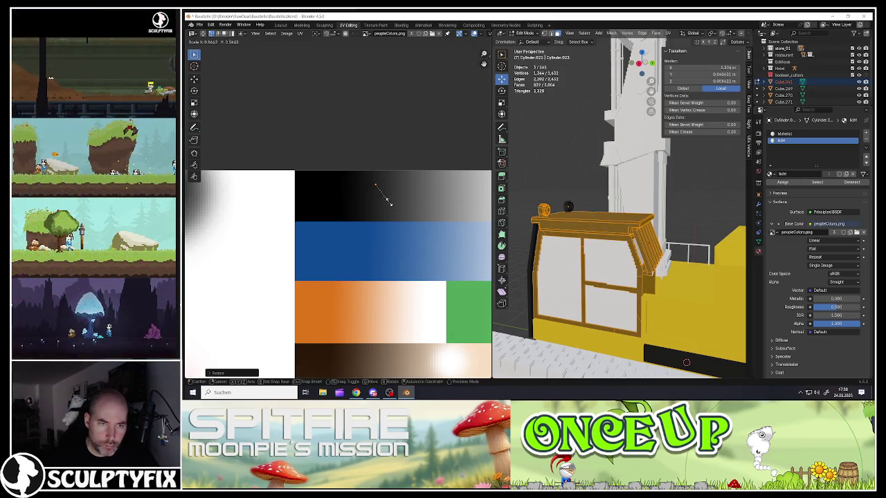
key(g)
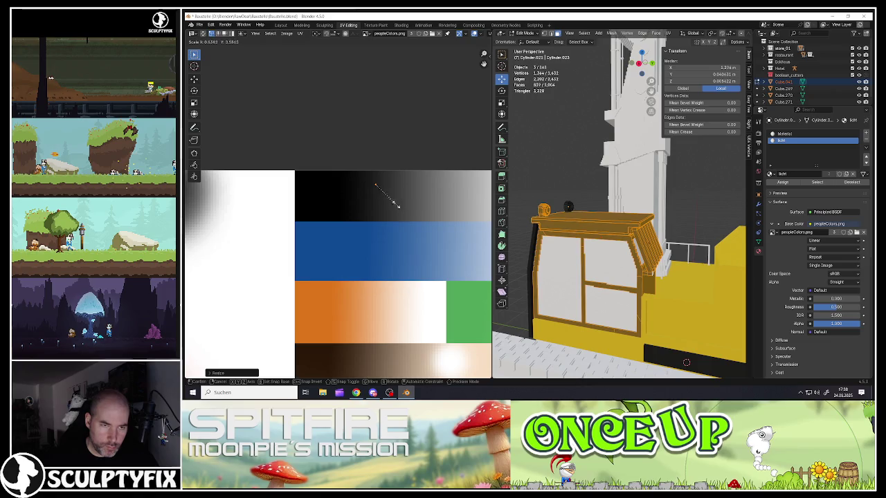
click(390, 234)
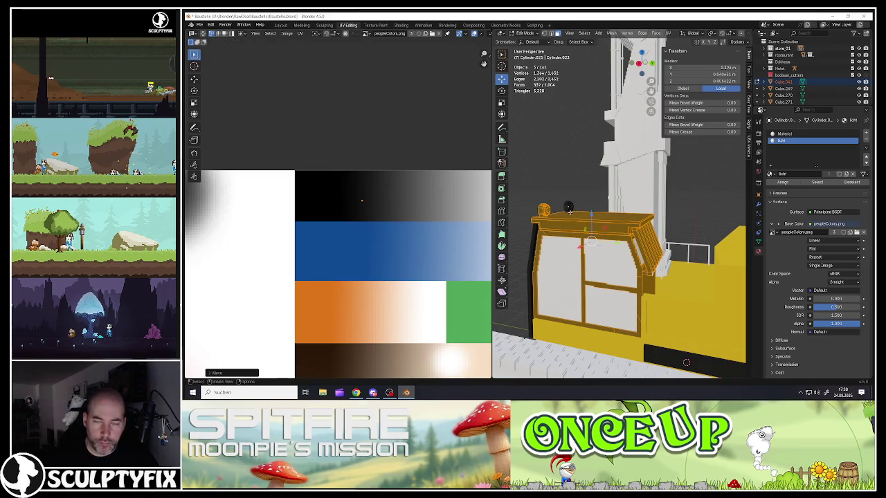
- Select the second lamp's UVs, move them onto the palette and leave Edit Mode
key(l)
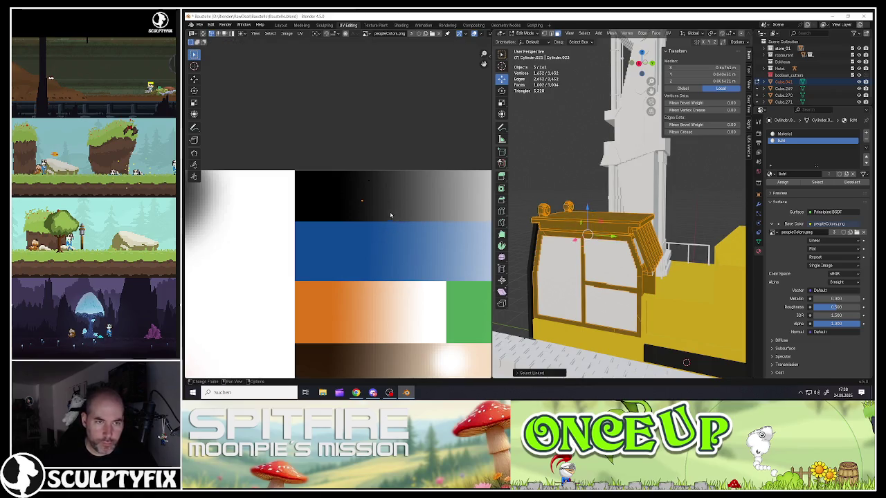
scroll(359, 196, up, 4)
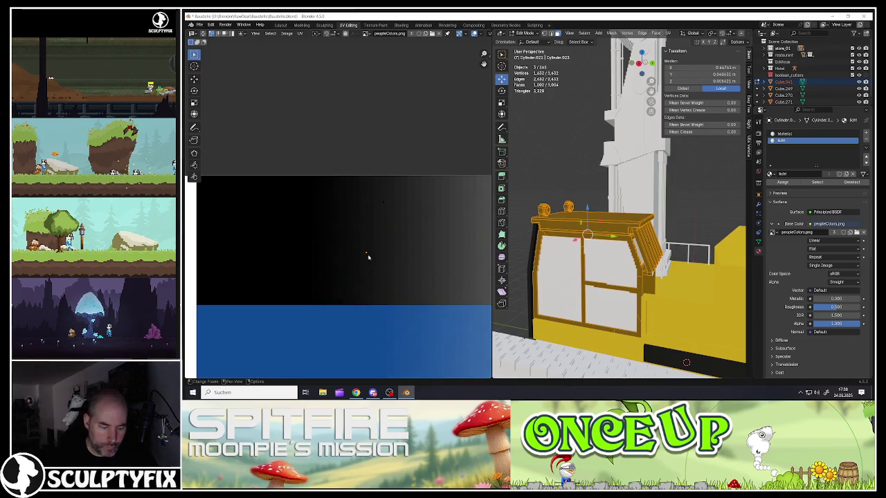
key(g)
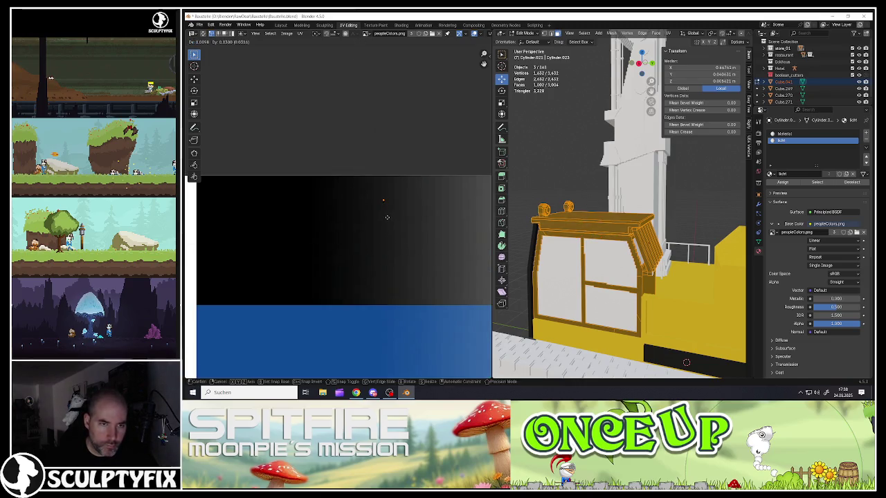
click(387, 217)
scroll(382, 211, up, 3)
scroll(402, 215, up, 2)
key(g)
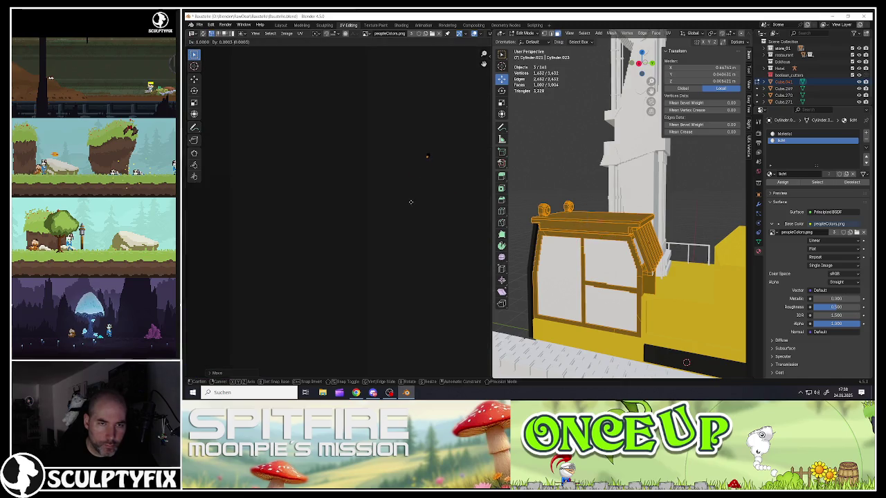
click(411, 202)
key(Tab)
scroll(615, 269, down, 3)
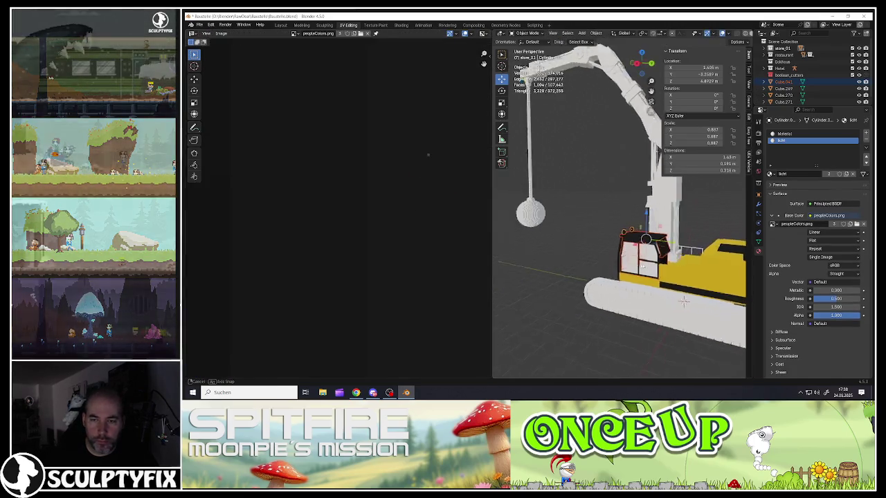
- Clear the selection and gather the four window panes, starting with Cube.087 and Cube.093
mouse_move(616, 208)
middle_down()
mouse_move(617, 271)
mouse_move(527, 216)
mouse_move(644, 221)
mouse_move(663, 250)
mouse_move(610, 252)
mouse_move(588, 280)
middle_up()
key(a)
key(alt+a)
scroll(616, 268, up, 3)
click(643, 222)
scroll(664, 249, up, 3)
shift+click(610, 252)
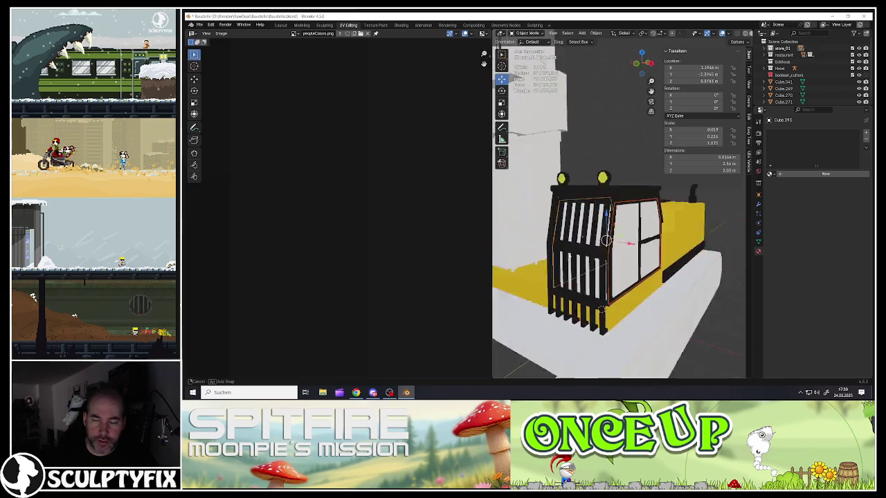
scroll(588, 280, up, 3)
shift+click(640, 318)
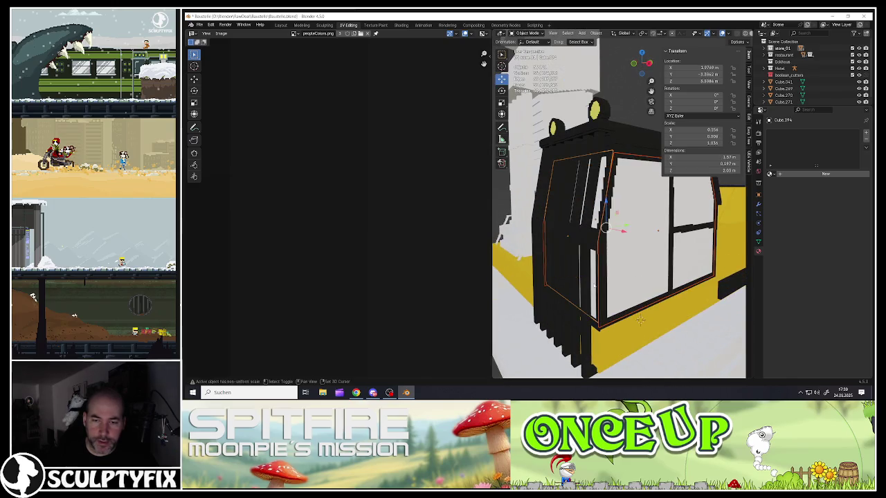
mouse_move(640, 318)
middle_down()
mouse_move(715, 328)
mouse_move(670, 214)
middle_up()
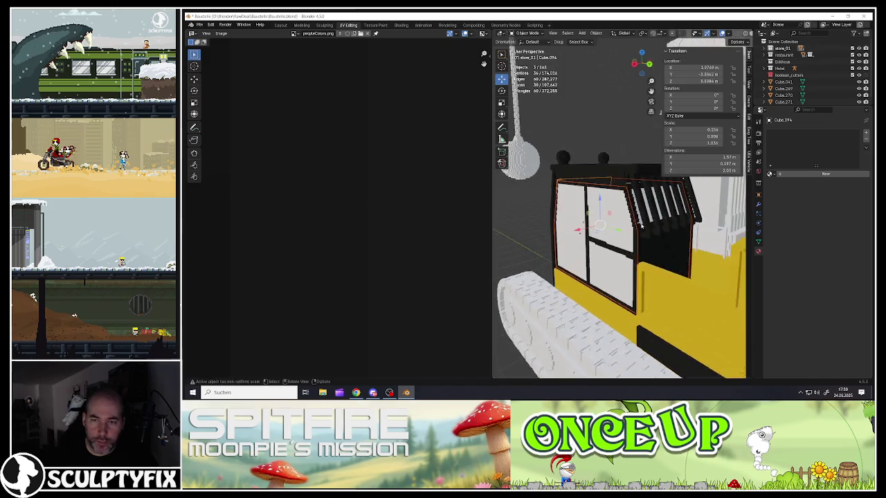
scroll(670, 214, up, 4)
shift+click(670, 214)
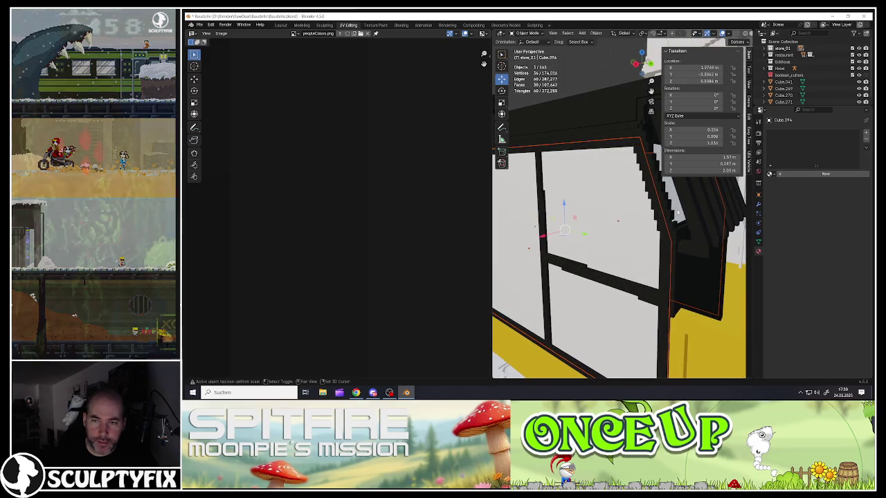
right_click(596, 225)
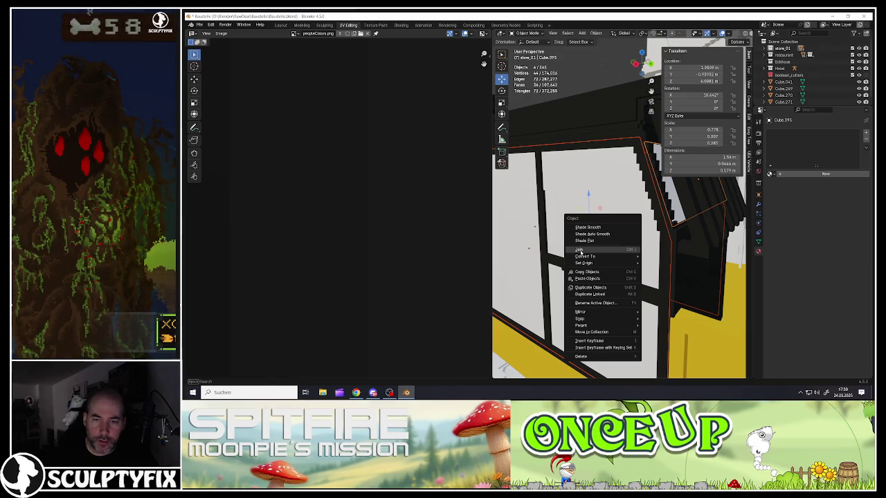
- Join the four window panes into one object and move it into the cab frame
click(585, 249)
scroll(604, 234, down, 5)
key(g)
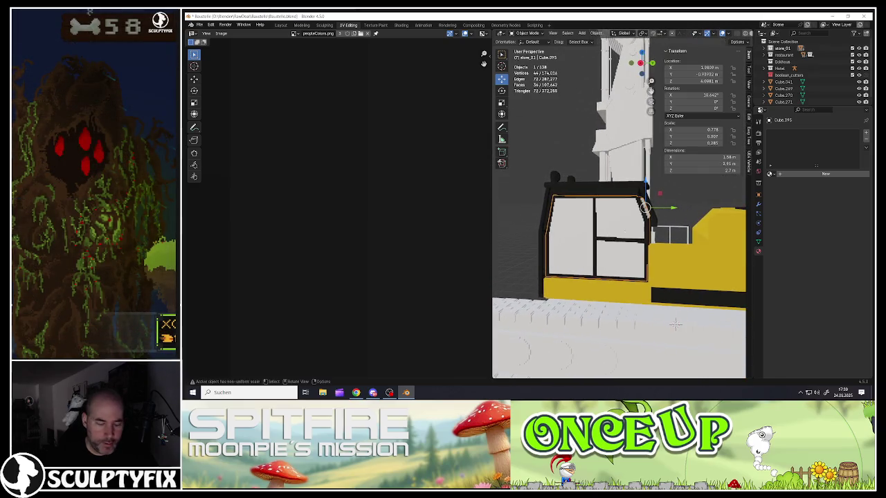
click(564, 225)
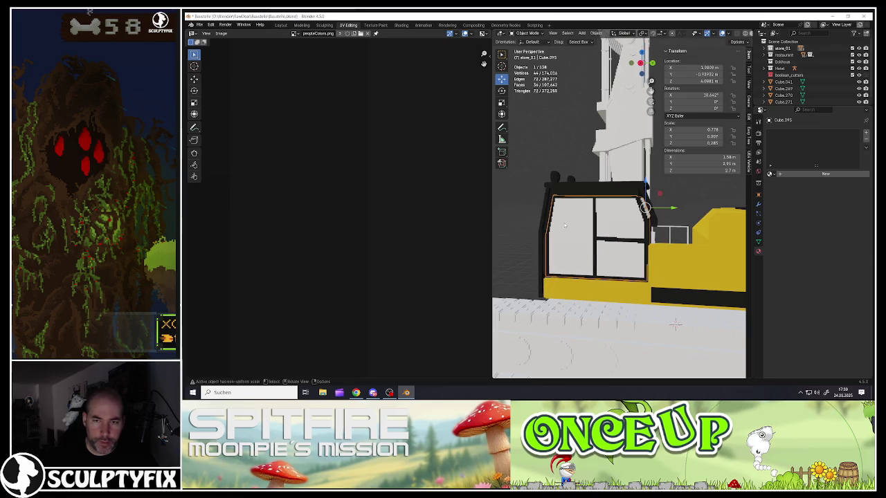
scroll(377, 284, down, 5)
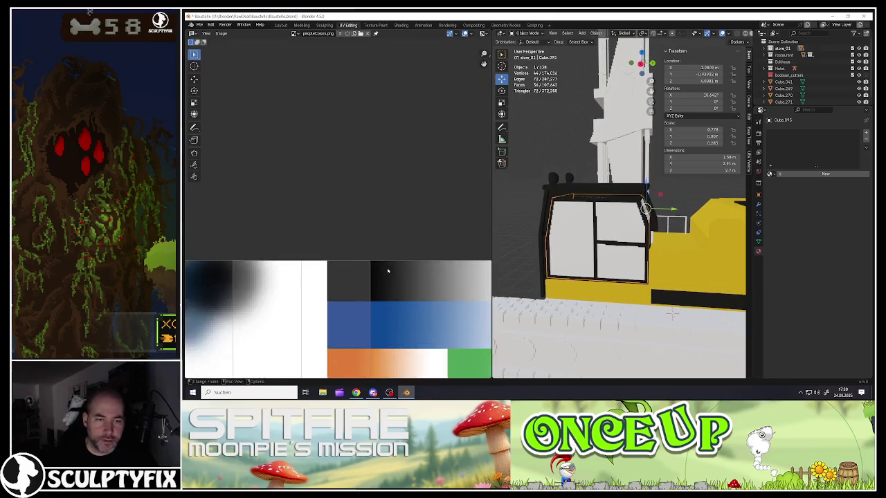
scroll(370, 294, down, 5)
scroll(369, 295, up, 5)
- Unwrap all window faces with Smart UV Project and shrink the UVs to a tiny cluster
key(Tab)
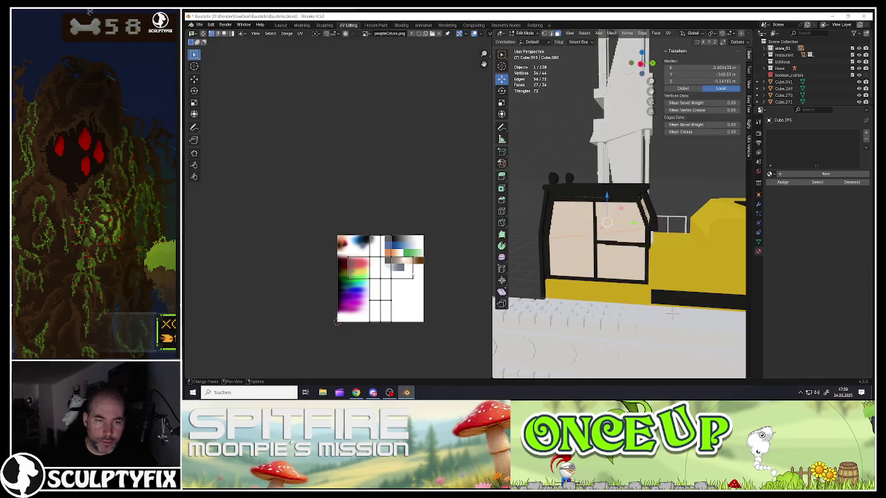
key(a)
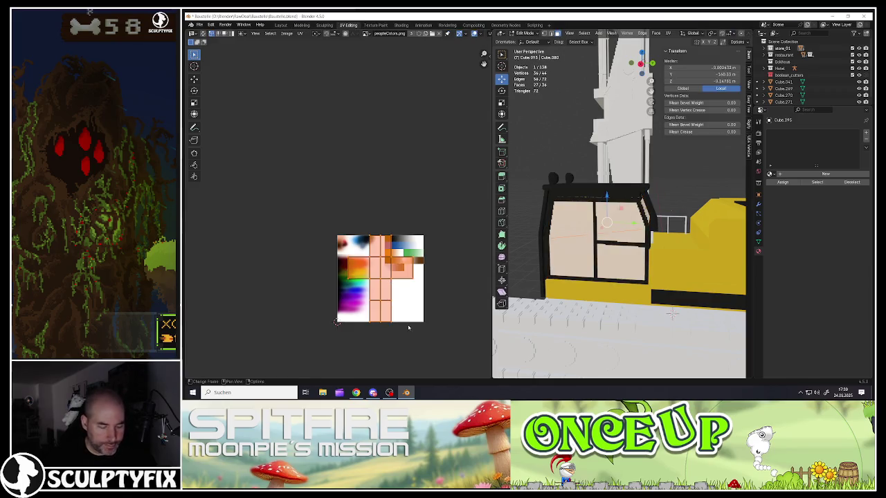
key(u)
click(385, 326)
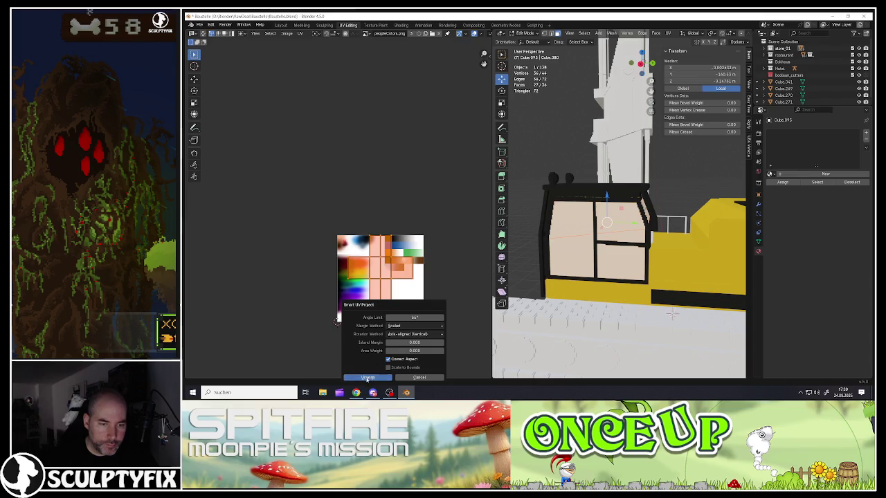
click(366, 378)
key(s)
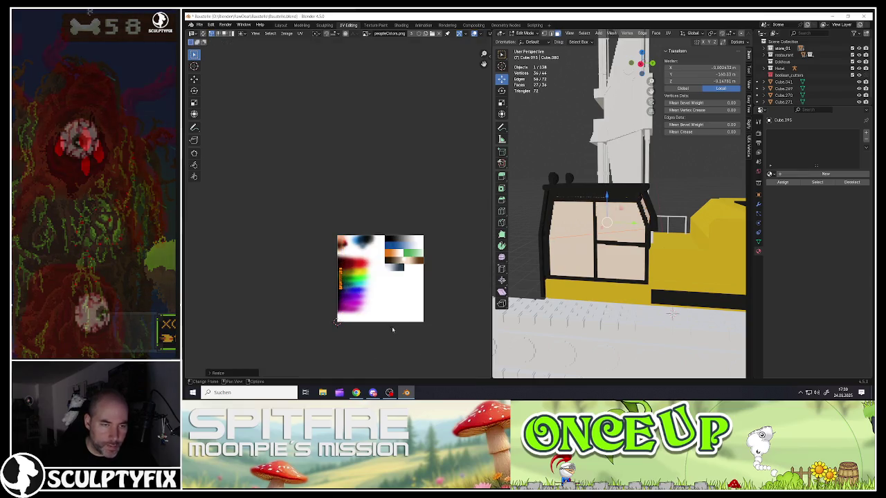
click(337, 322)
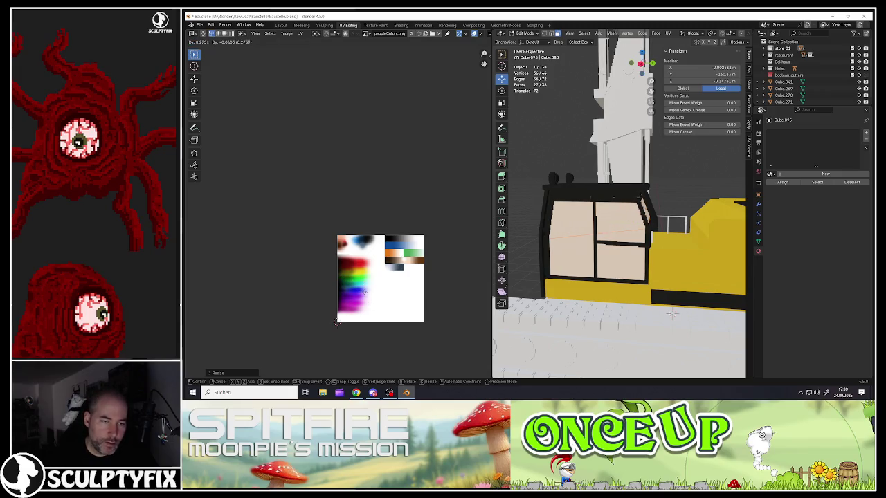
- Move the window UV cluster onto the palette's pale area and return to Object Mode
scroll(365, 277, up, 4)
scroll(365, 276, up, 1)
scroll(388, 277, down, 5)
key(g)
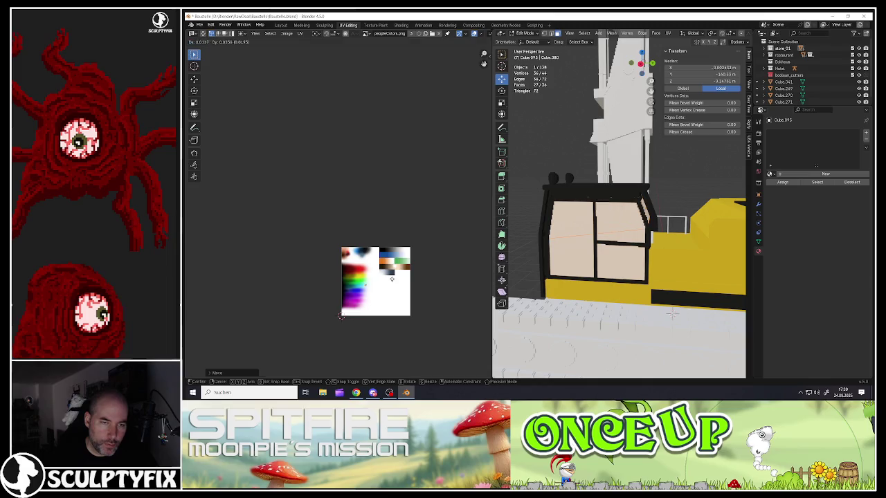
scroll(425, 255, up, 4)
scroll(425, 254, up, 5)
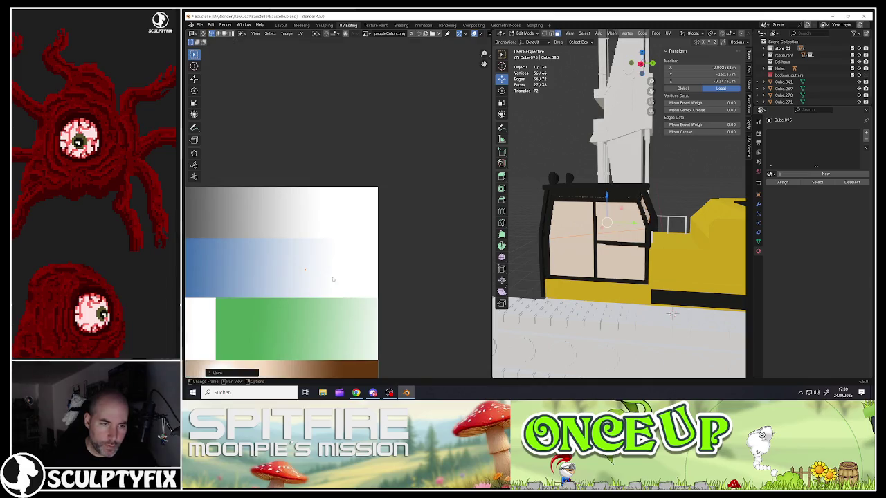
click(321, 276)
key(Tab)
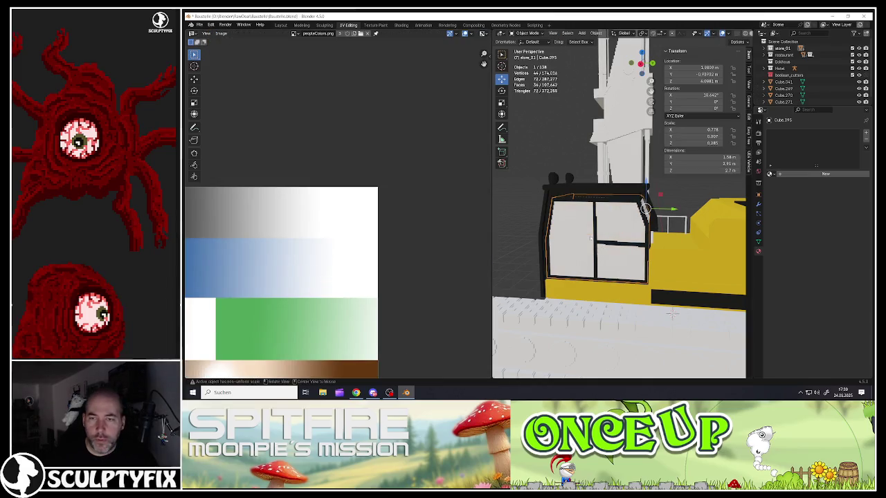
- Assign the existing 'glas' material to the merged cab windows
middle_drag(591, 238, 770, 174)
click(771, 174)
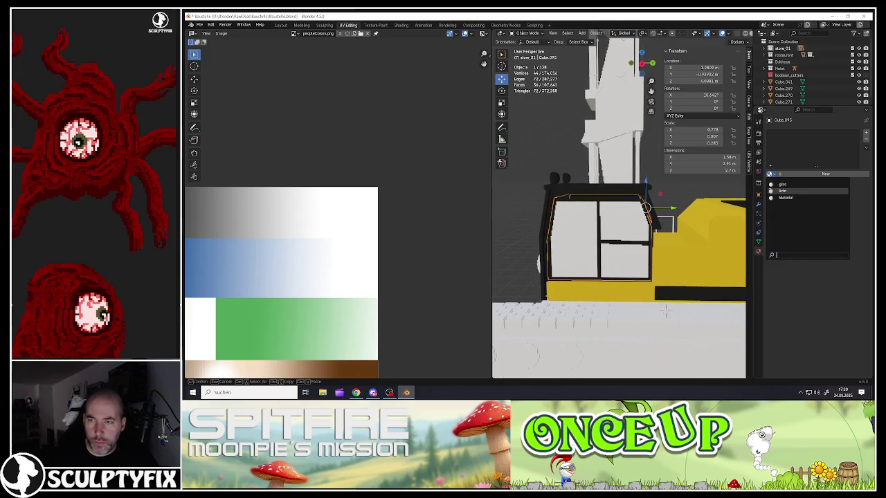
click(778, 187)
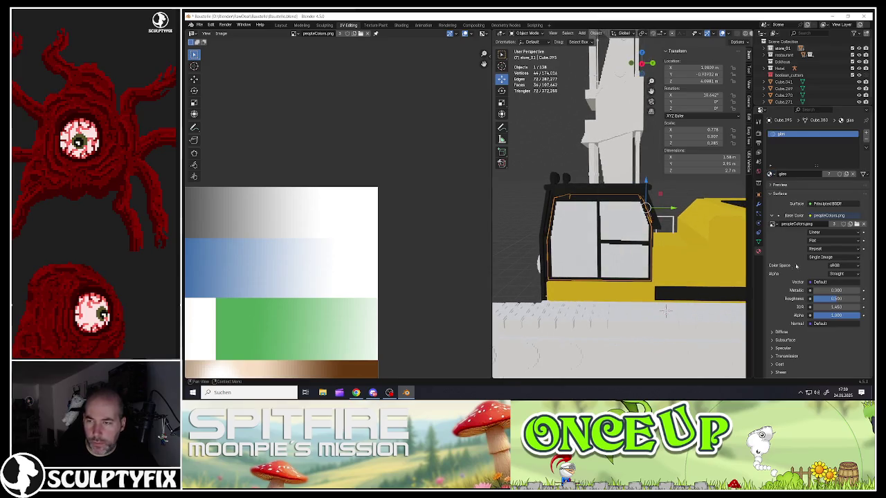
key(Tab)
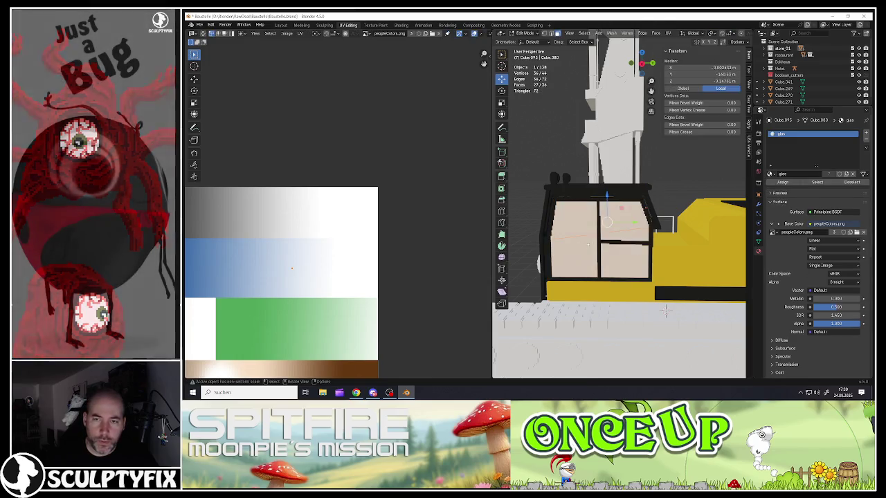
key(Tab)
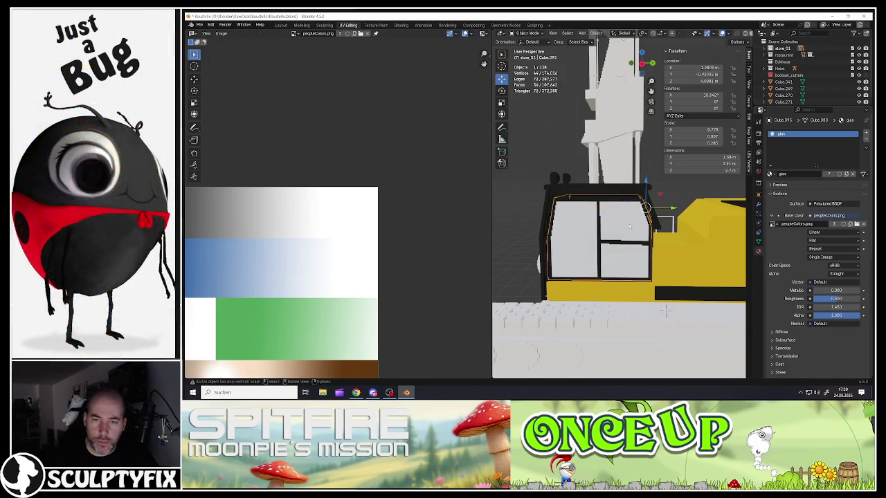
scroll(666, 291, down, 3)
middle_drag(627, 231, 621, 235)
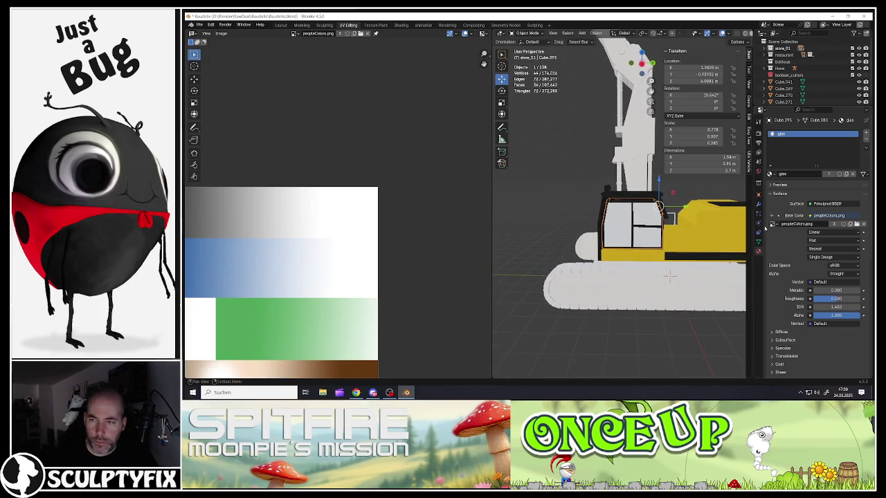
scroll(360, 263, up, 1)
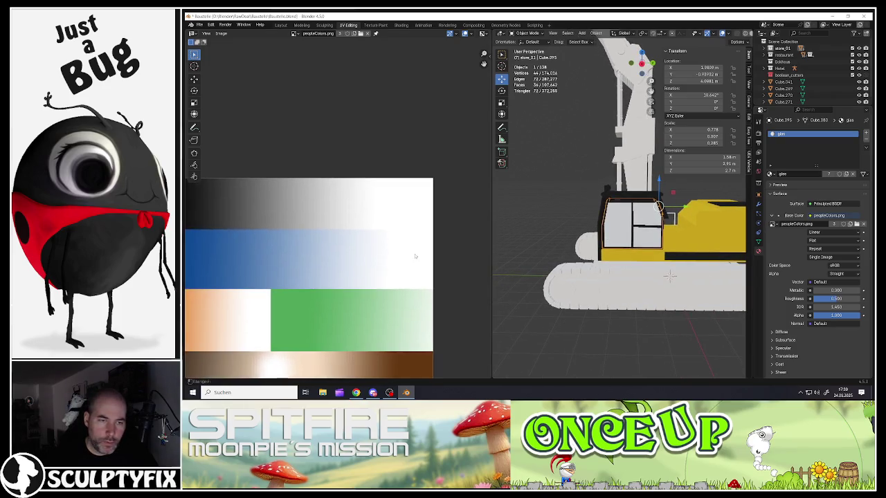
- Nudge the window UVs slightly left on the palette's blue band
key(Tab)
scroll(374, 261, down, 2)
scroll(388, 262, up, 2)
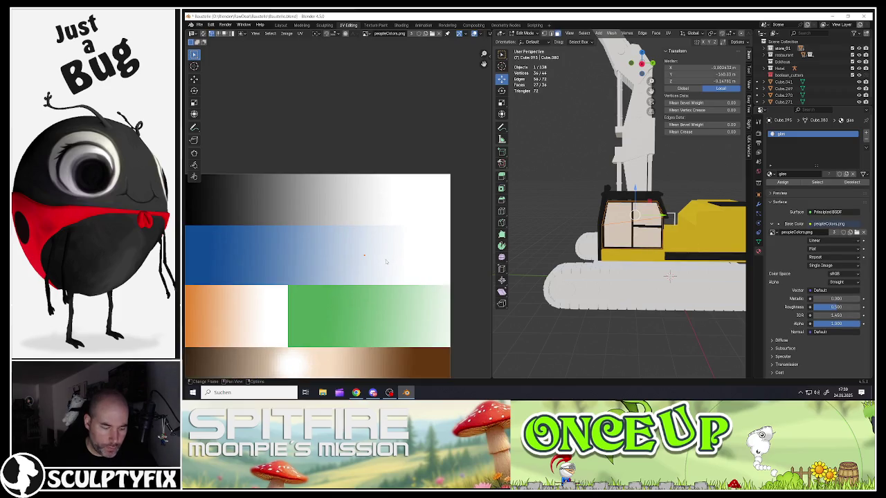
key(g)
click(348, 259)
key(g)
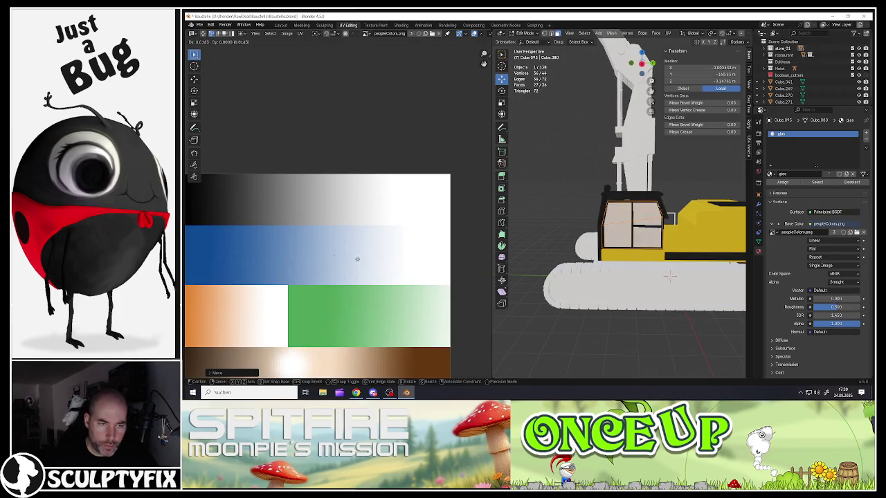
click(357, 259)
key(Tab)
- Zoom in on the cab glass, select that piece and orbit around the cab
key(KP_Decimal)
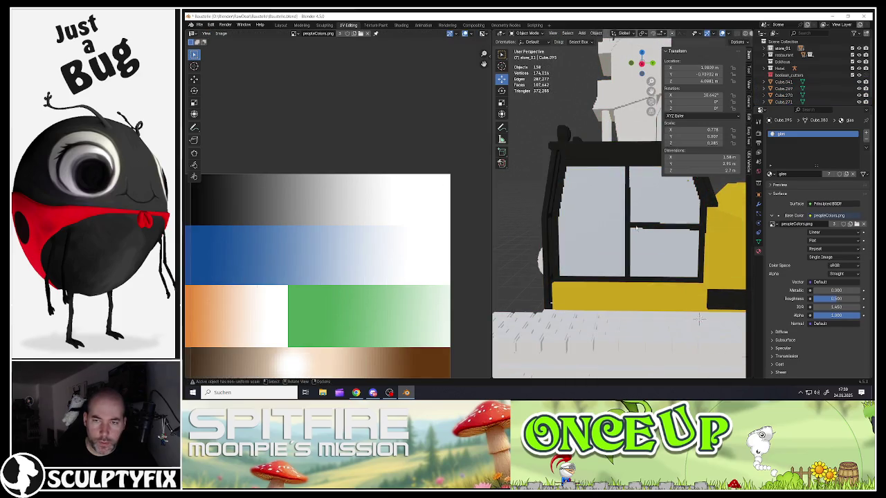
click(610, 236)
middle_drag(610, 236, 681, 236)
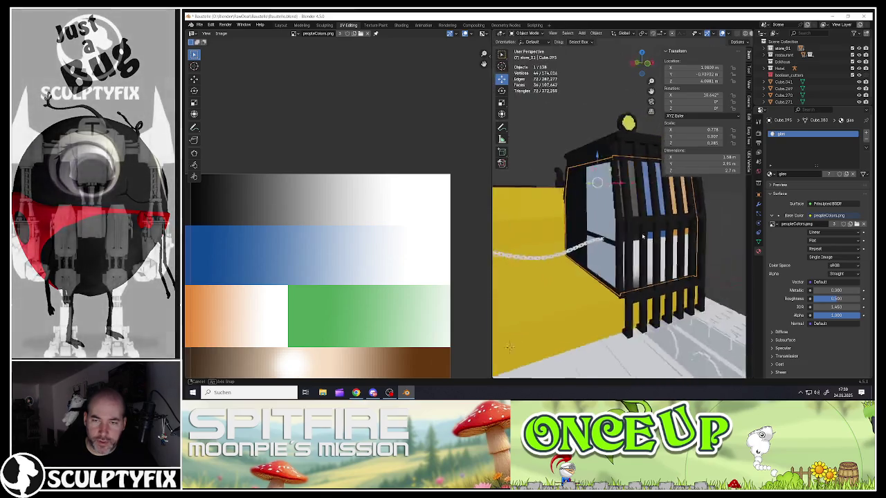
middle_drag(681, 236, 616, 233)
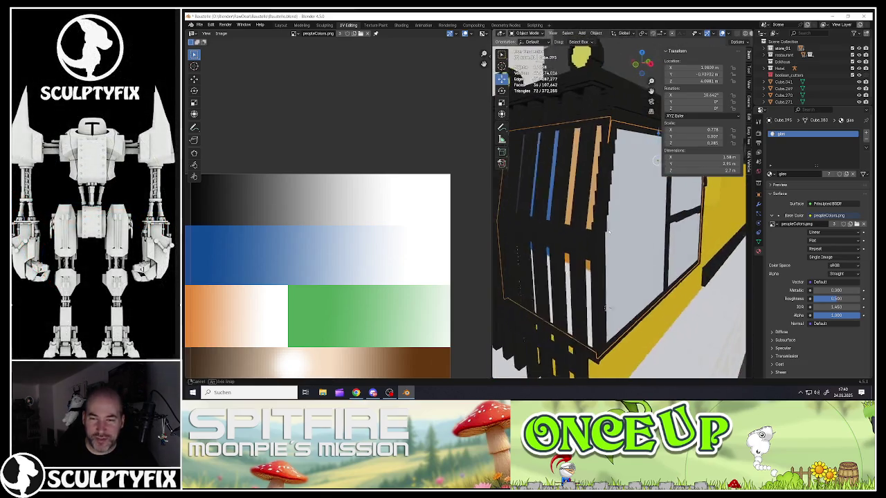
scroll(616, 233, down, 3)
key(Tab)
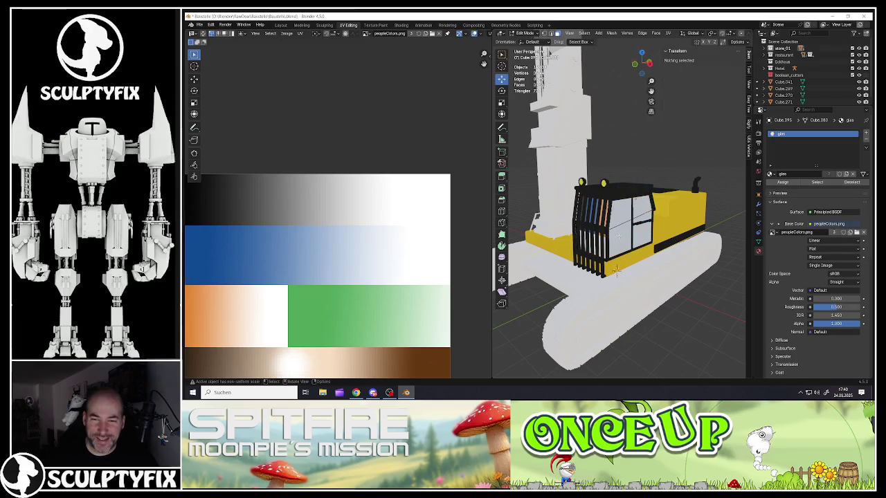
- Unwrap all of the cab window part's faces with Smart UV Project
scroll(332, 268, down, 2)
scroll(325, 289, up, 3)
key(a)
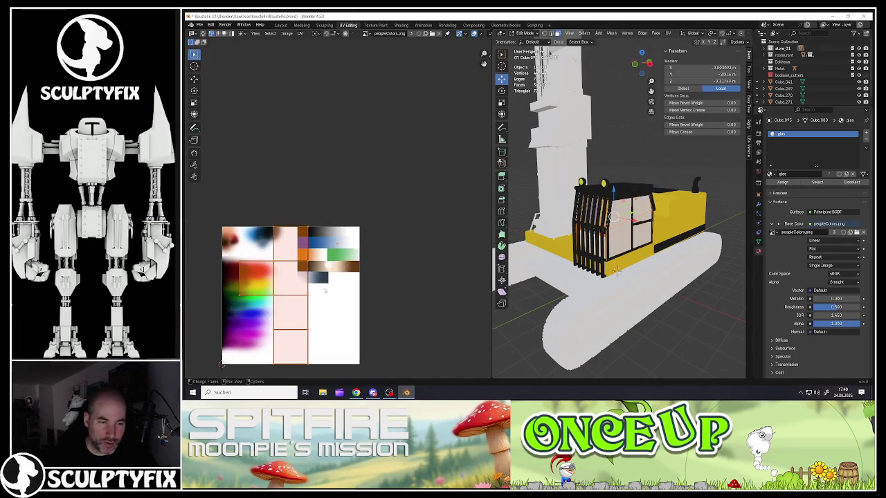
key(u)
click(331, 306)
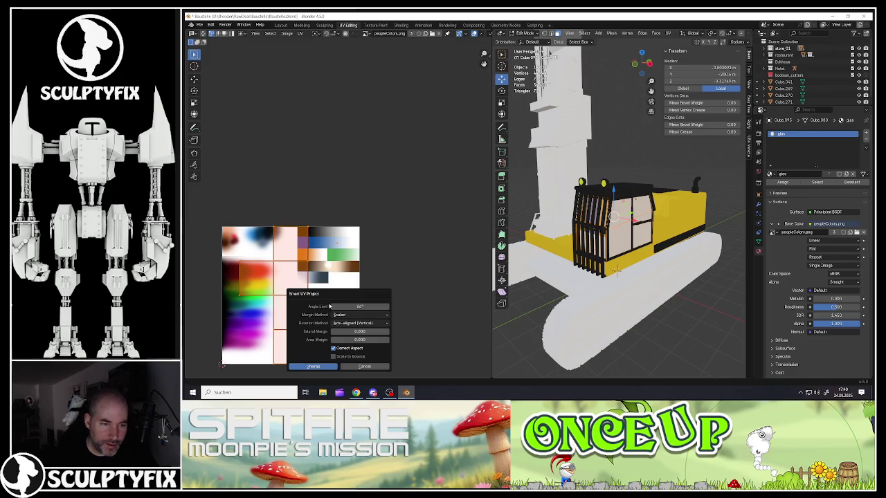
click(332, 367)
- Shrink the window UVs and place them on the palette's white area, then exit Edit Mode
key(s)
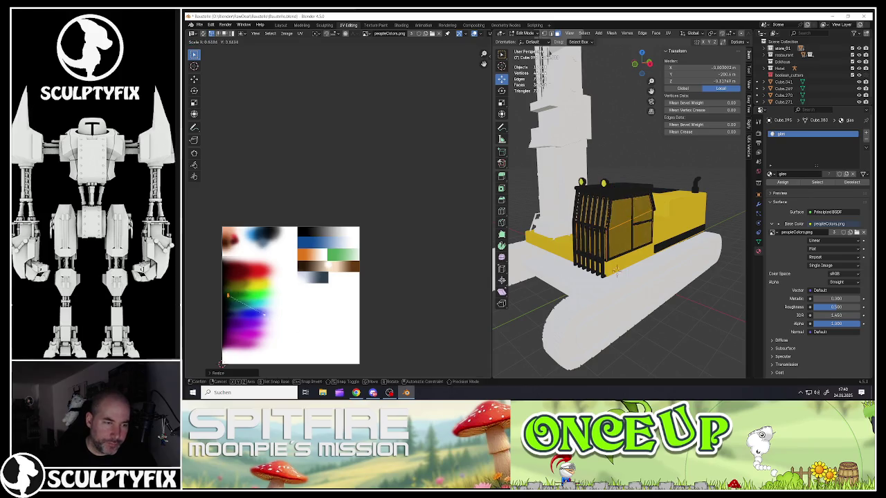
key(g)
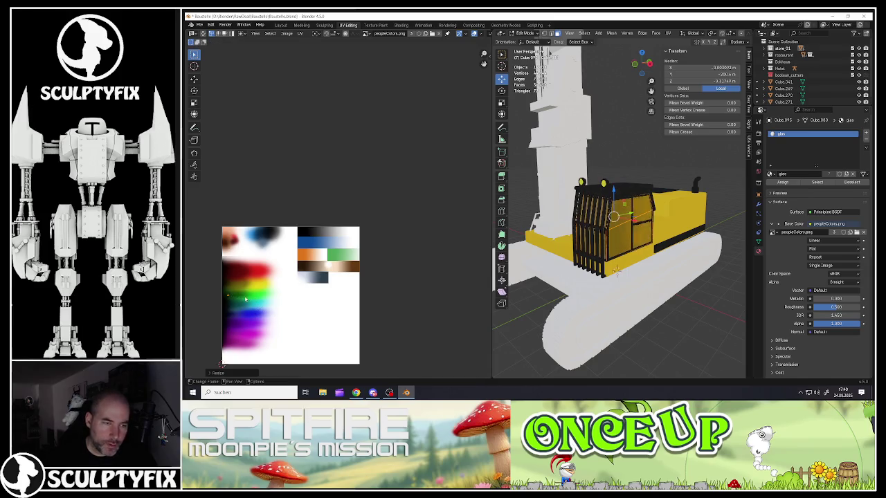
click(351, 256)
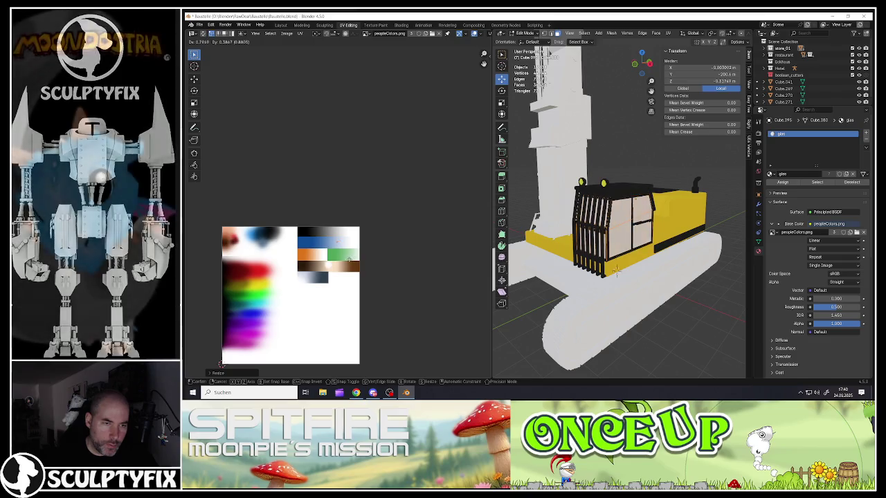
scroll(339, 253, up, 6)
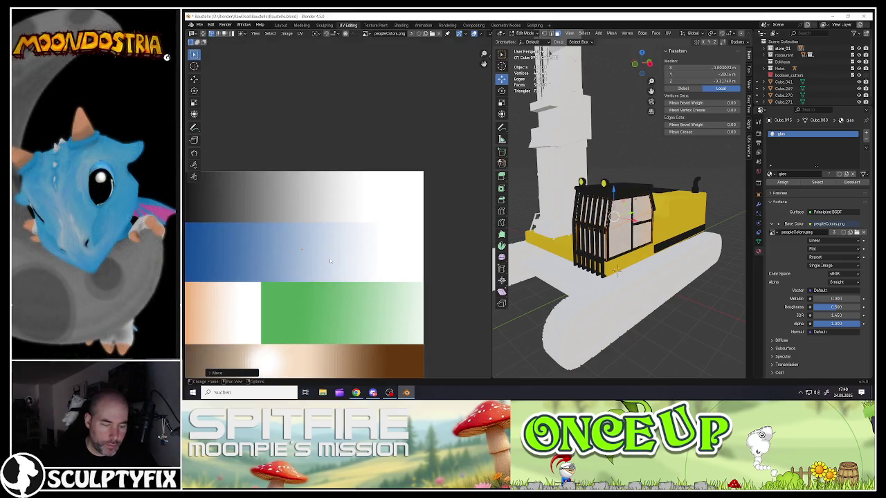
key(Tab)
mouse_move(595, 229)
middle_down()
mouse_move(621, 234)
mouse_move(592, 227)
mouse_move(553, 236)
mouse_move(589, 220)
mouse_move(623, 229)
middle_up()
scroll(611, 236, down, 2)
scroll(589, 219, up, 3)
click(589, 219)
scroll(599, 220, down, 1)
scroll(801, 277, down, 4)
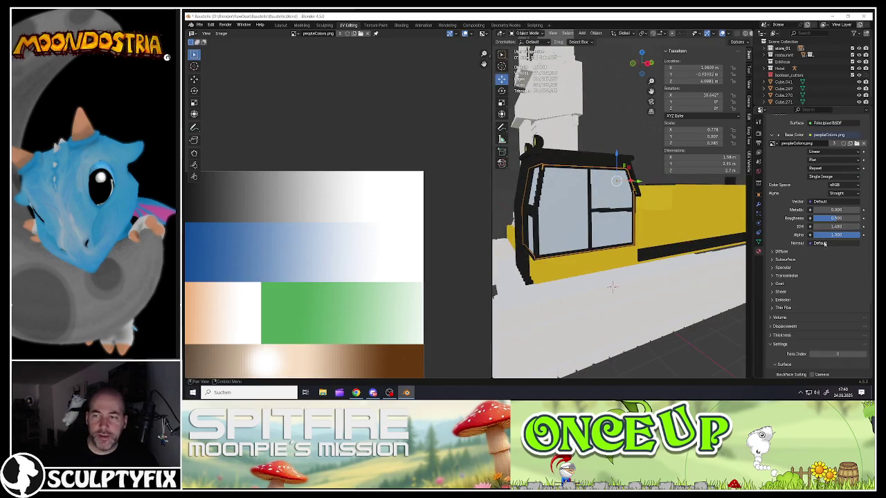
drag(852, 235, 820, 235)
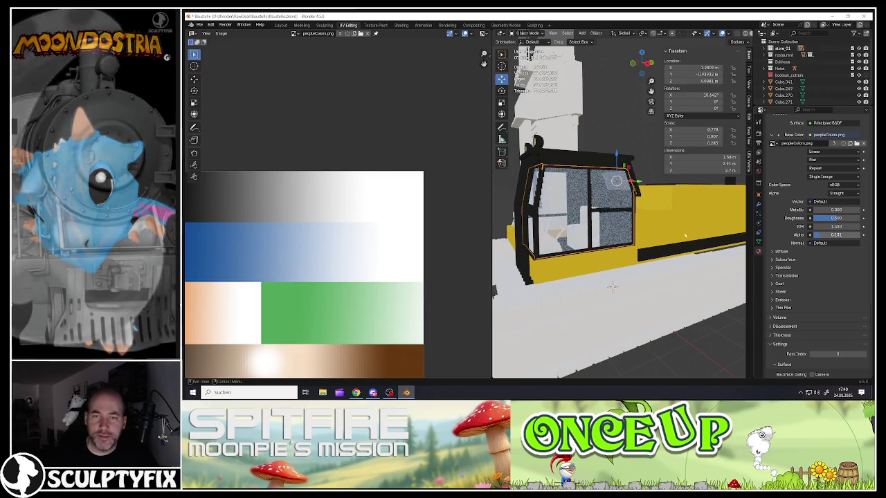
scroll(588, 249, up, 2)
scroll(560, 219, up, 1)
middle_drag(562, 220, 609, 230)
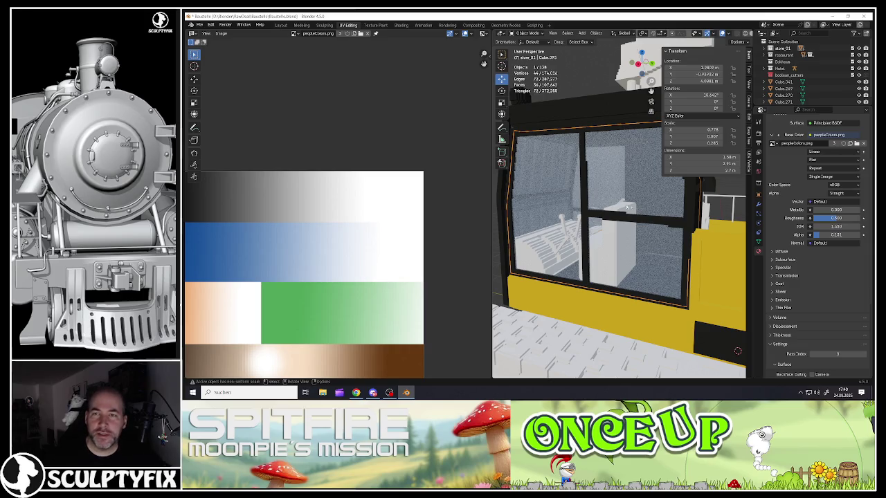
drag(834, 235, 864, 235)
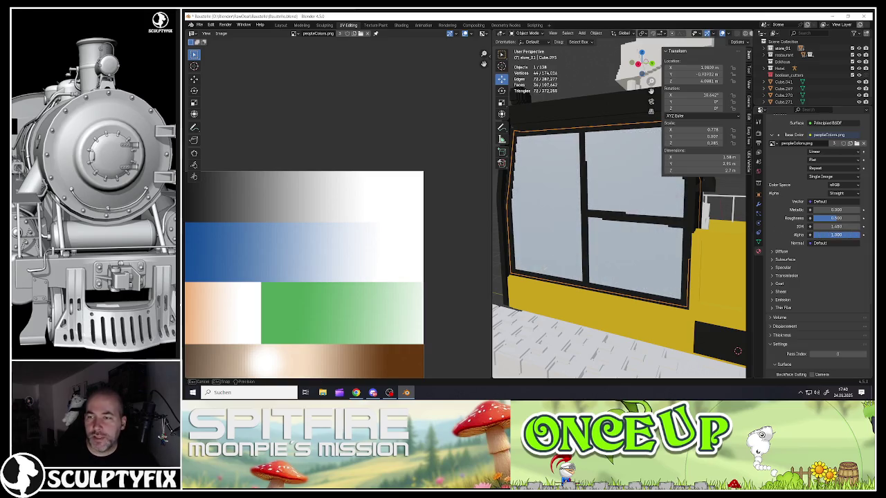
scroll(596, 237, down, 5)
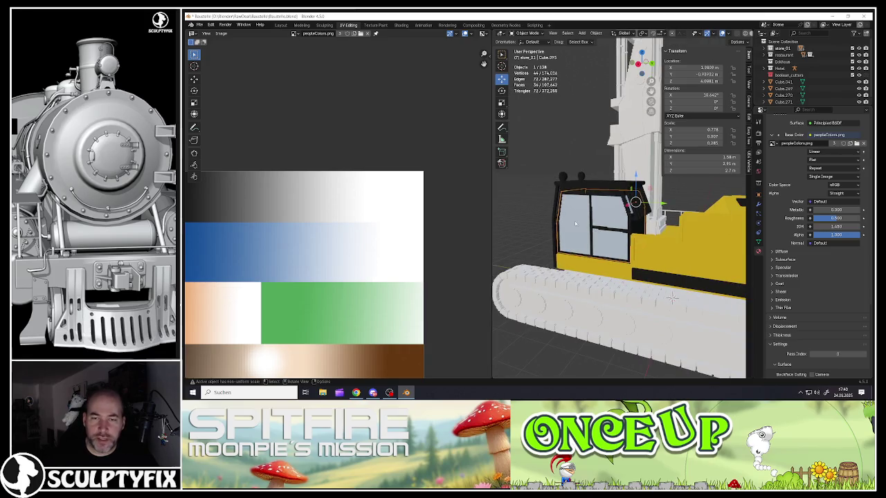
- Select the seat block Cube.082 inside the cab
scroll(575, 221, up, 4)
click(596, 241)
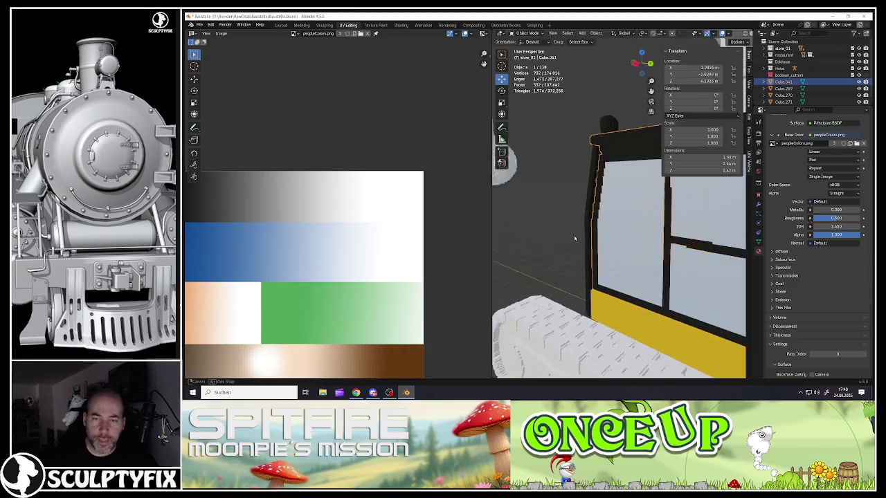
scroll(526, 229, up, 5)
scroll(516, 226, down, 2)
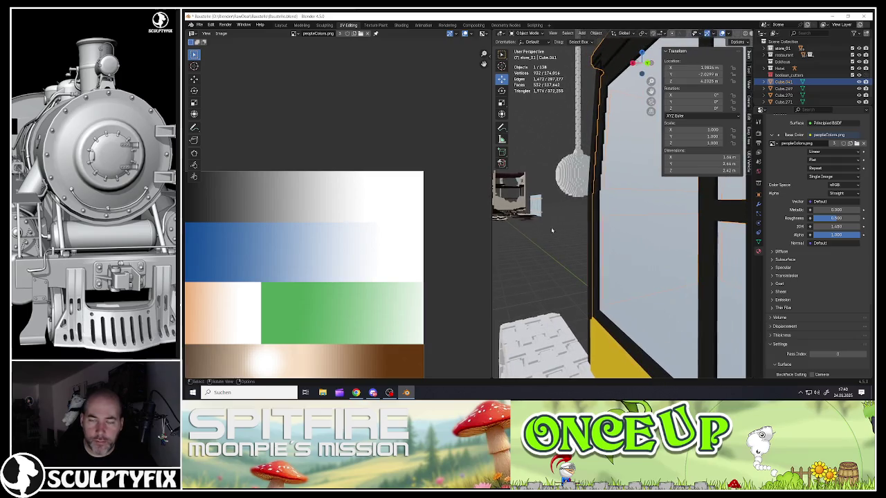
scroll(515, 225, down, 2)
scroll(516, 226, down, 3)
scroll(516, 226, down, 1)
scroll(593, 241, up, 5)
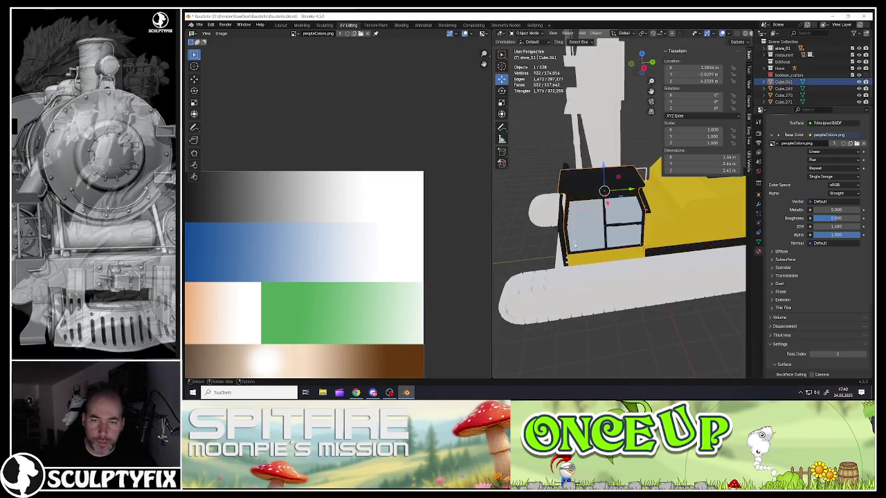
scroll(597, 237, down, 1)
click(600, 234)
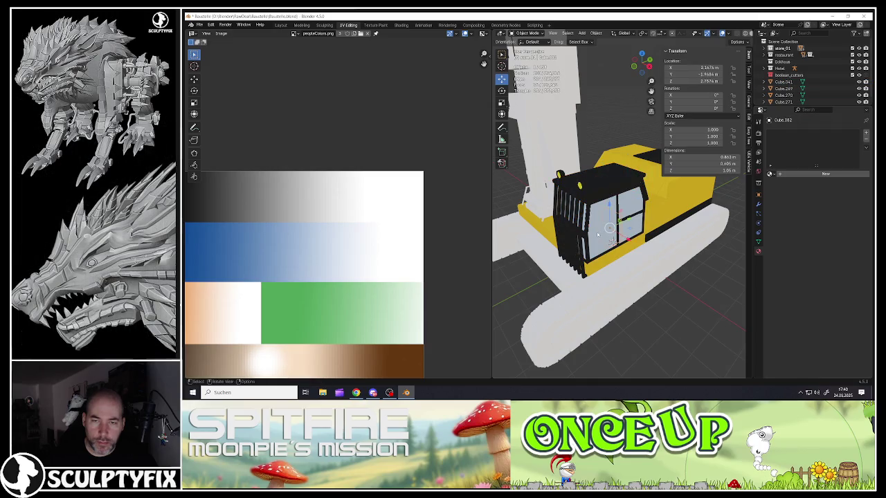
middle_drag(598, 235, 585, 222)
- Show the seat block alone in Local View and orbit around it
key(KP_Divide)
scroll(595, 225, down, 2)
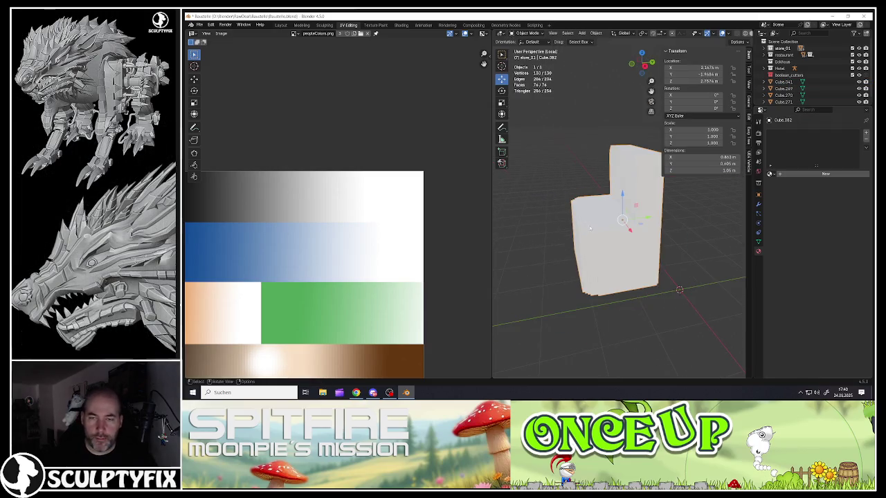
scroll(609, 230, down, 1)
middle_drag(628, 237, 613, 239)
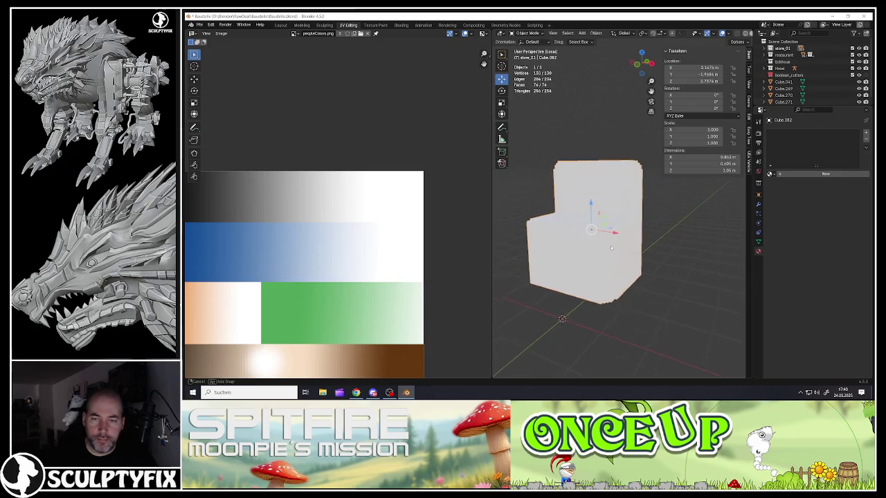
click(199, 25)
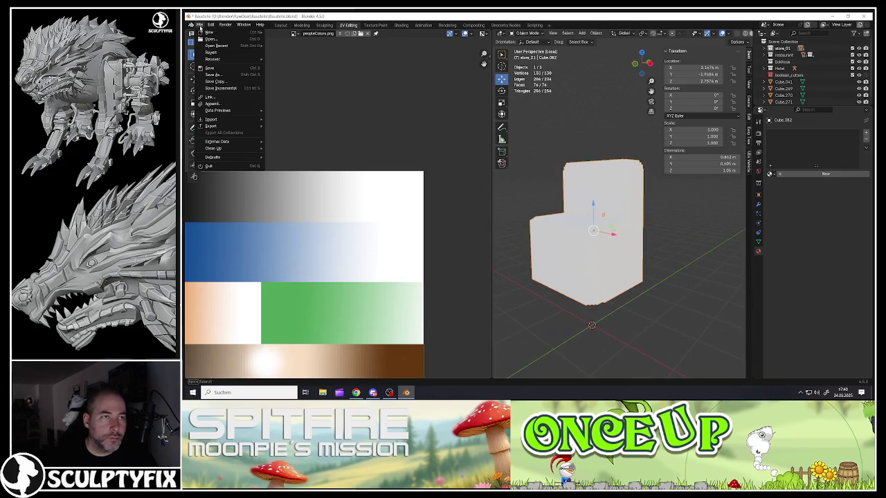
- Save Baustelle.blend and select all of the seat block's faces in Edit Mode
click(219, 70)
key(Tab)
key(alt+a)
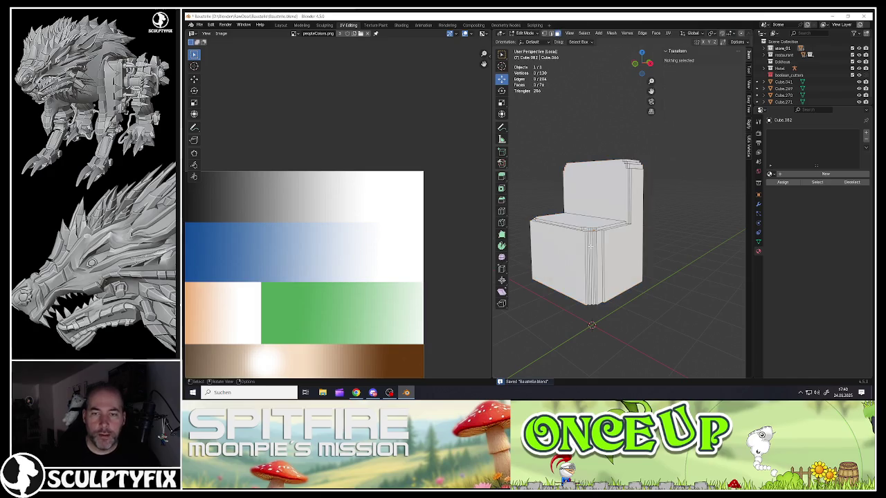
key(a)
scroll(413, 293, down, 8)
scroll(346, 332, up, 2)
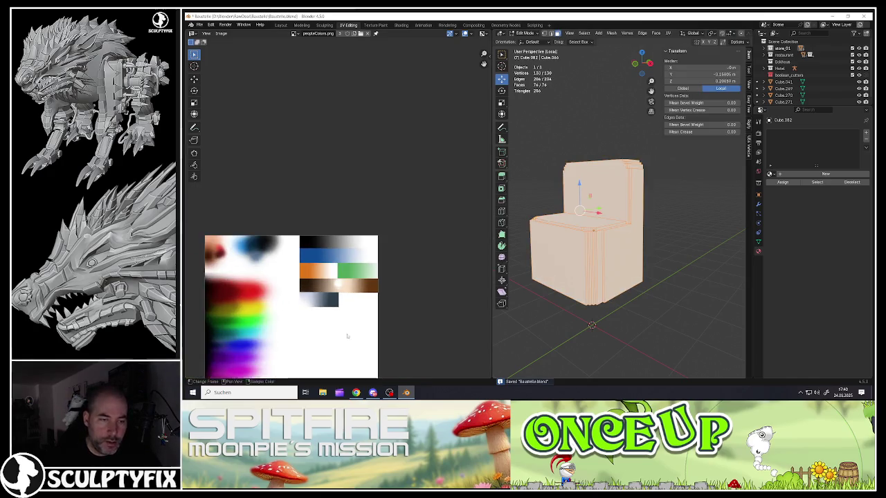
scroll(383, 288, up, 1)
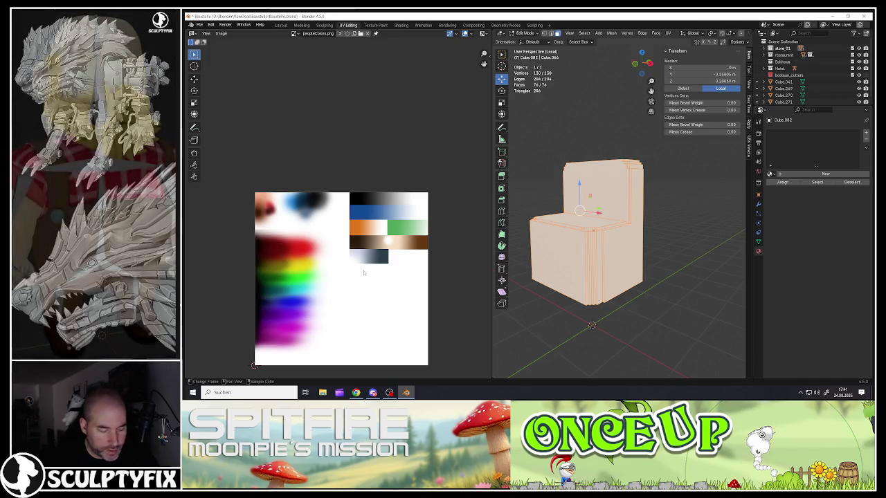
- Unwrap the seat with Smart UV Project and shrink its UVs to a tiny point
key(u)
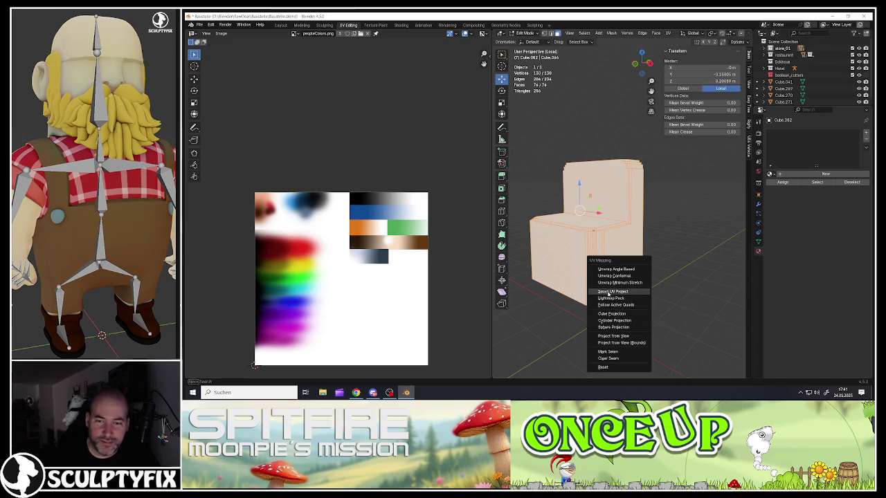
click(610, 292)
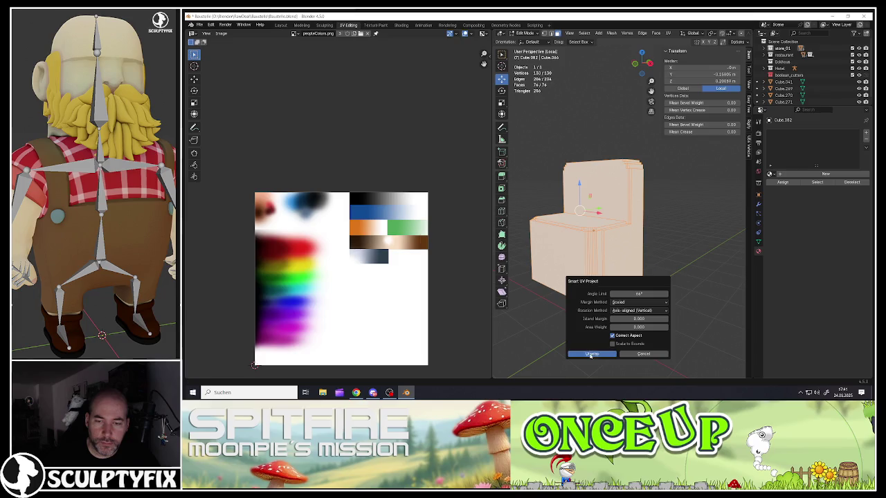
click(590, 355)
key(s)
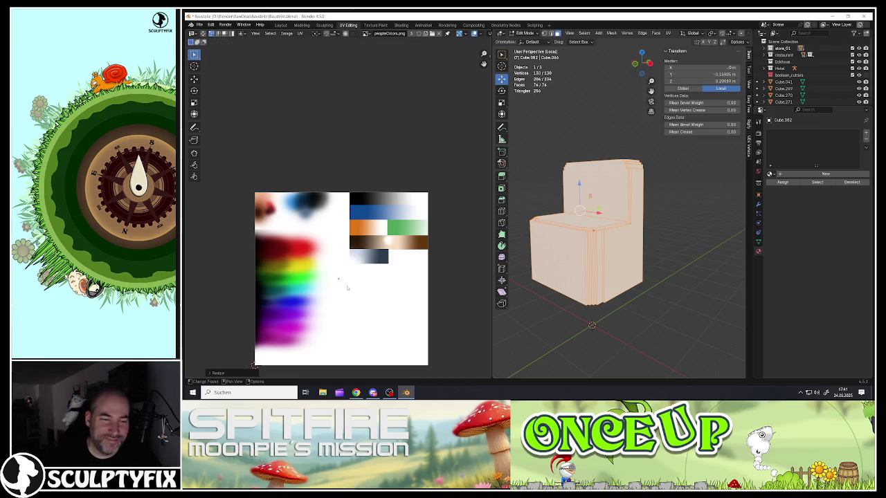
key(g)
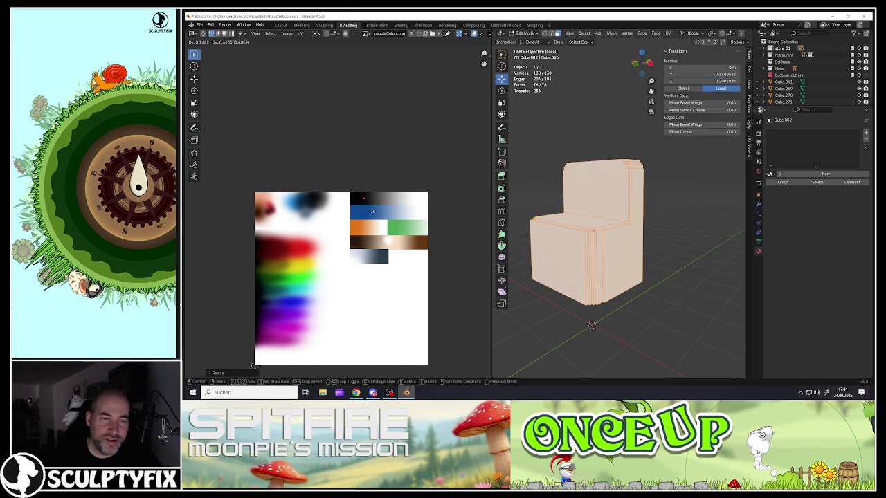
- Drop the seat's UV point on the black swatch and assign the peopleColors.png palette material
click(371, 213)
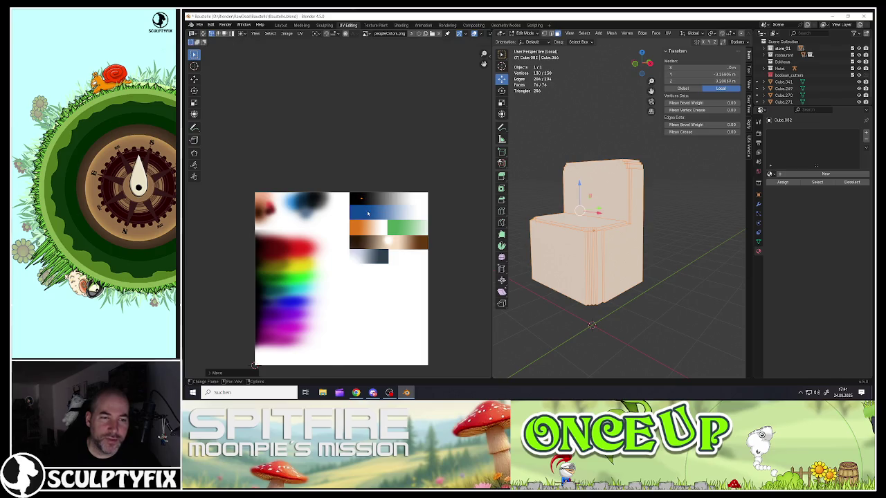
key(Tab)
click(771, 175)
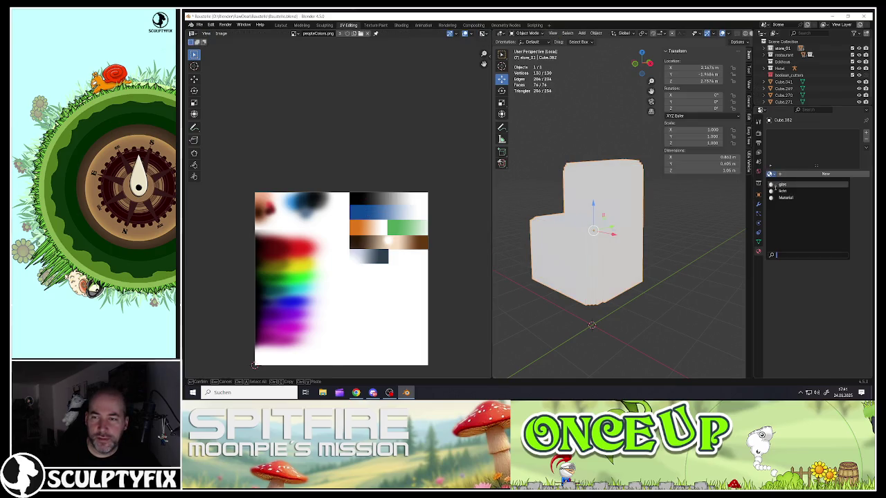
click(793, 194)
middle_drag(573, 235, 574, 223)
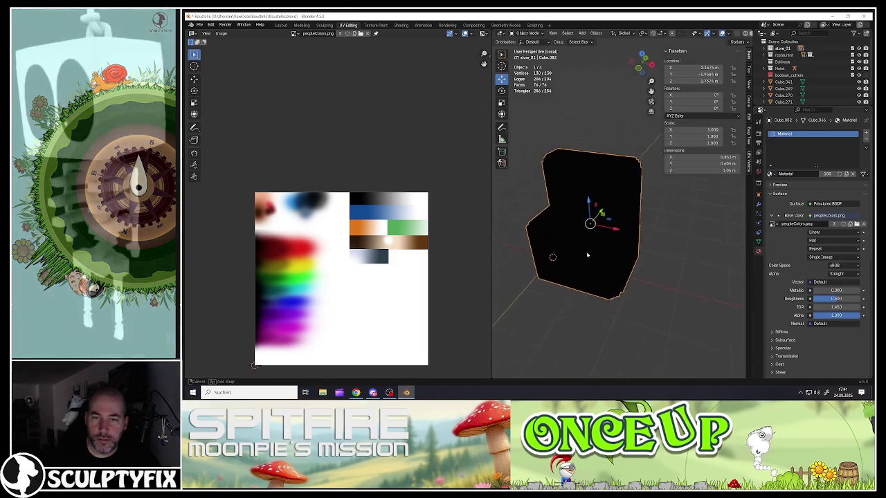
scroll(582, 222, up, 3)
key(Tab)
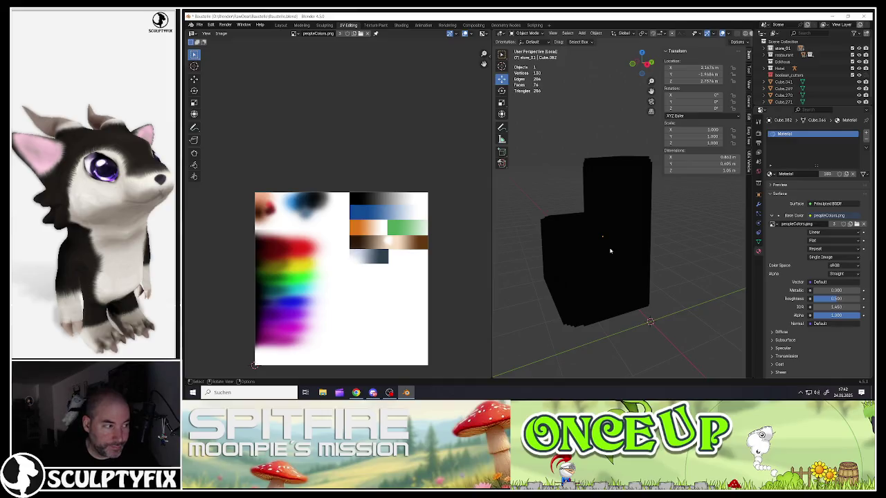
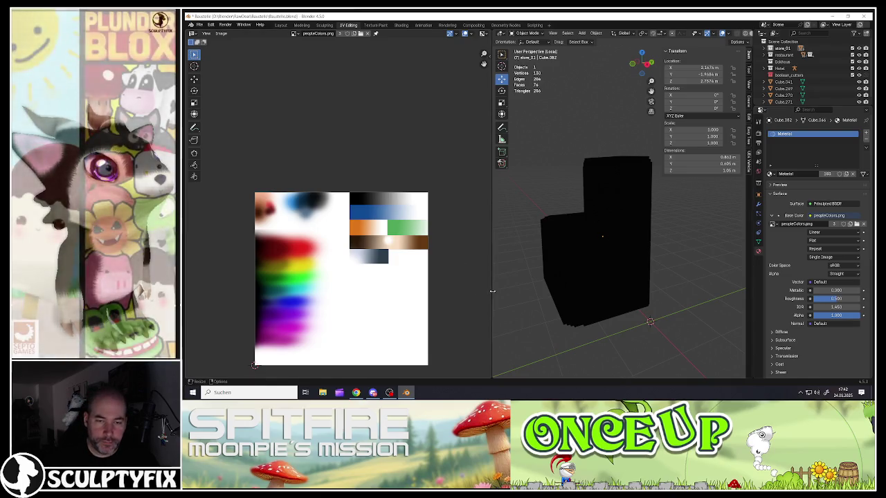
- Widen the 3D view and exit Local View to show the whole excavator again
drag(493, 250, 383, 281)
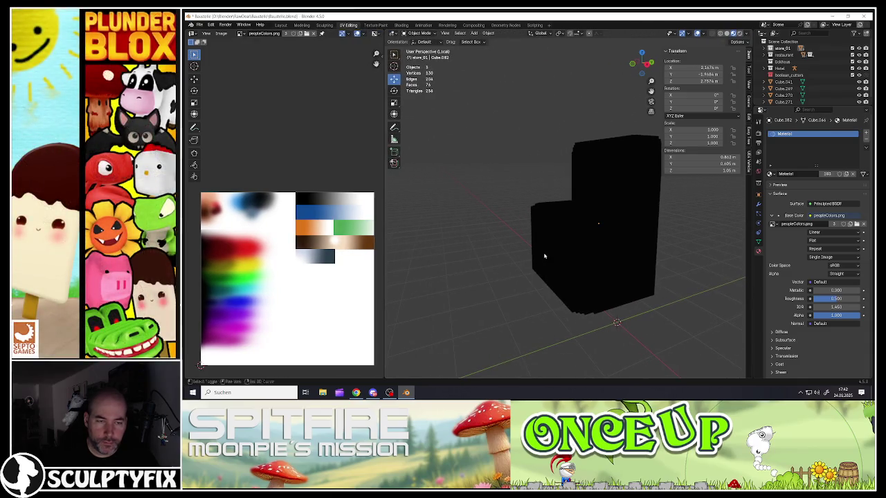
scroll(303, 292, down, 3)
scroll(308, 295, up, 2)
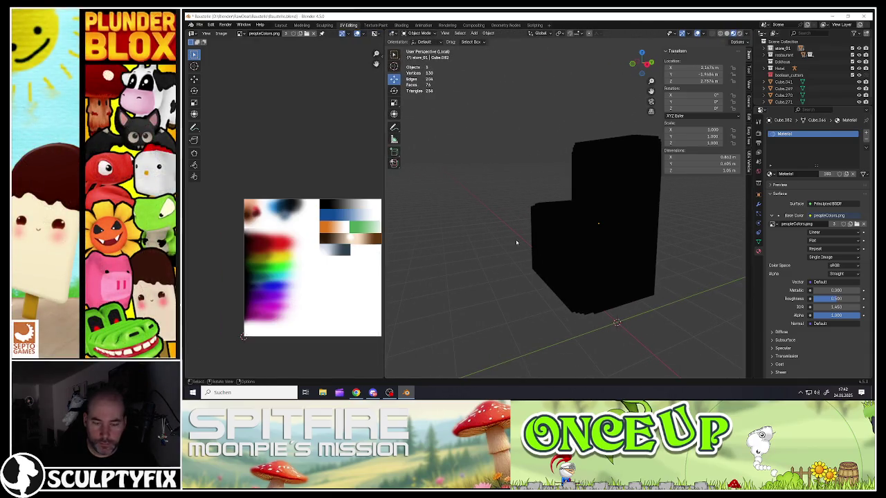
key(KP_Divide)
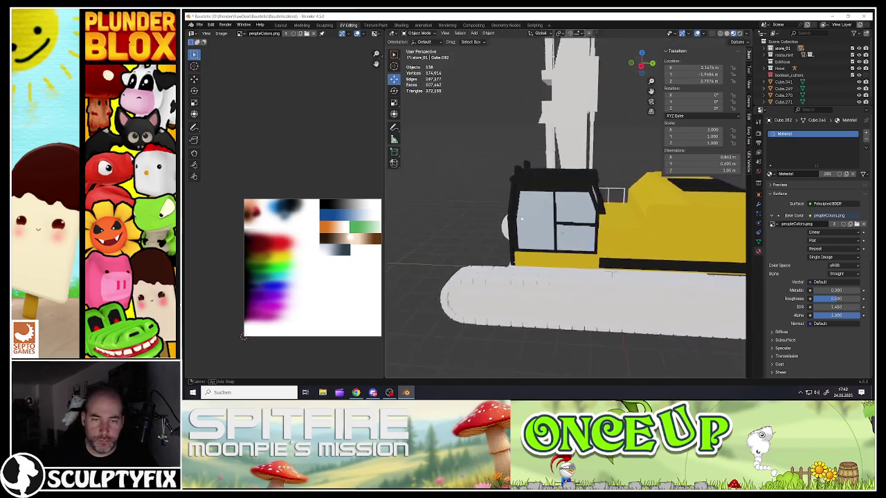
scroll(535, 220, up, 3)
- Select the ridged part beside the cab, isolate it briefly, then return to the full scene
click(531, 231)
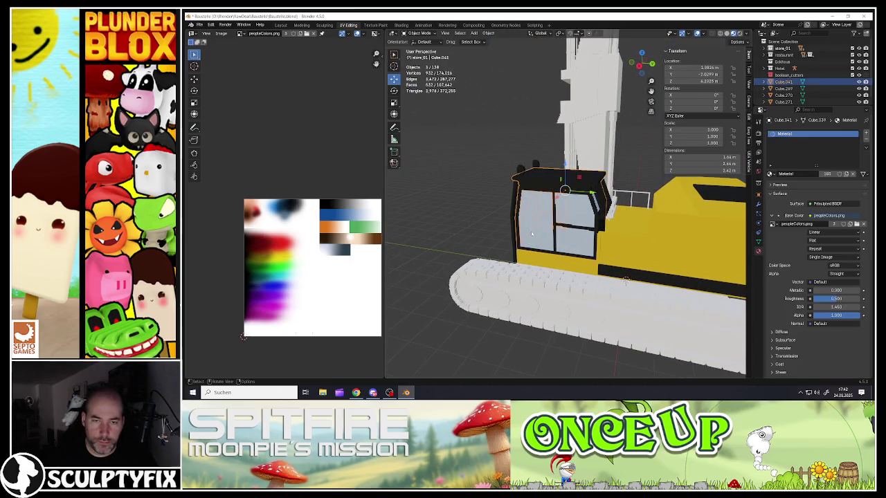
click(531, 232)
click(531, 231)
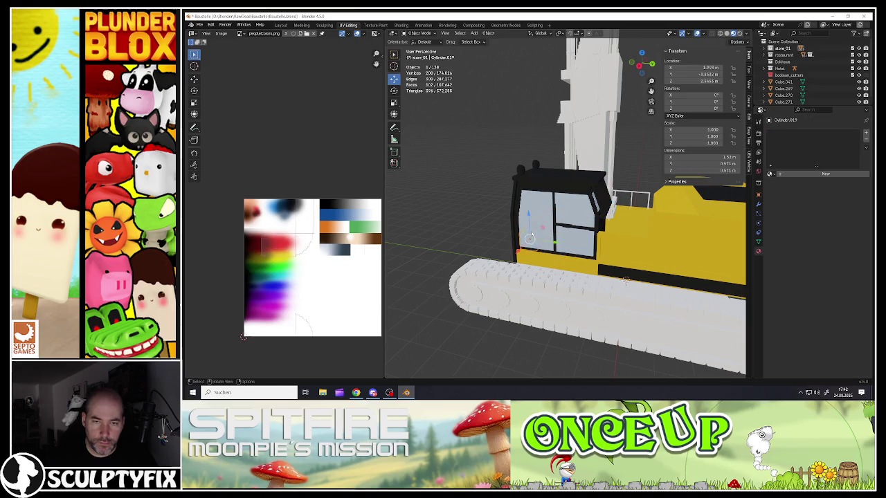
key(KP_Divide)
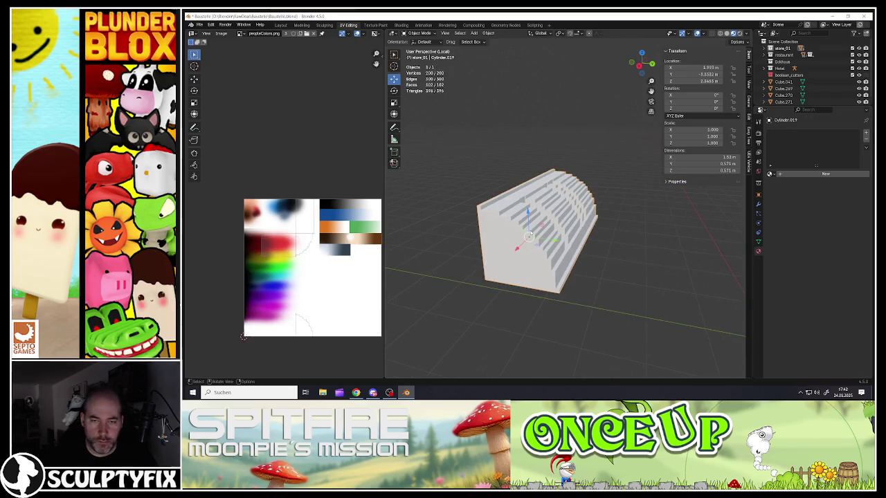
key(KP_Divide)
- Zoom in on the cab and select its glass piece
scroll(525, 264, up, 2)
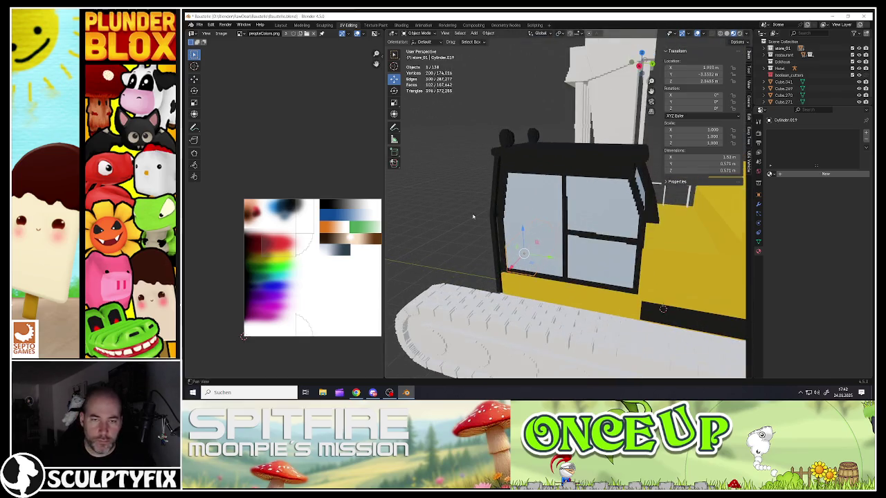
scroll(524, 264, up, 2)
scroll(528, 251, up, 3)
scroll(528, 251, up, 2)
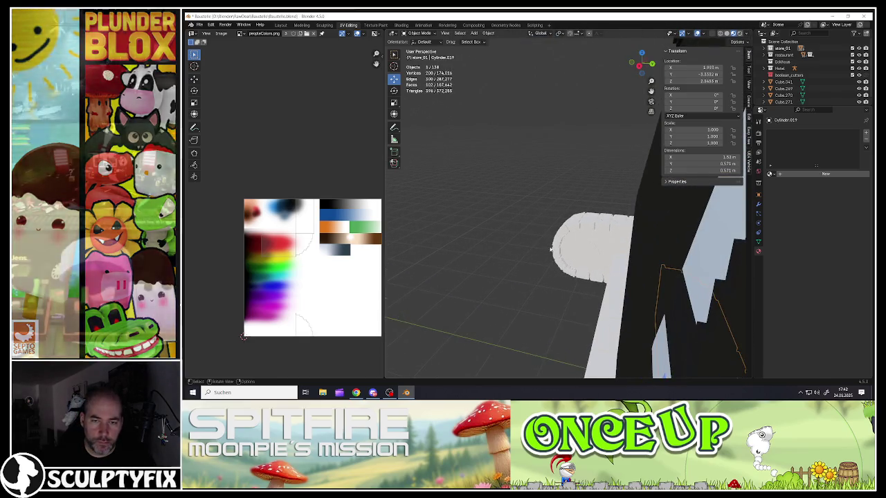
scroll(550, 239, up, 2)
click(550, 239)
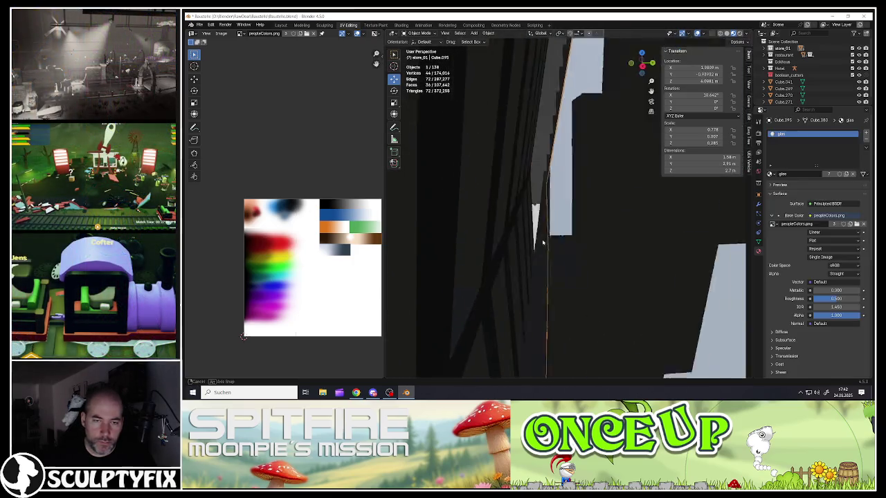
- Select both lever handles and the ridged part together
mouse_move(550, 239)
middle_down()
mouse_move(532, 249)
mouse_move(577, 250)
mouse_move(474, 197)
mouse_move(493, 157)
mouse_move(501, 166)
middle_up()
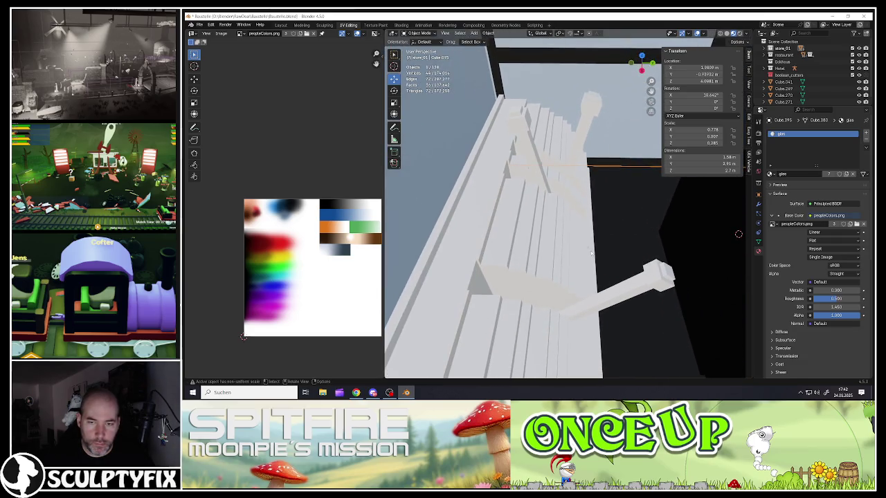
click(624, 289)
shift+click(583, 142)
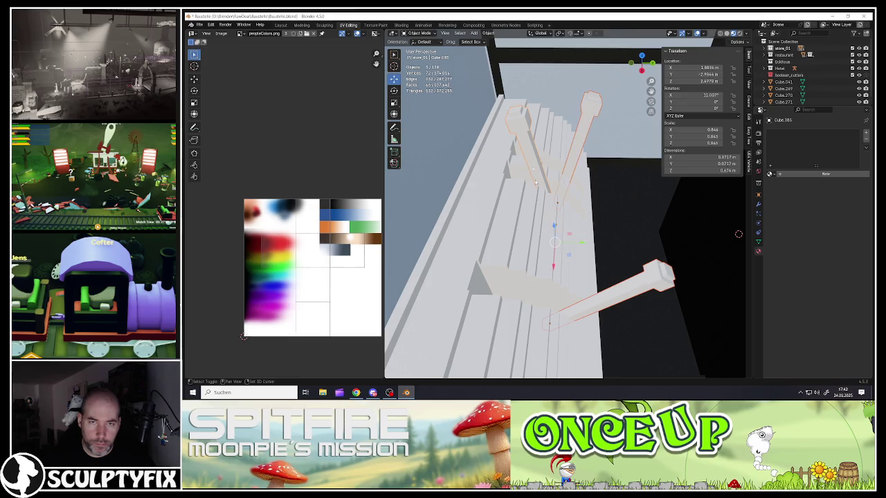
shift+click(533, 228)
middle_drag(523, 227, 482, 224)
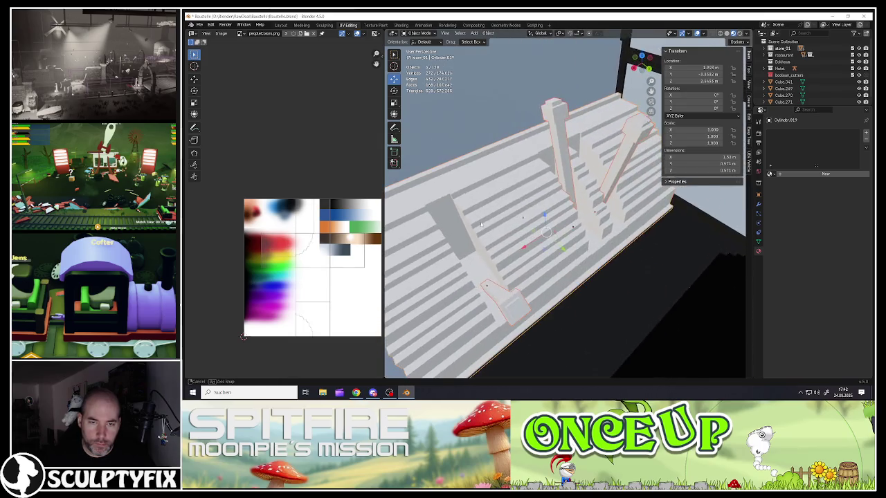
- Isolate the ridged part and levers in Local View and enter Edit Mode
key(KP_Divide)
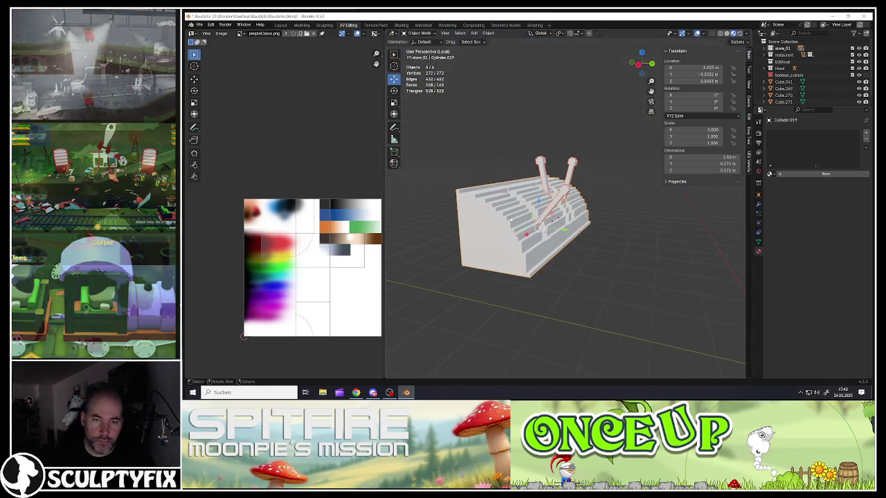
key(Tab)
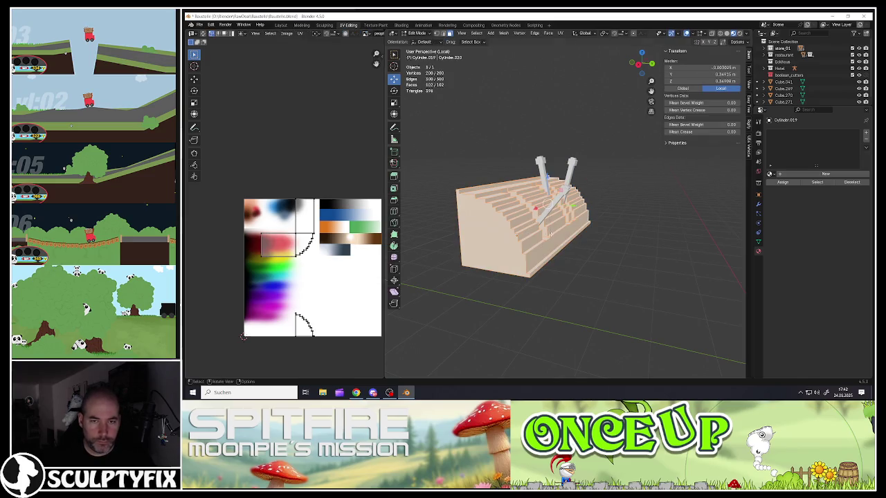
key(u)
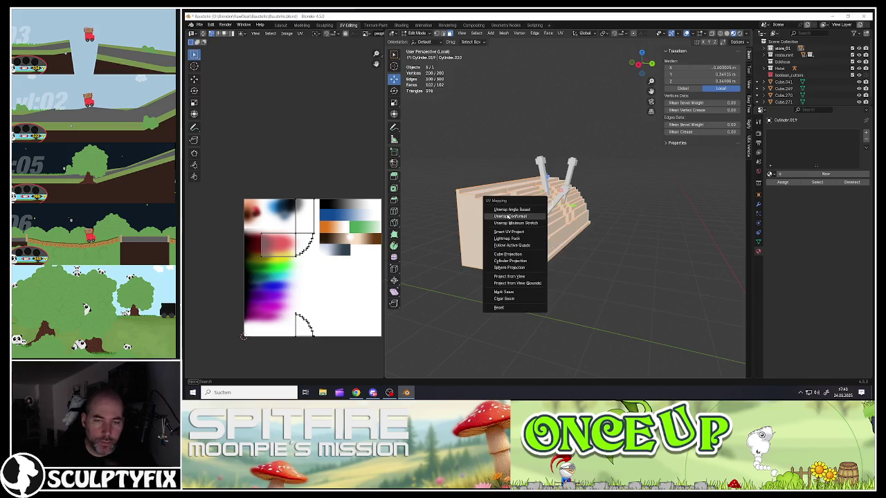
- Smart UV Project the ridged part and levers, then scale their islands down to a tiny cluster
click(509, 232)
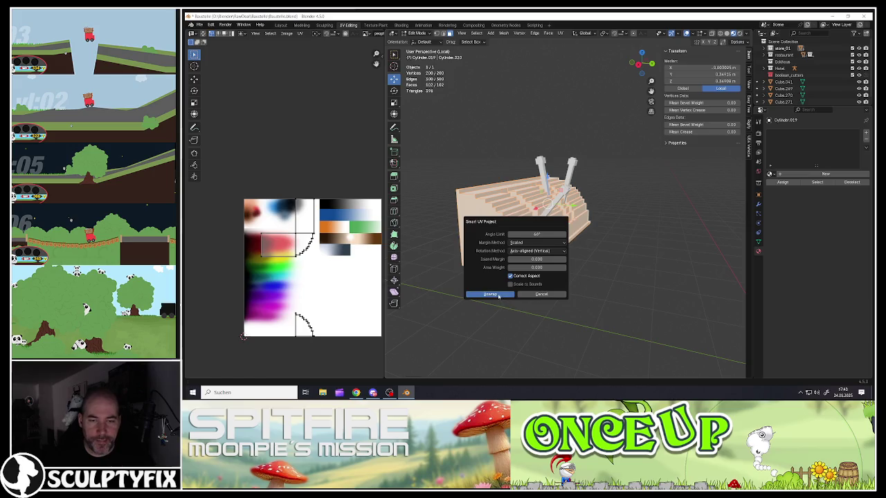
click(497, 295)
key(s)
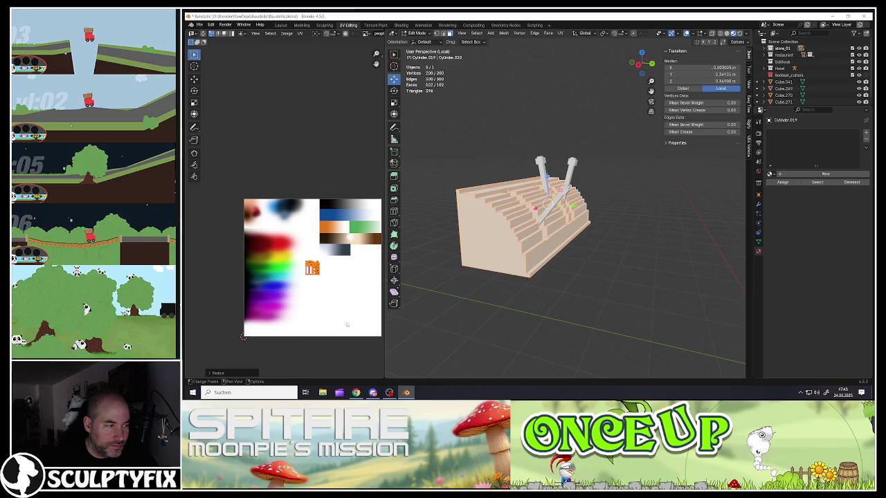
click(341, 311)
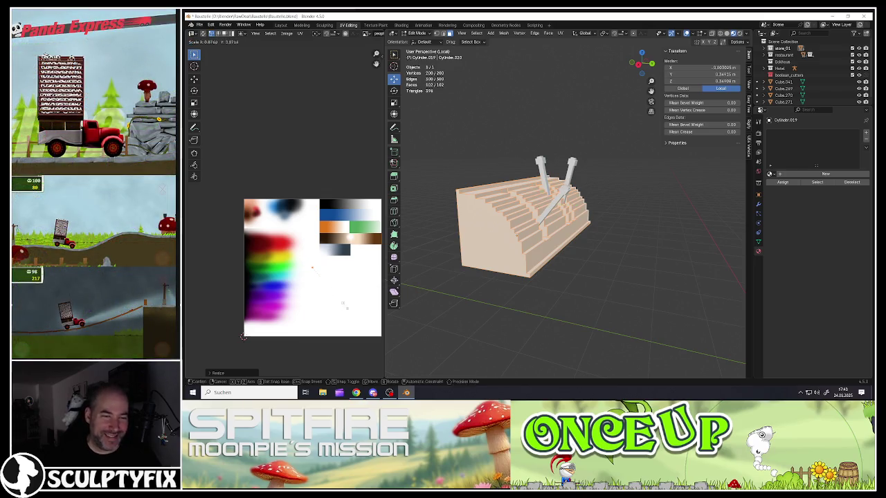
- Move the UV cluster onto the palette's dark blue-black patch and return to Object Mode
key(g)
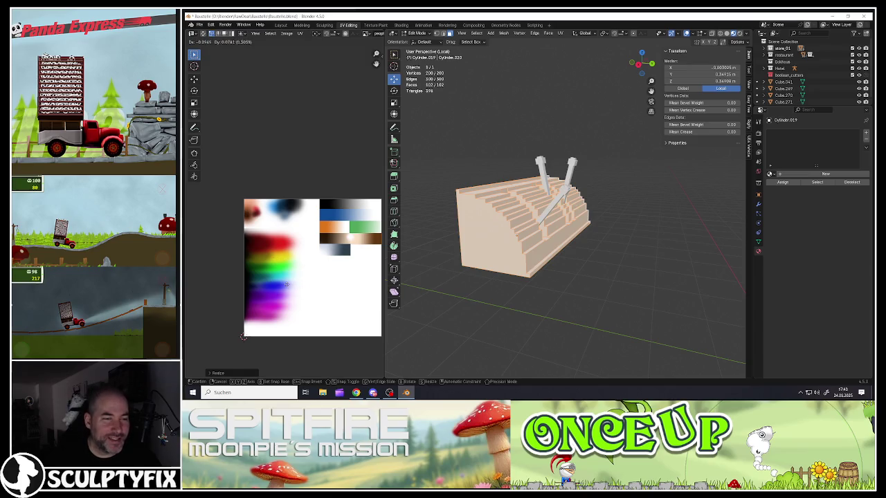
click(290, 288)
key(g)
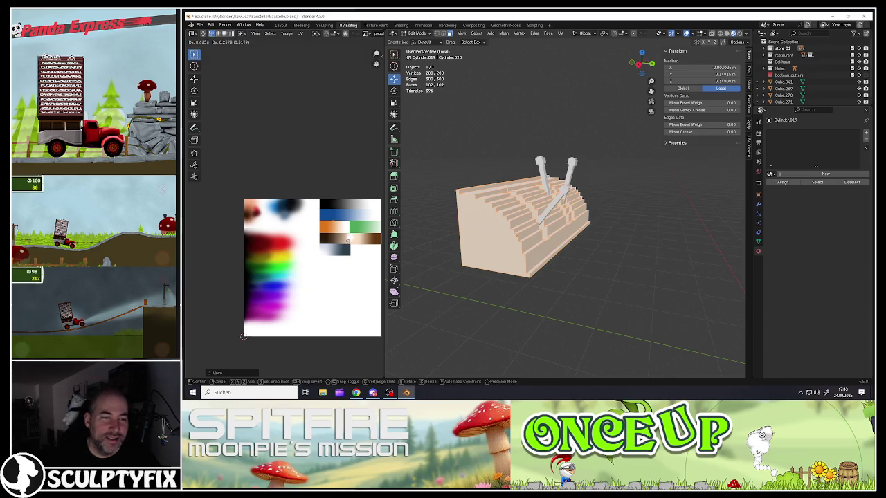
click(344, 247)
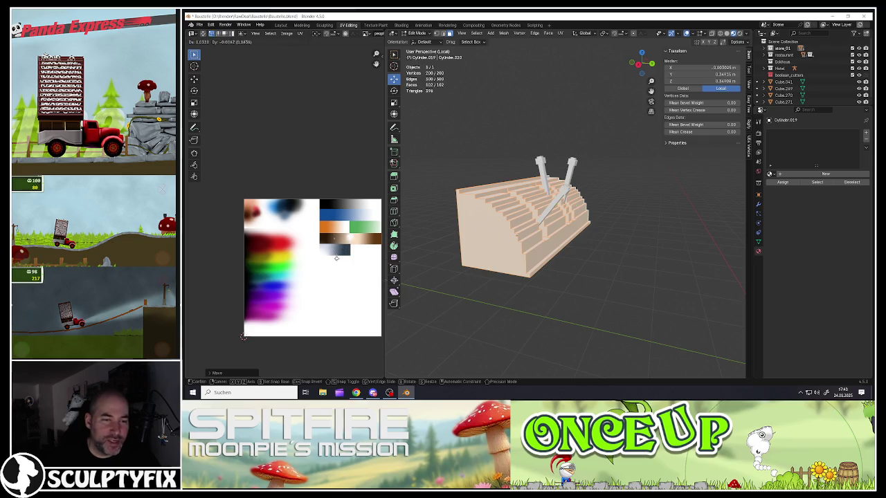
key(g)
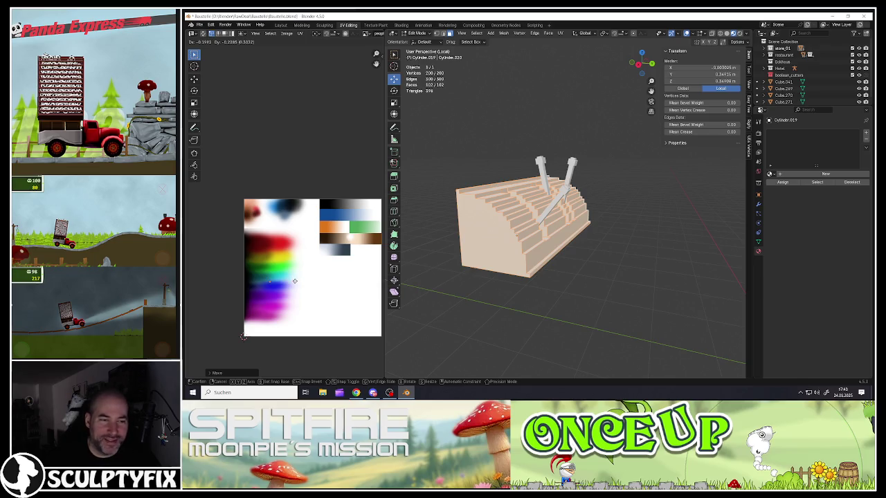
key(g)
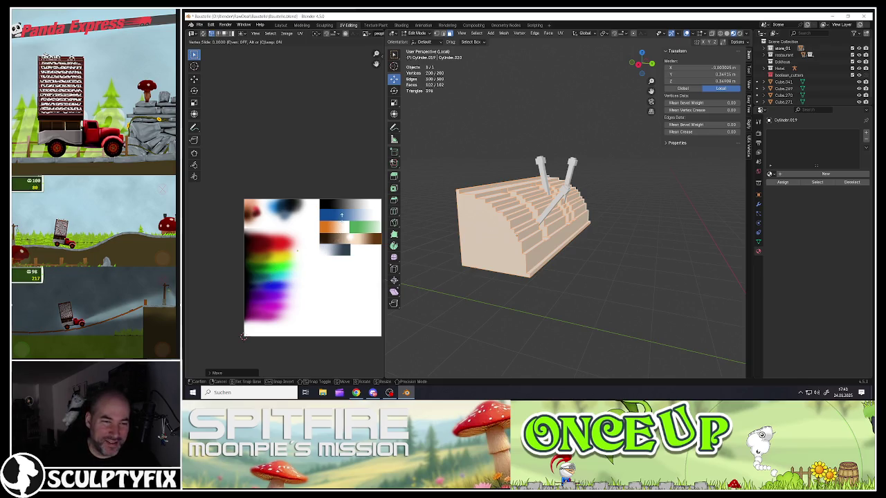
key(g)
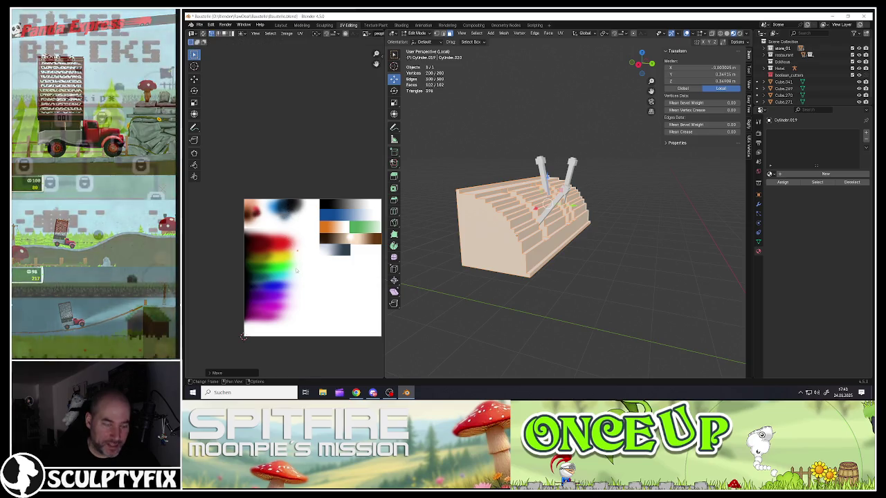
scroll(291, 208, up, 3)
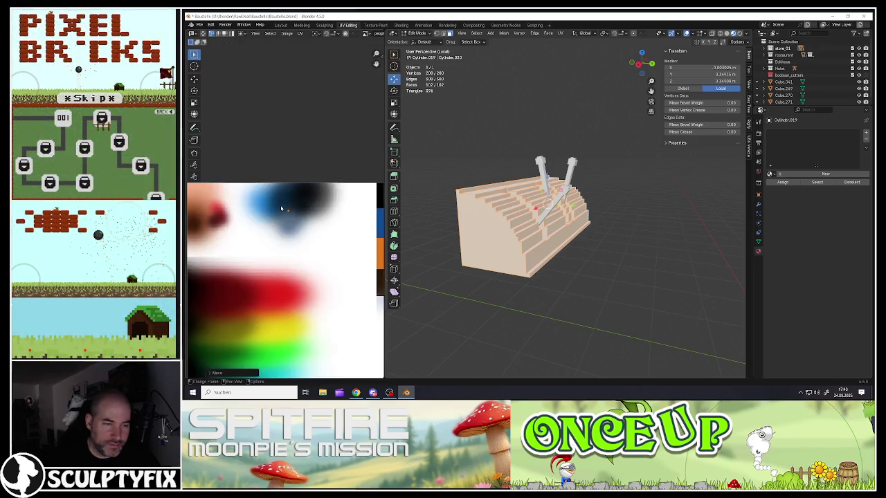
scroll(297, 237, up, 3)
middle_drag(307, 224, 341, 236)
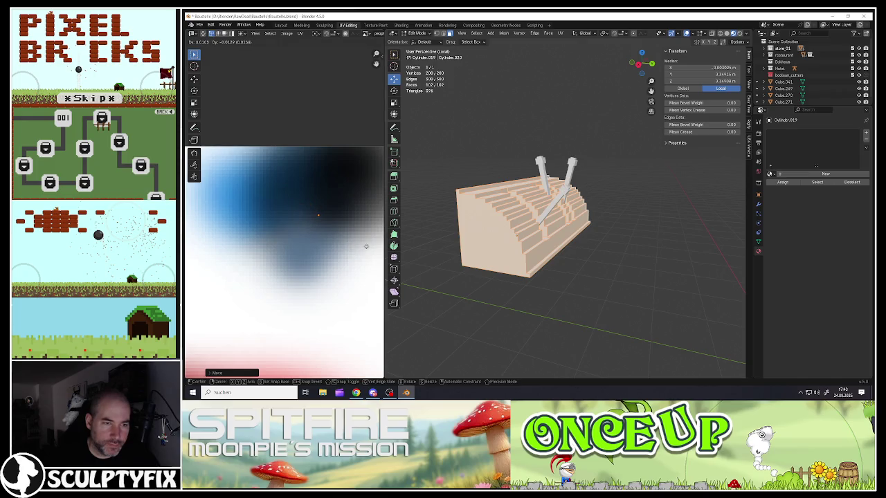
click(366, 246)
key(Tab)
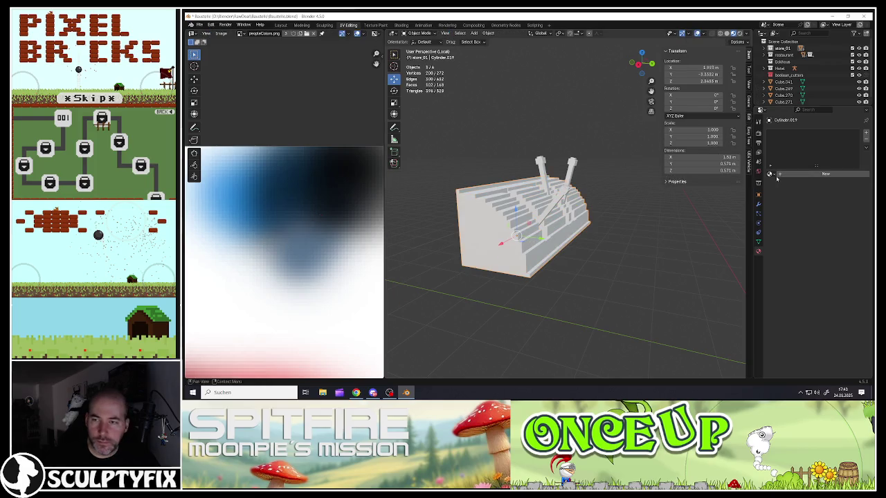
- Assign the palette material to the part and select the whole small angled post
click(771, 175)
click(781, 198)
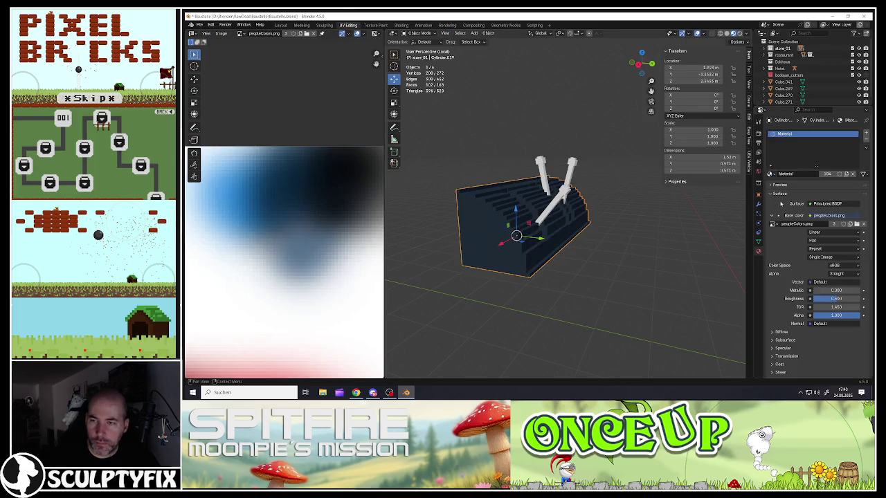
middle_drag(581, 229, 524, 220)
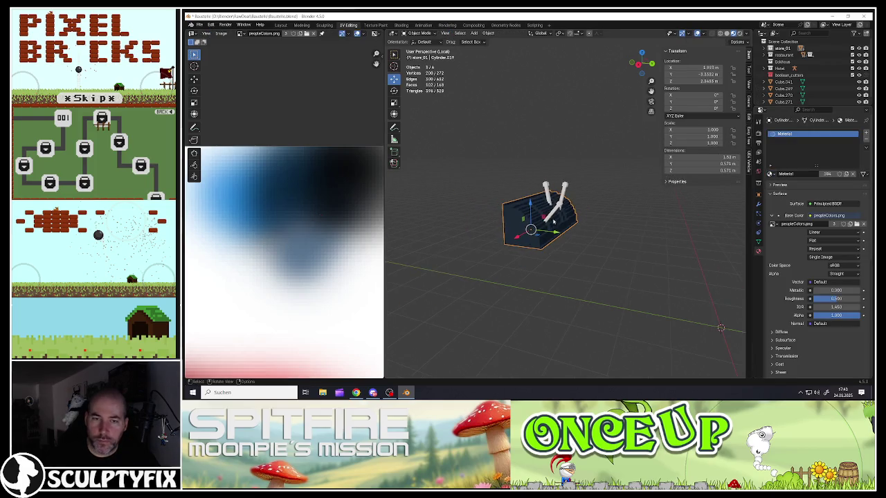
click(514, 216)
middle_drag(515, 211, 512, 191)
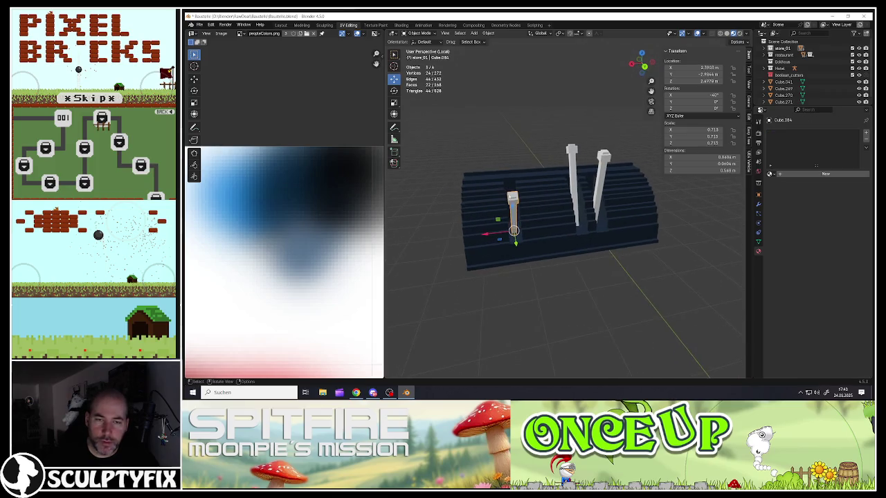
scroll(512, 190, up, 5)
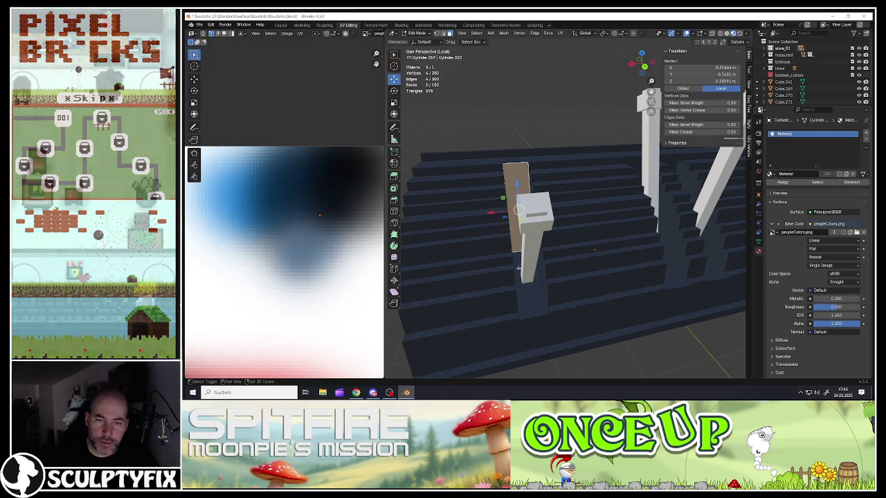
middle_drag(504, 257, 595, 260)
key(l)
scroll(539, 265, down, 3)
scroll(612, 256, up, 4)
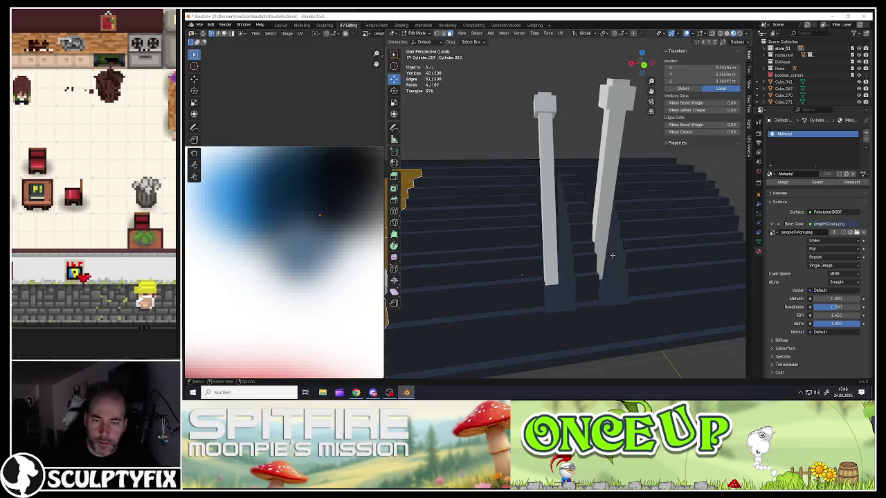
- Select the base and side faces of both upright posts
shift+click(566, 282)
shift+click(602, 278)
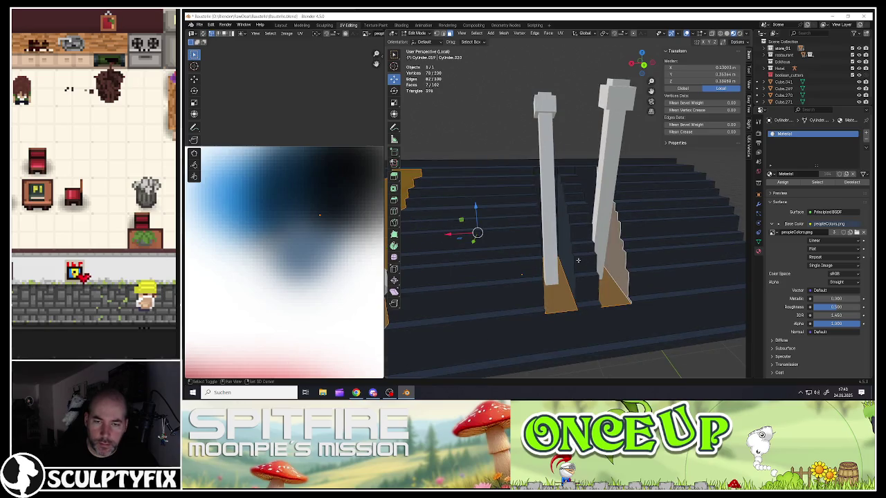
middle_drag(571, 260, 556, 248)
shift+click(531, 253)
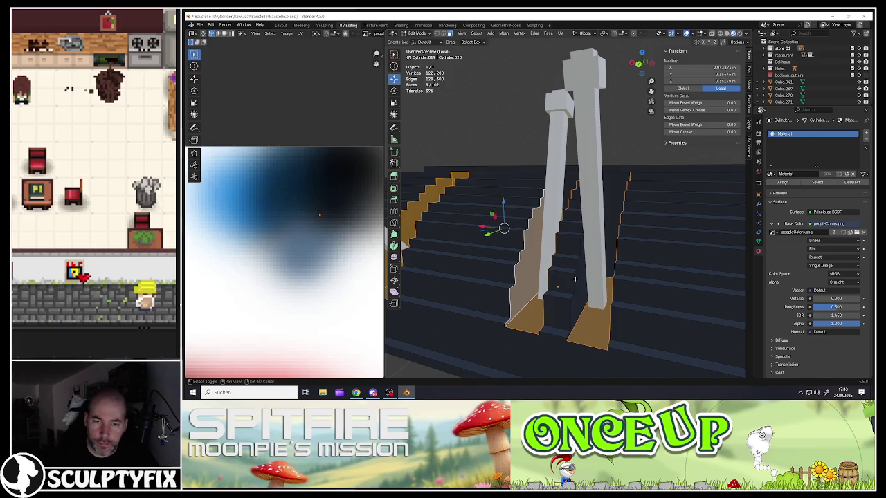
shift+click(574, 279)
middle_drag(575, 279, 602, 249)
shift+click(612, 241)
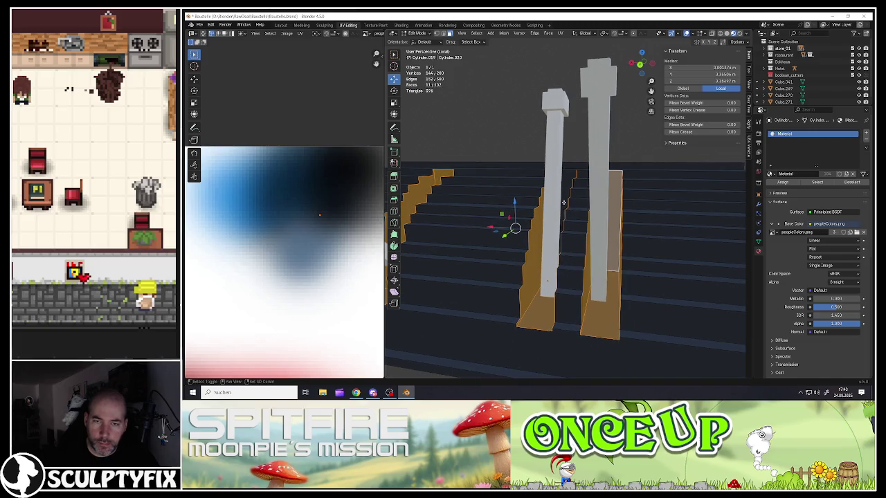
shift+click(564, 202)
middle_drag(563, 203, 466, 231)
- Move the post bases' UVs onto a dark palette area, then select one post for editing
key(g)
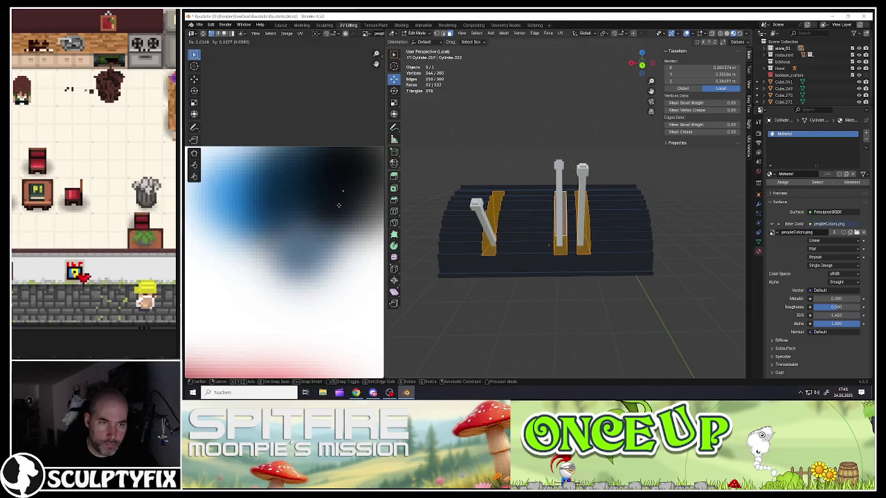
click(332, 199)
key(Tab)
middle_drag(547, 229, 508, 239)
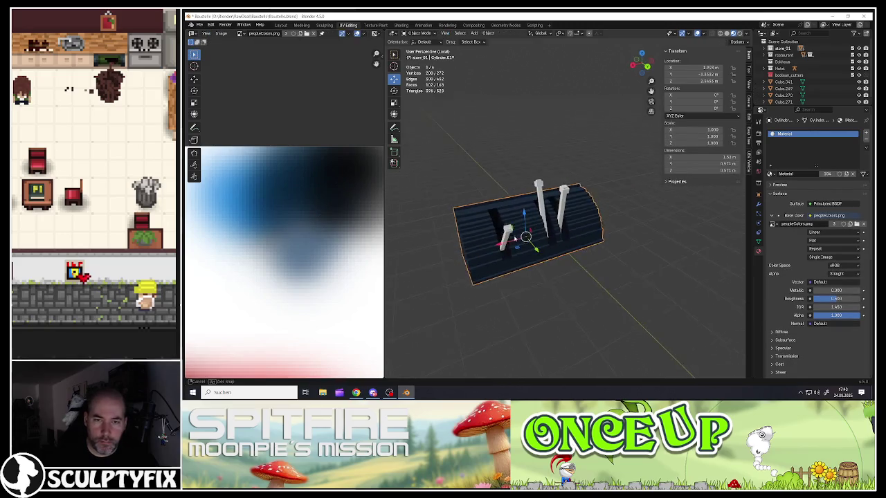
scroll(509, 239, up, 3)
click(605, 192)
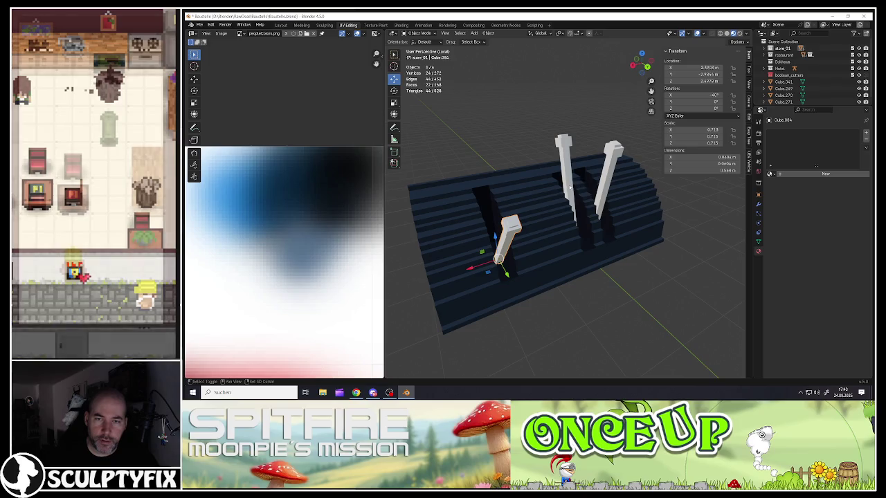
scroll(579, 234, down, 4)
key(Tab)
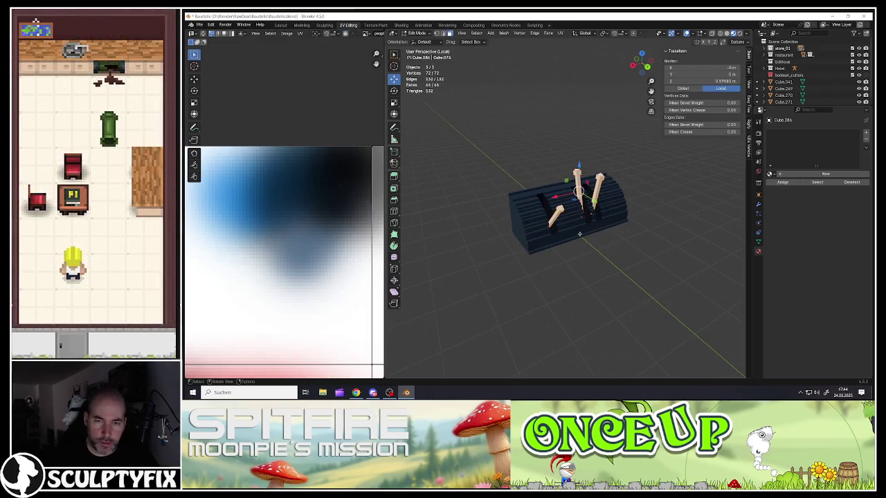
- Smart UV Project the sticks and shrink their UV islands to a small size
key(u)
click(569, 233)
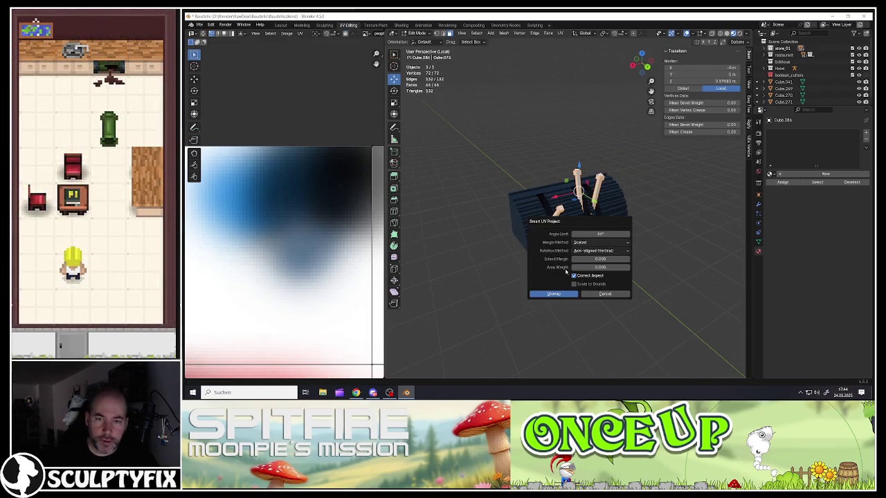
click(561, 296)
scroll(279, 279, down, 5)
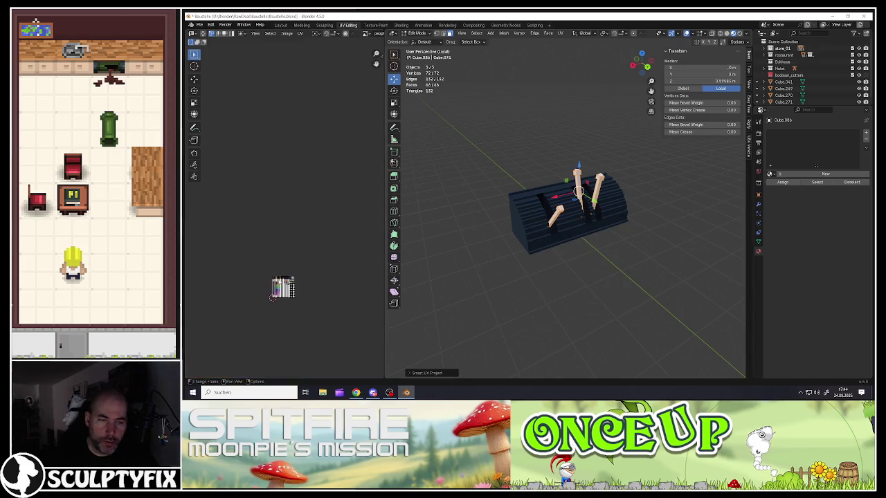
key(s)
click(286, 289)
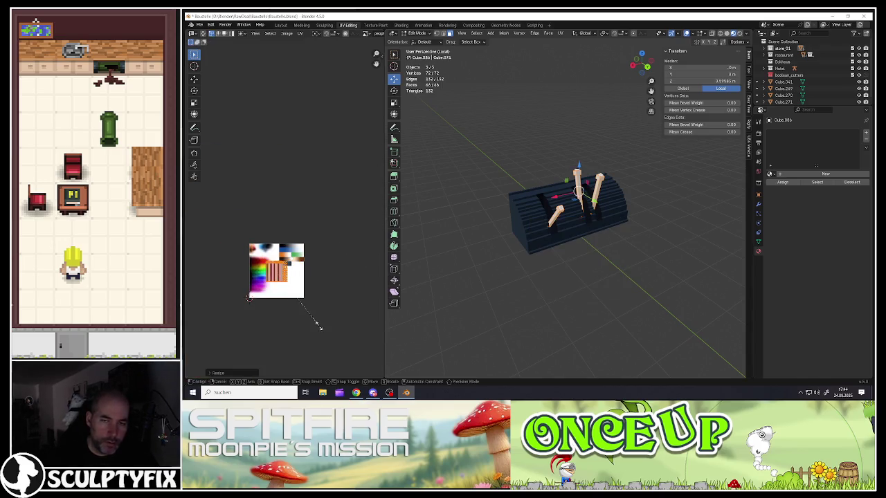
click(249, 298)
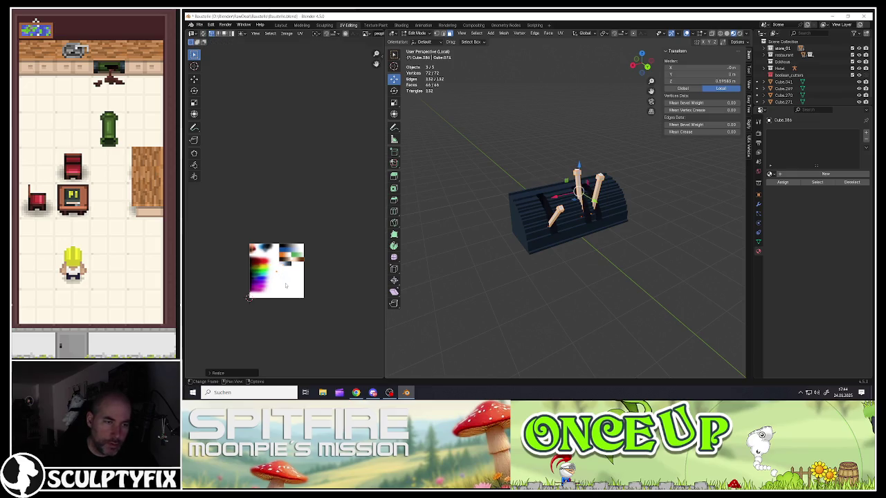
- Move the sticks' UV islands onto the dark palette area
key(g)
scroll(249, 298, up, 3)
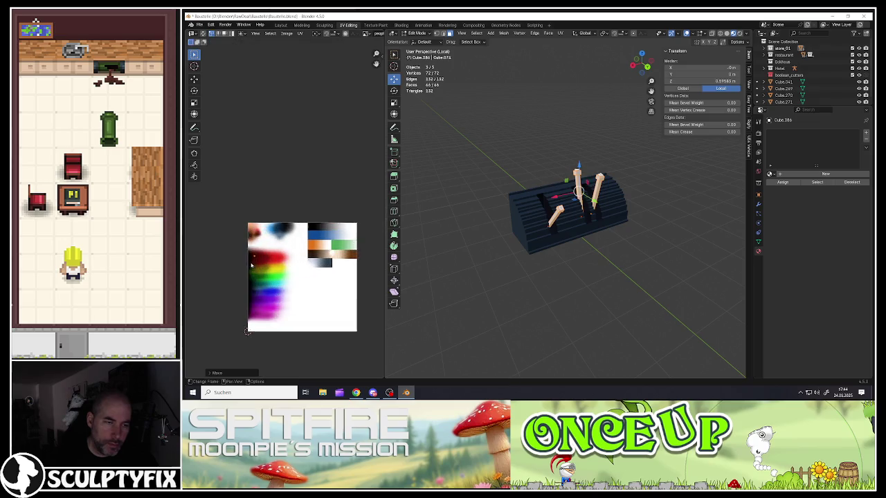
scroll(247, 325, up, 1)
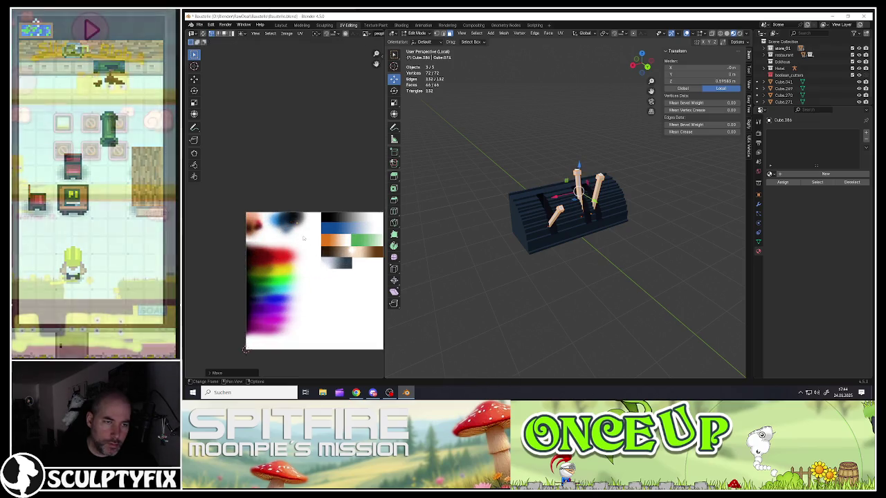
scroll(294, 250, up, 3)
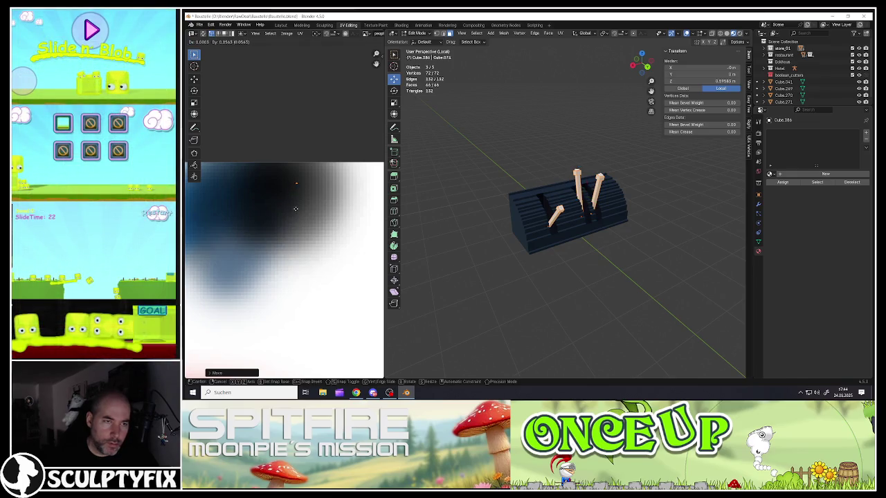
click(299, 207)
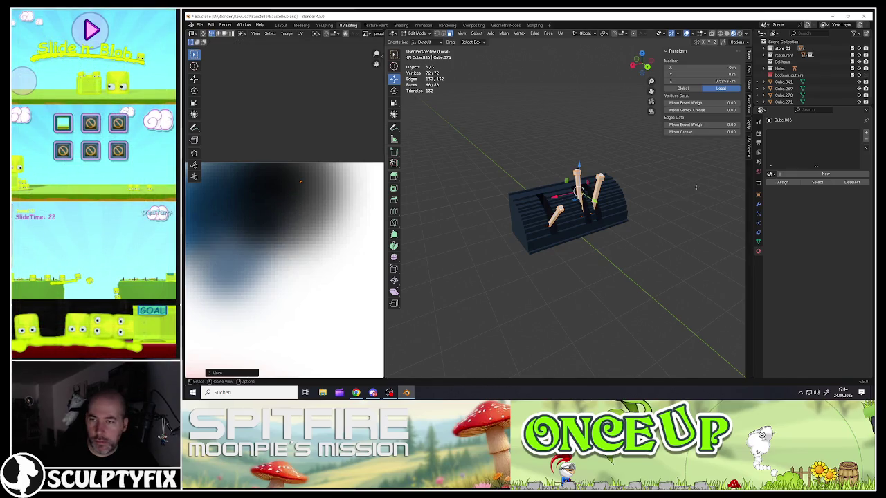
- Assign the palette Material to the stick, the vertical stick and the angled stick
click(770, 174)
click(781, 199)
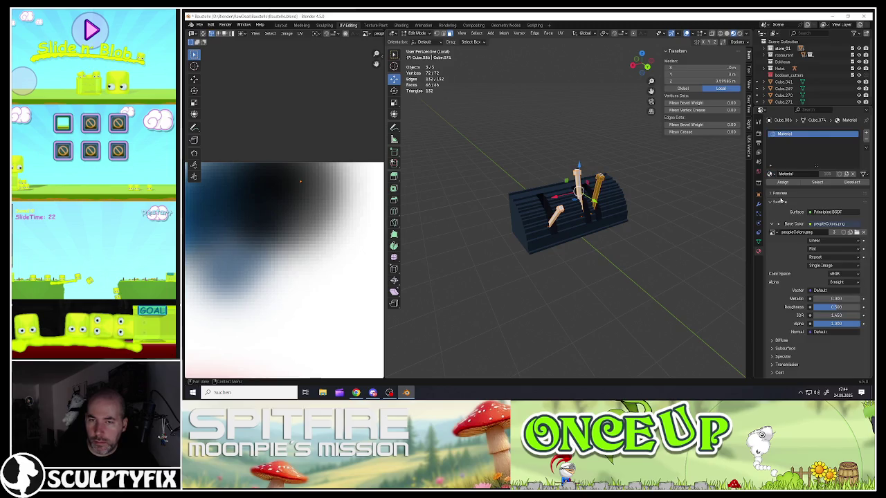
key(Tab)
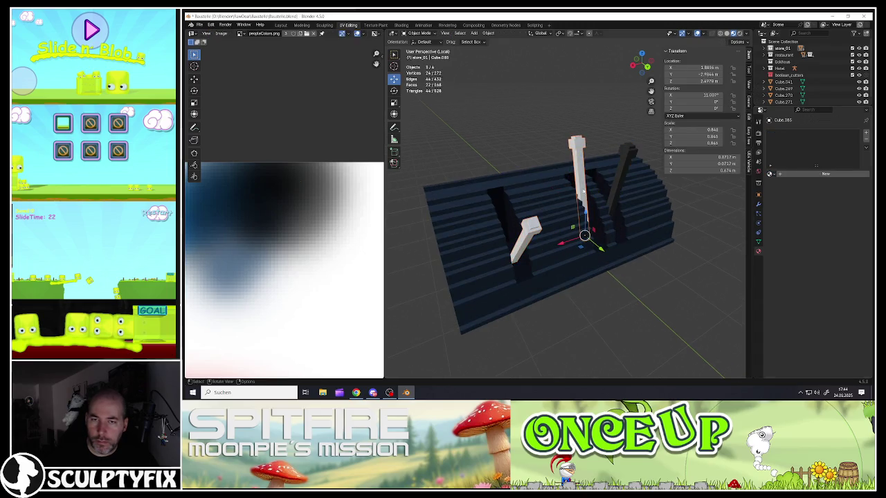
click(770, 174)
click(781, 198)
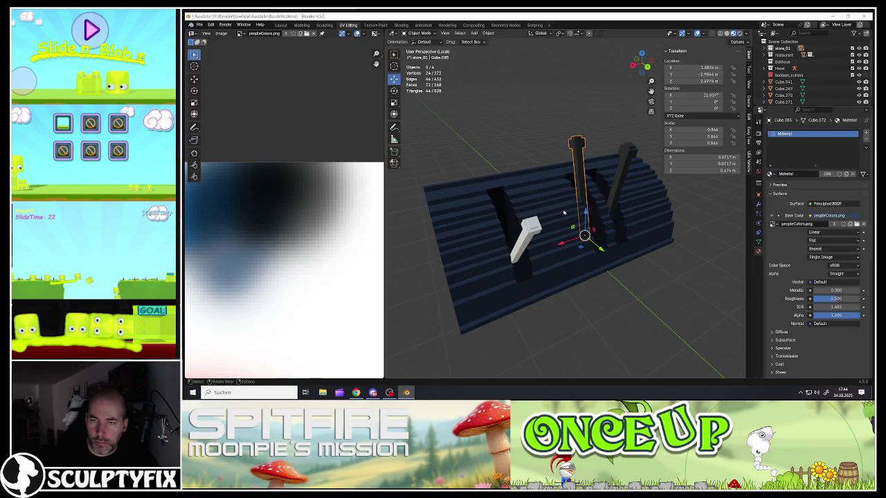
click(513, 258)
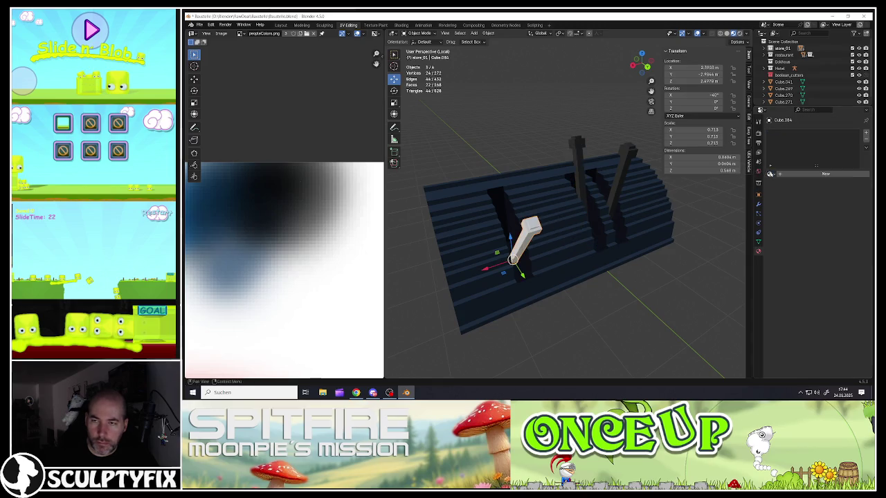
click(770, 174)
click(776, 198)
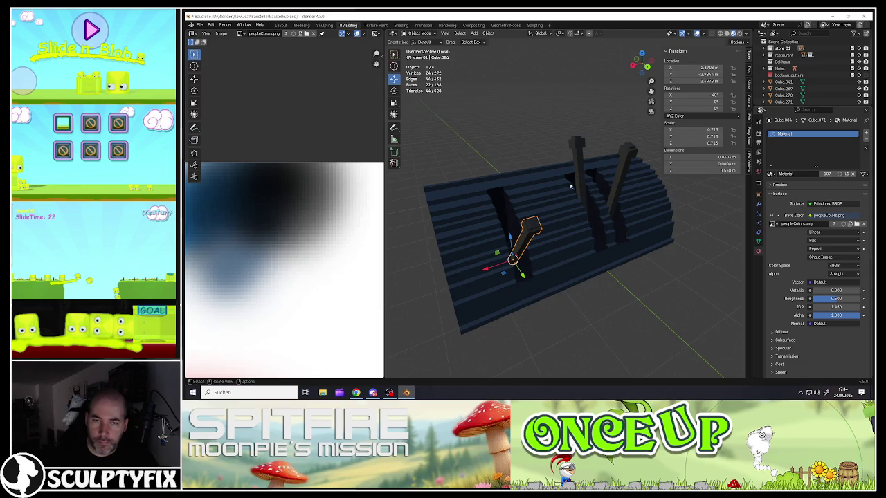
- Edit the angled stick's mesh and select its top face
key(Tab)
scroll(535, 224, up, 2)
click(534, 223)
scroll(534, 223, down, 2)
scroll(542, 227, up, 3)
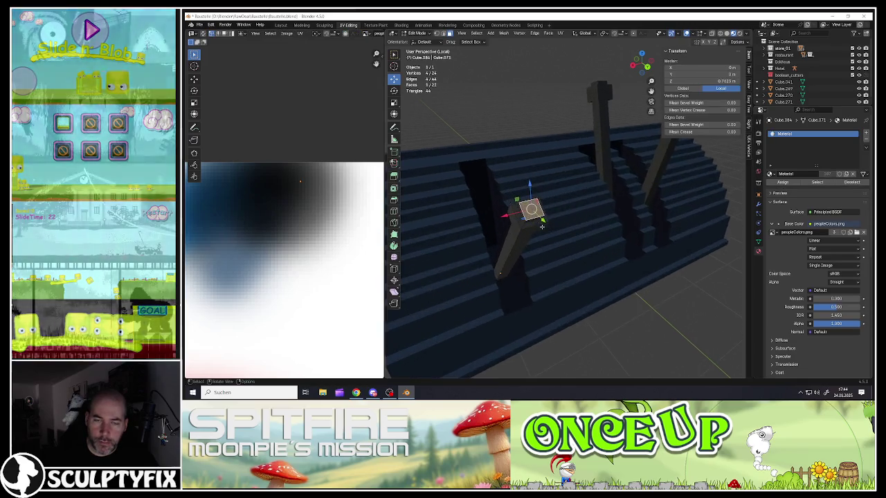
- Grow the selection from the top face to cover the angled stick's top block
middle_drag(542, 226, 526, 229)
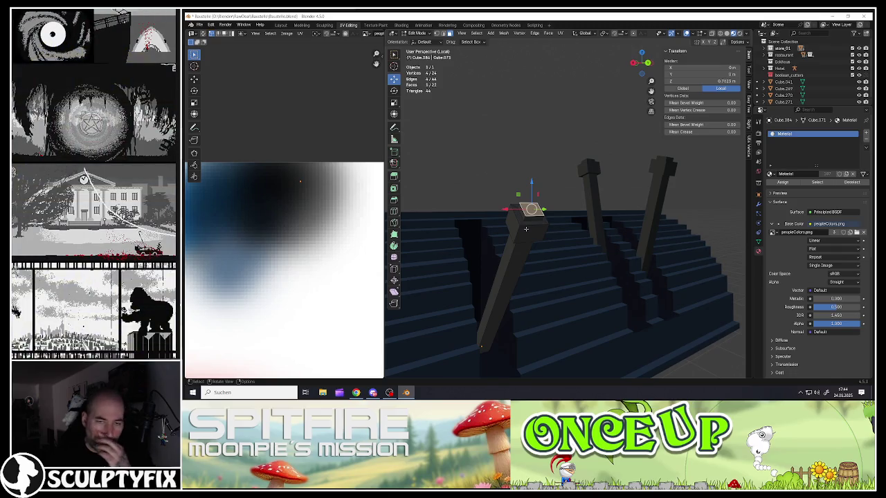
key(ctrl+KP_Add)
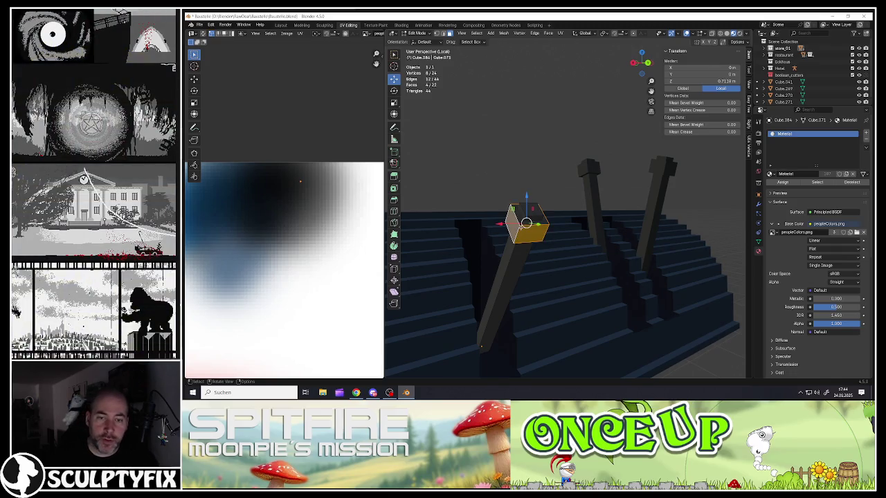
scroll(526, 227, up, 1)
key(ctrl+KP_Add)
mouse_move(530, 219)
middle_down()
mouse_move(514, 231)
mouse_move(537, 227)
mouse_move(520, 231)
middle_up()
key(ctrl+KP_Add)
shift+click(531, 226)
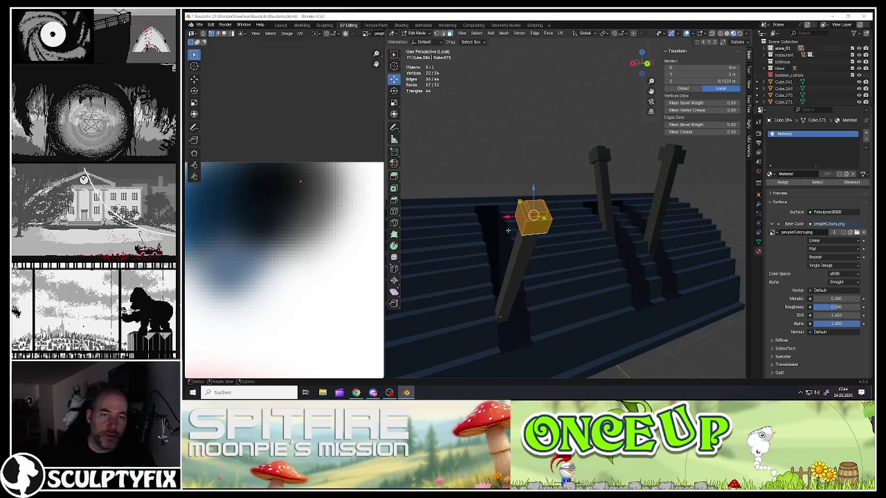
scroll(283, 267, down, 5)
scroll(283, 267, down, 3)
scroll(229, 277, up, 3)
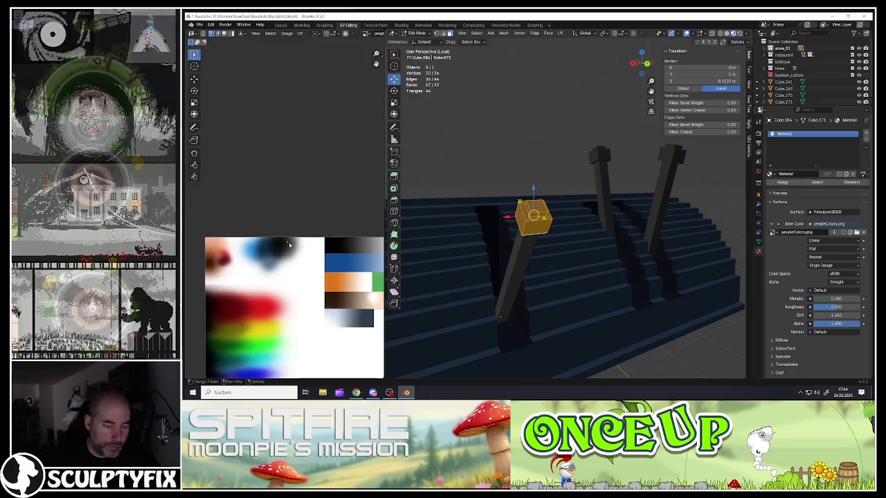
- Move the top block's UVs onto the palette and return to Object Mode
key(g)
scroll(229, 284, up, 2)
scroll(231, 290, up, 5)
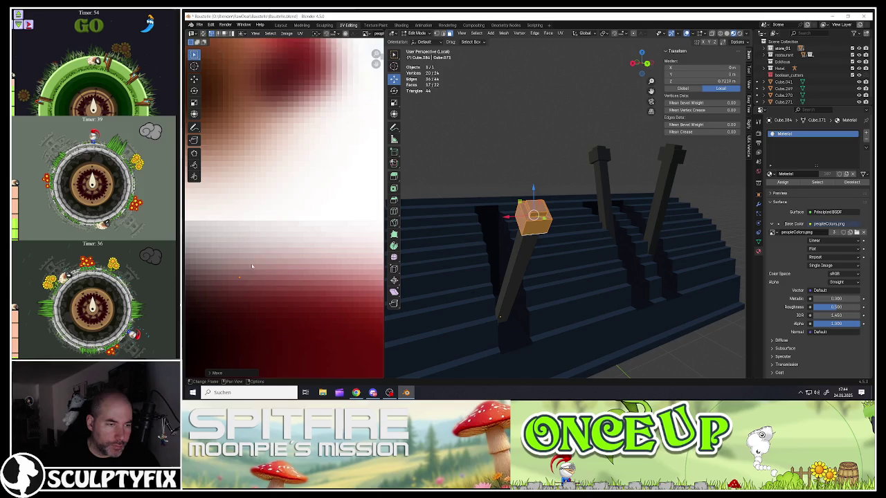
click(227, 303)
key(Tab)
- Reposition the cap block's UVs on the red palette area and exit Edit Mode
scroll(533, 250, down, 5)
mouse_move(533, 250)
middle_down()
mouse_move(550, 249)
mouse_move(502, 243)
middle_up()
scroll(500, 242, up, 4)
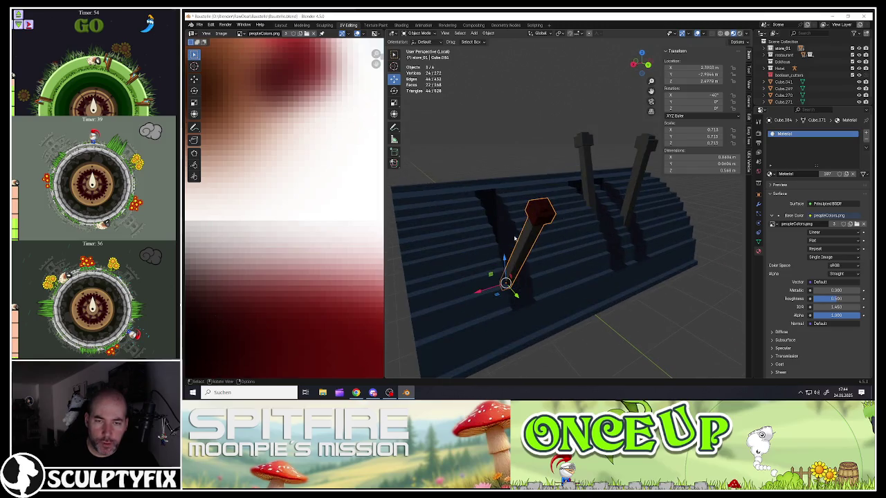
key(Tab)
key(g)
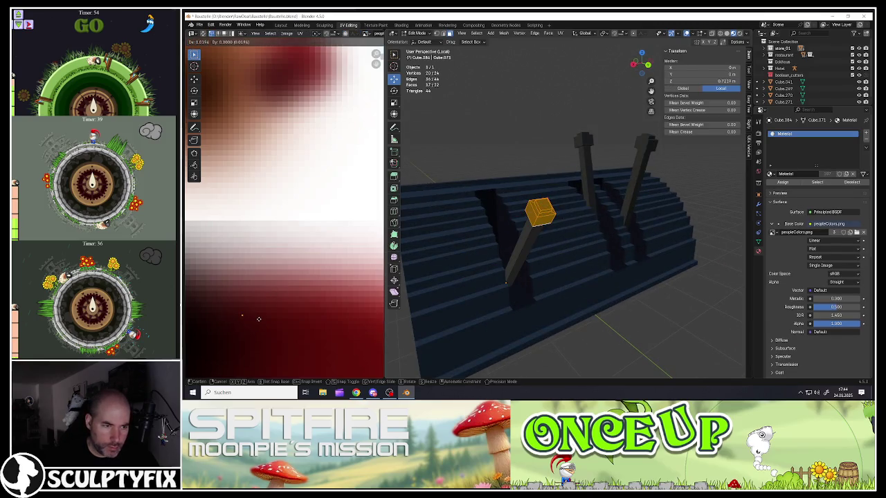
click(258, 319)
key(Tab)
- Select the left lever post
scroll(519, 263, down, 3)
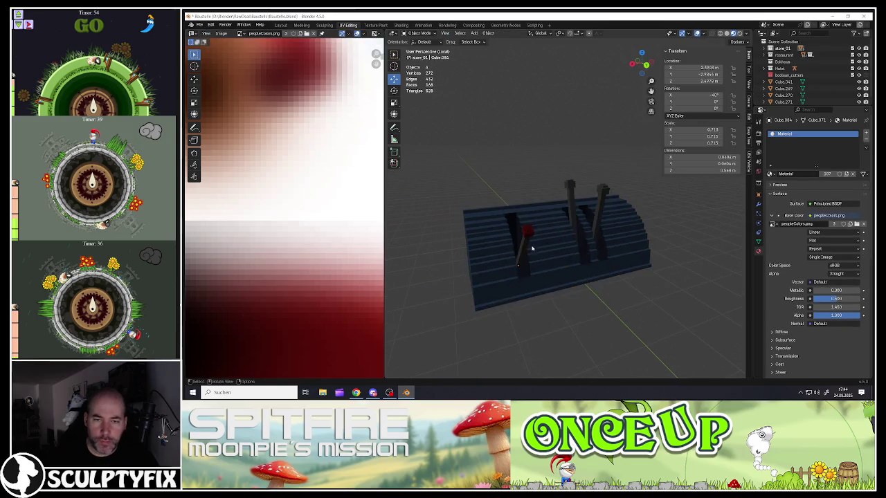
middle_drag(532, 248, 560, 253)
scroll(563, 253, up, 2)
scroll(513, 197, up, 2)
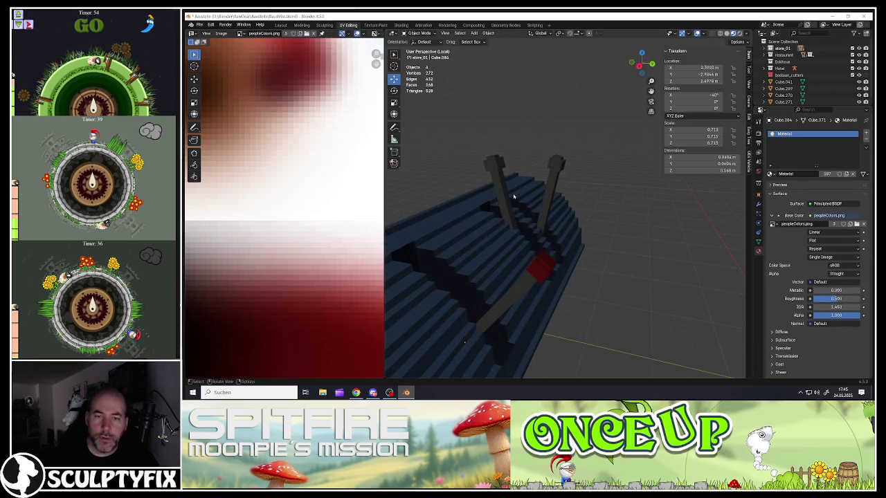
click(505, 192)
- In Edit Mode, select the first lever's top cap block and grow the selection down its stick
key(Tab)
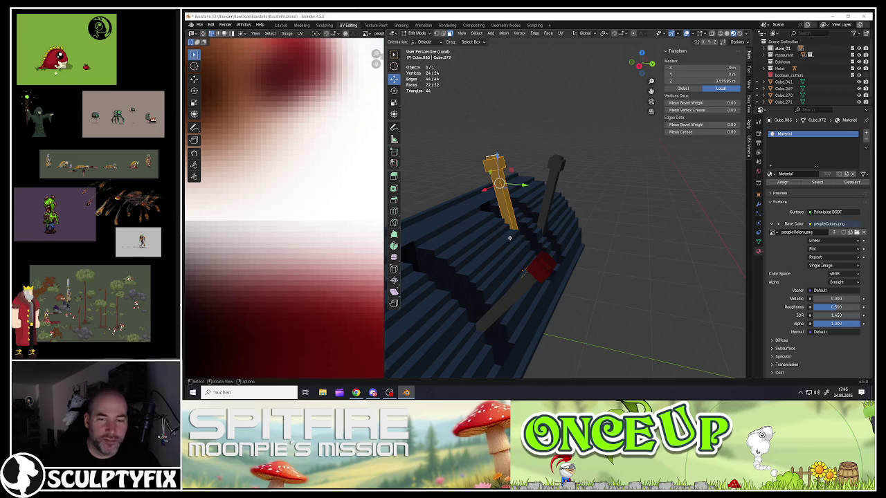
scroll(339, 277, down, 5)
scroll(339, 277, down, 2)
scroll(343, 278, up, 1)
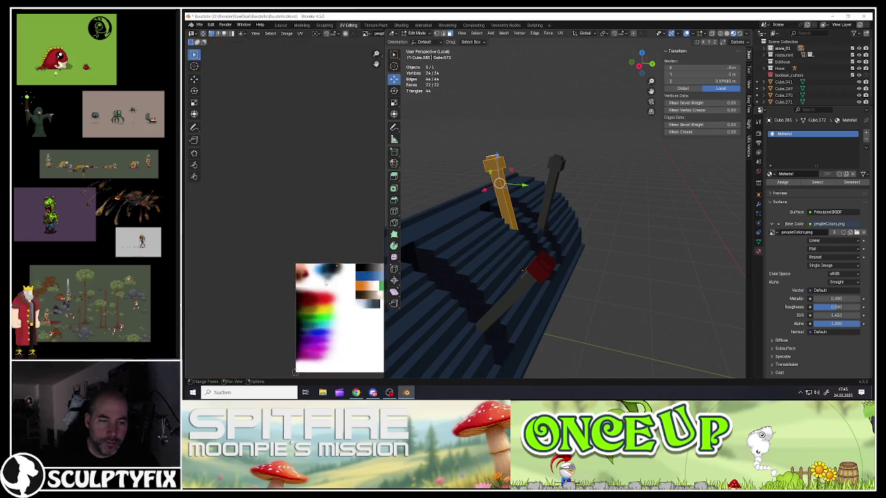
scroll(344, 278, up, 1)
mouse_move(462, 227)
middle_down()
mouse_move(506, 167)
mouse_move(491, 156)
middle_up()
click(484, 160)
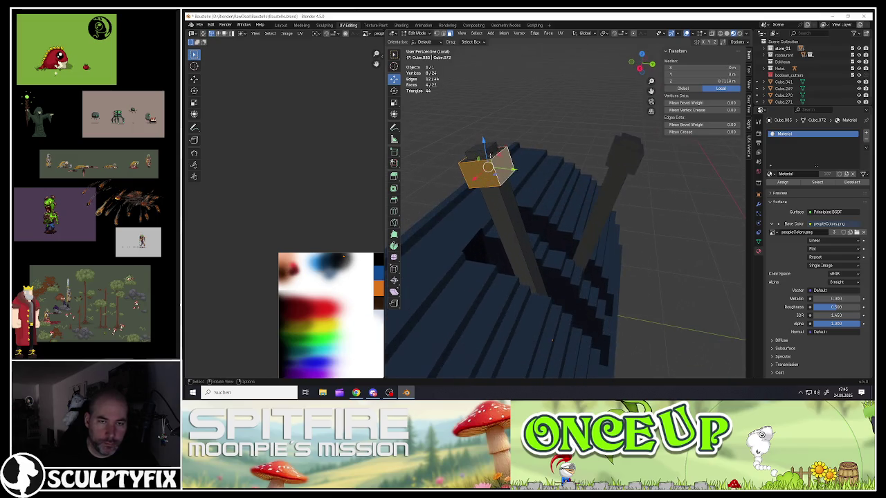
key(ctrl+KP_Add)
scroll(492, 163, up, 2)
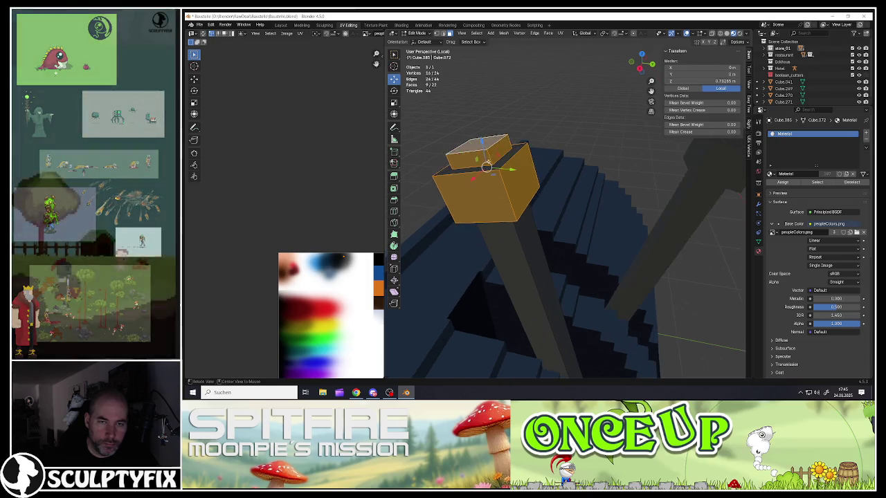
scroll(496, 169, up, 2)
key(ctrl+KP_Add)
mouse_move(495, 168)
middle_down()
mouse_move(477, 170)
mouse_move(484, 211)
middle_up()
scroll(473, 172, down, 3)
scroll(485, 211, down, 3)
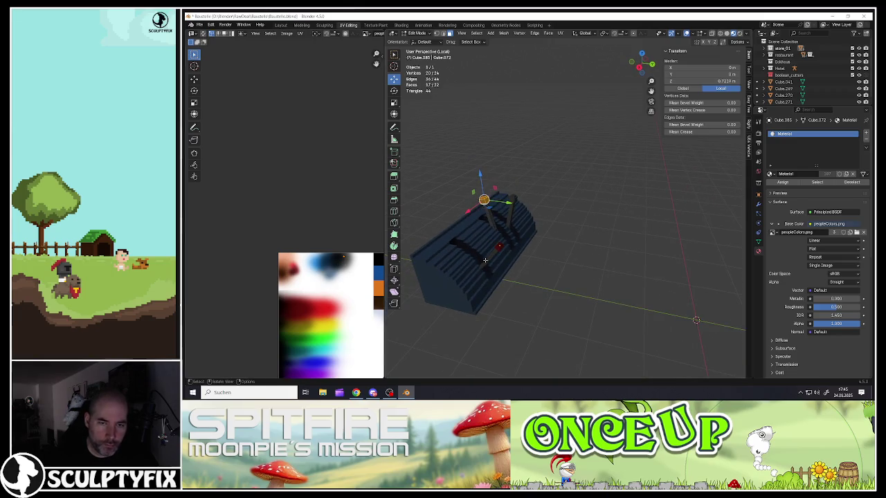
key(Tab)
- Add the other levers and select all three cap blocks together in Edit Mode
shift+click(512, 203)
key(Tab)
scroll(512, 202, up, 3)
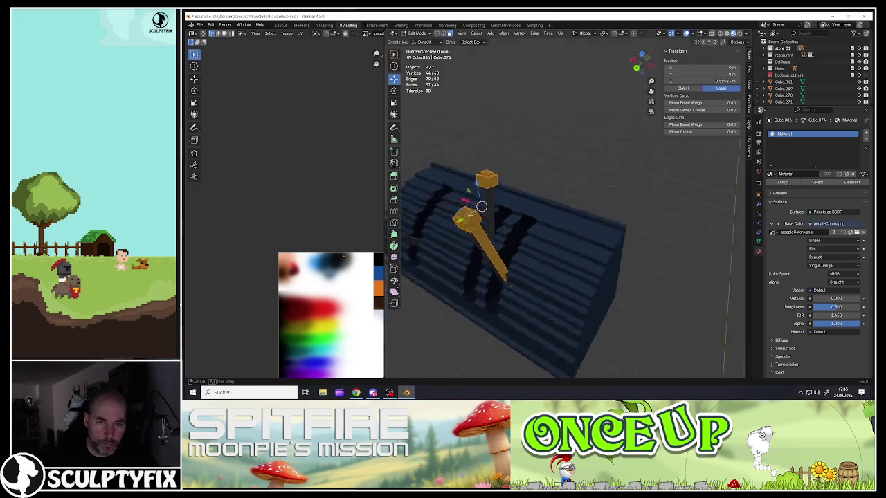
mouse_move(520, 210)
middle_down()
mouse_move(460, 231)
mouse_move(495, 272)
mouse_move(579, 241)
middle_up()
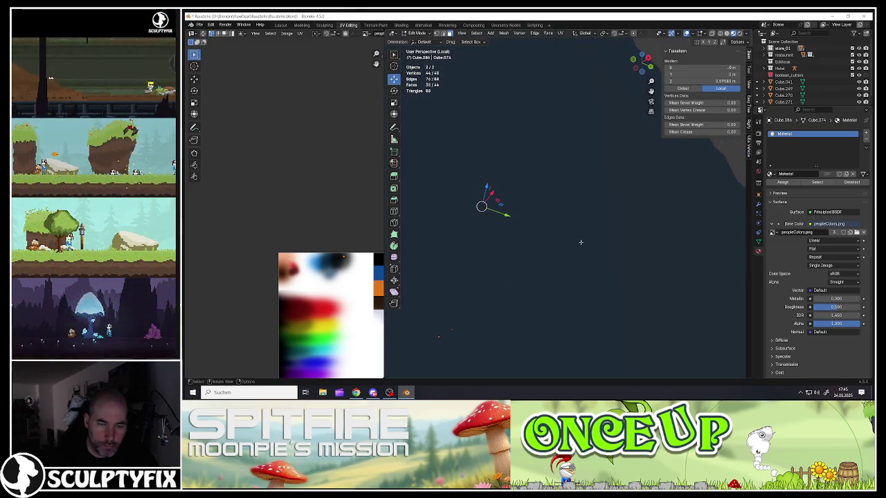
mouse_move(580, 242)
middle_down()
mouse_move(498, 278)
mouse_move(491, 243)
mouse_move(477, 263)
middle_up()
scroll(477, 263, up, 4)
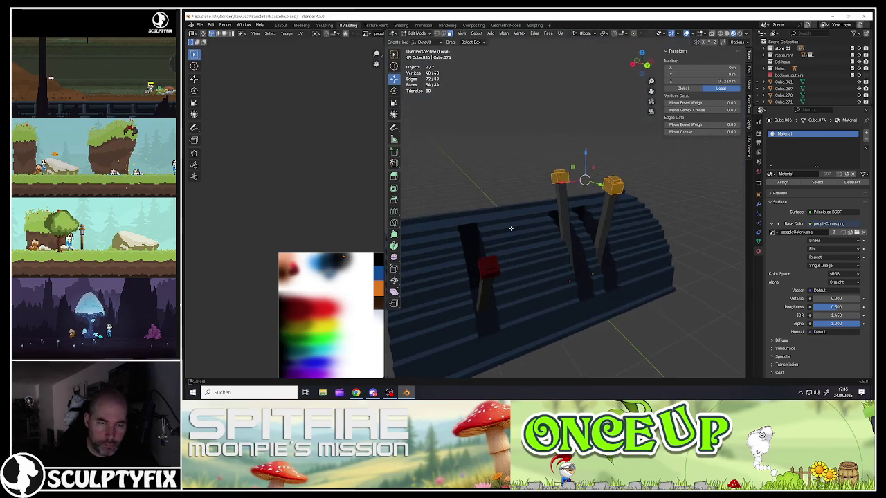
shift+click(489, 264)
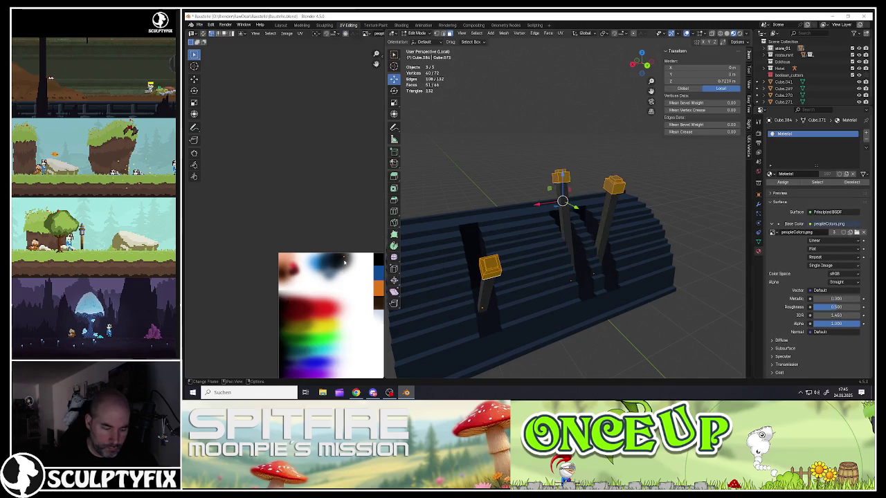
- Move the three cap blocks' UVs onto the red palette area, then return to Object Mode
key(b)
key(g)
click(288, 297)
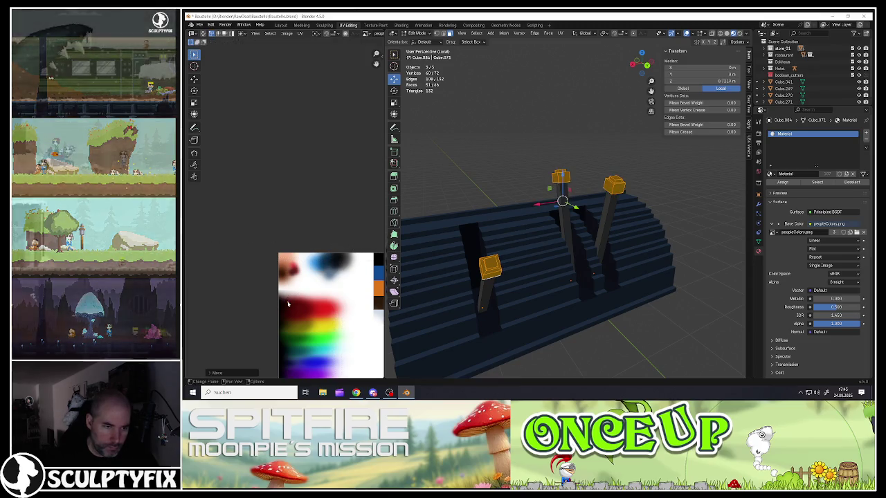
scroll(298, 304, up, 6)
key(g)
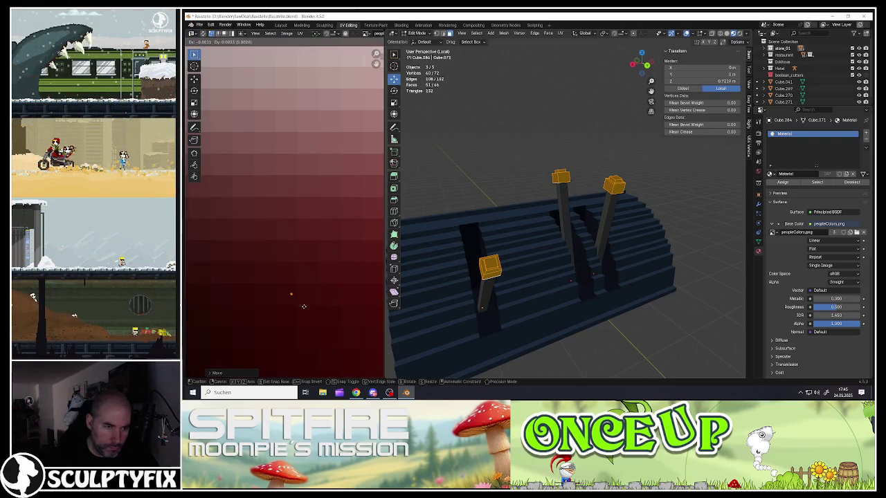
click(303, 306)
key(Tab)
scroll(554, 263, down, 5)
middle_drag(547, 270, 578, 244)
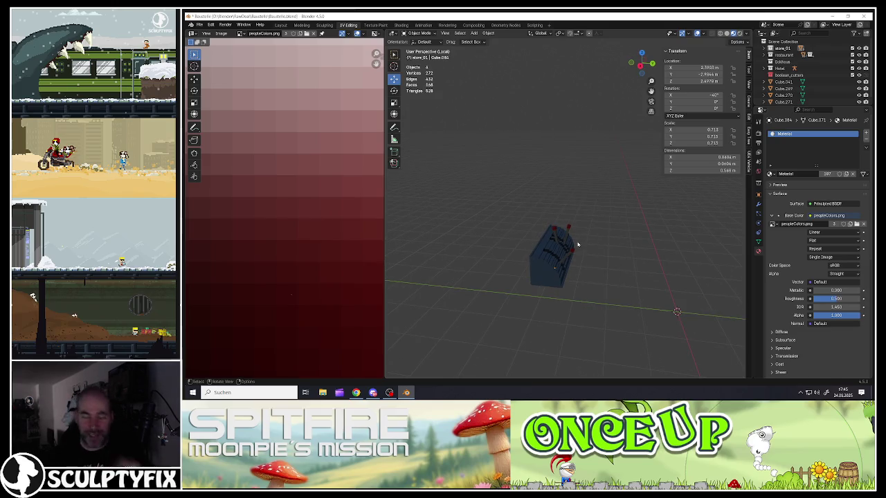
- Exit local view, select the yellow excavator body and enter Edit Mode zoomed on its hood
key(slash)
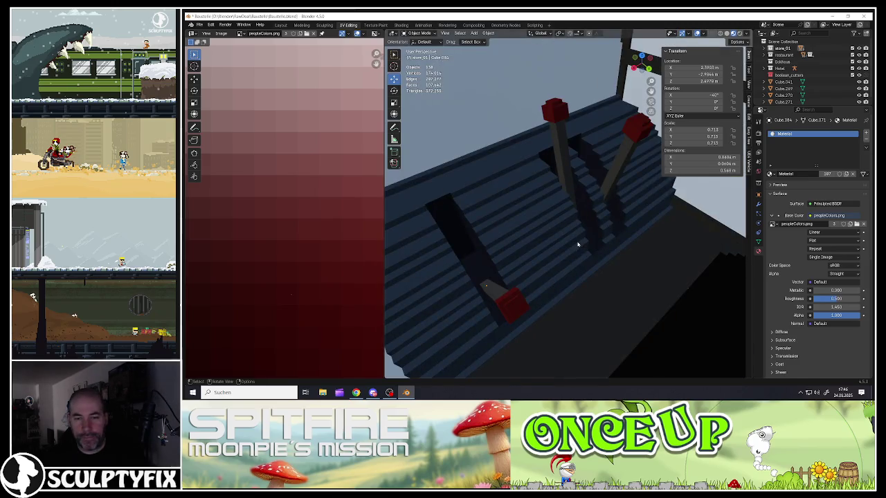
mouse_move(612, 230)
middle_down()
mouse_move(575, 236)
mouse_move(594, 231)
middle_up()
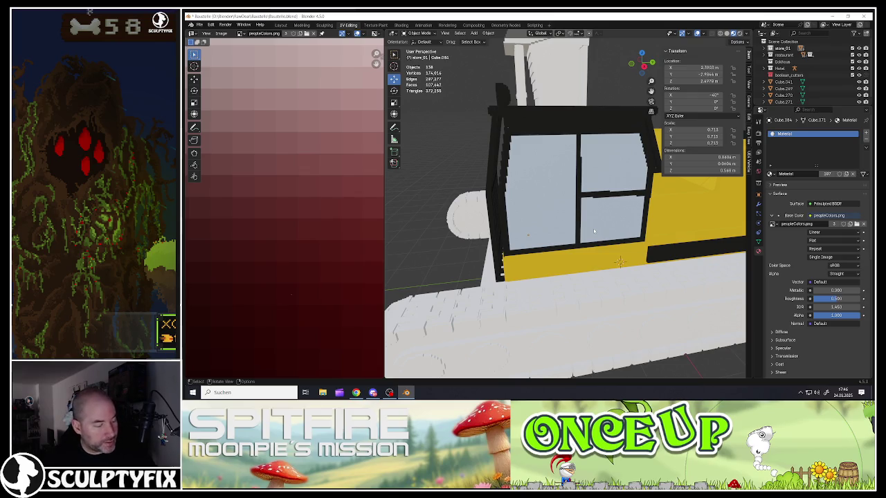
scroll(594, 228, down, 5)
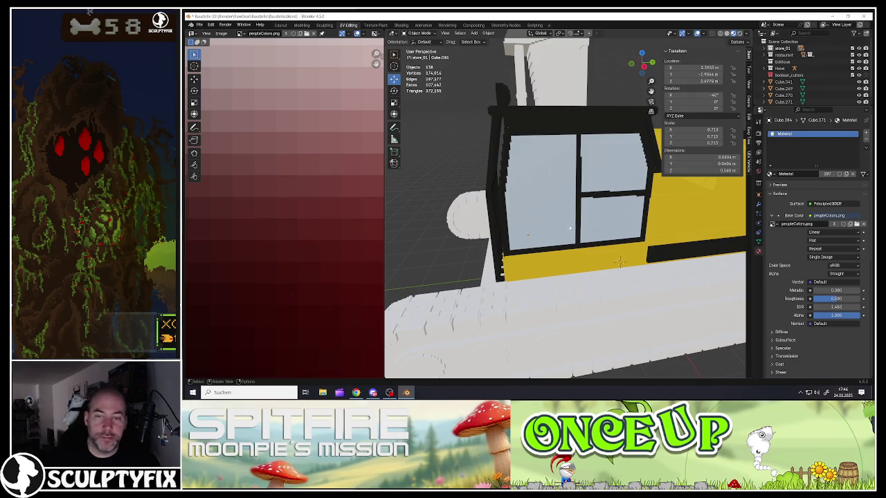
mouse_move(593, 228)
middle_down()
mouse_move(513, 240)
mouse_move(505, 263)
middle_up()
click(565, 239)
scroll(550, 239, up, 3)
scroll(550, 239, up, 2)
key(Tab)
scroll(526, 239, up, 3)
- Select face loops on the body's top and side, plus the small face near the railing
click(514, 255)
click(506, 263)
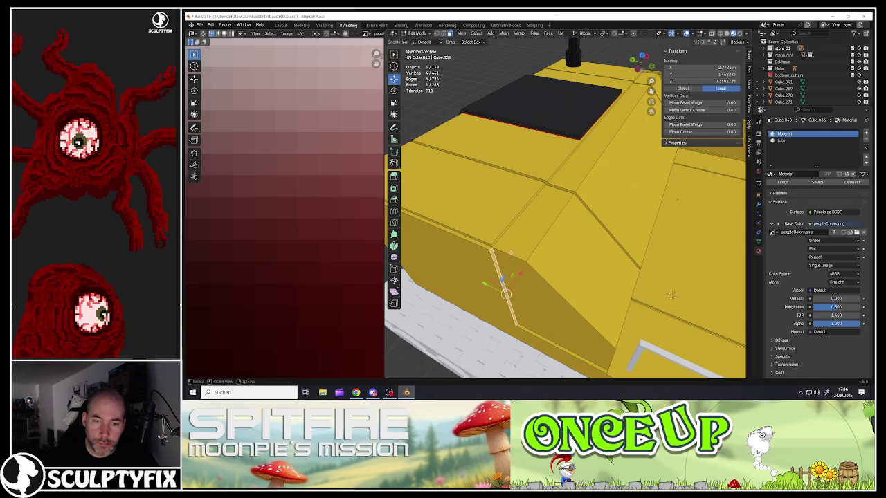
click(513, 248)
click(522, 272)
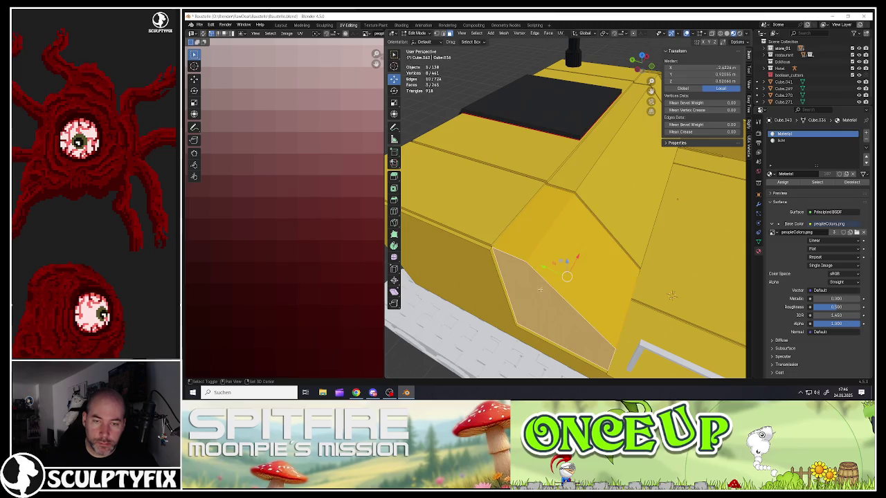
alt+click(546, 229)
mouse_move(547, 228)
middle_down()
mouse_move(576, 205)
mouse_move(549, 205)
middle_up()
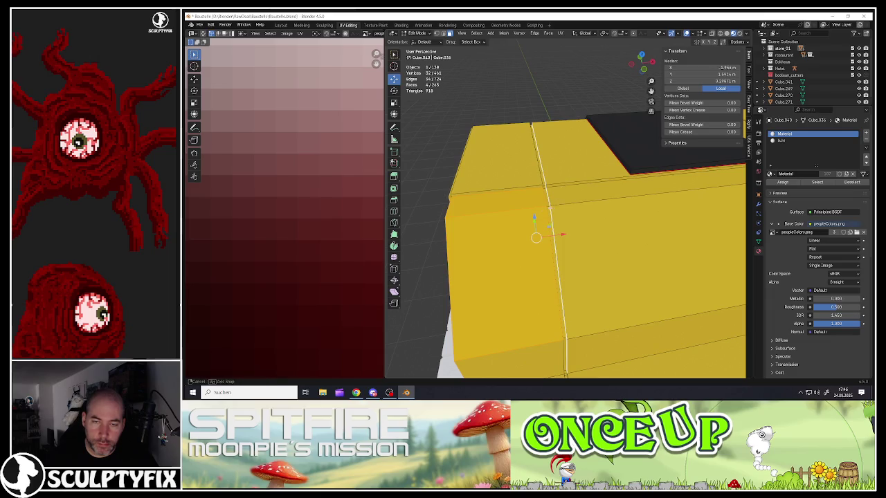
mouse_move(549, 208)
middle_down()
mouse_move(554, 229)
mouse_move(584, 208)
middle_up()
scroll(554, 207, up, 3)
scroll(558, 205, down, 3)
alt+click(557, 205)
alt+shift+click(584, 197)
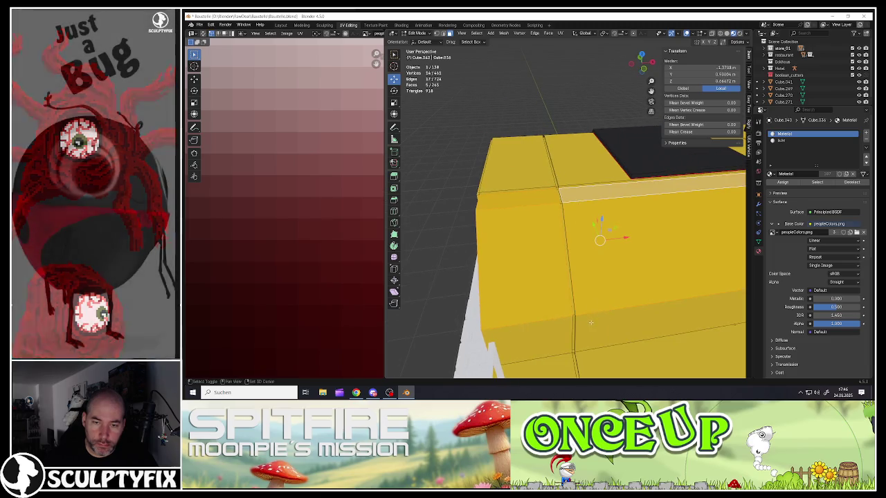
middle_drag(591, 323, 536, 293)
shift+click(536, 293)
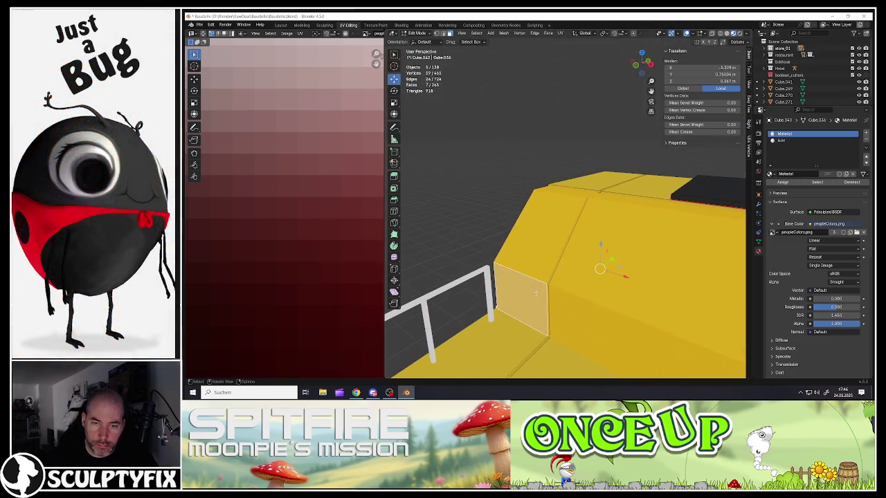
scroll(543, 289, up, 3)
shift+click(549, 285)
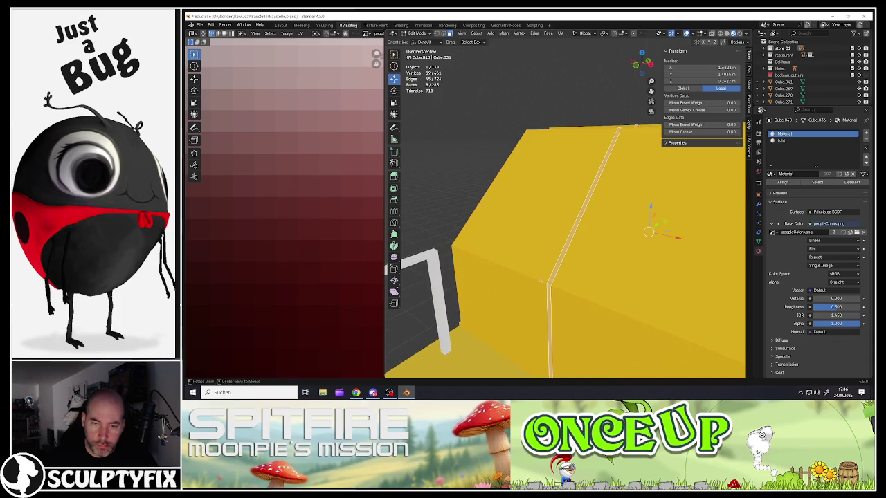
mouse_move(548, 285)
middle_down()
mouse_move(590, 285)
mouse_move(600, 273)
mouse_move(596, 298)
middle_up()
scroll(595, 280, down, 4)
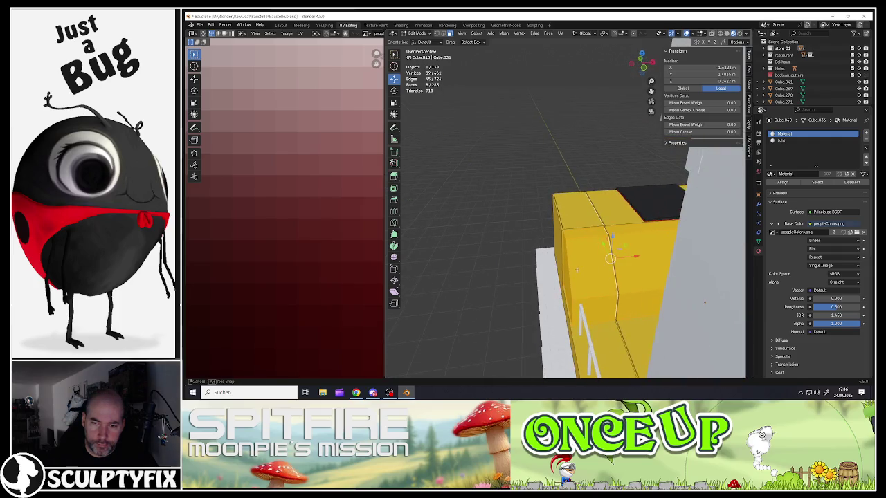
scroll(596, 301, up, 2)
scroll(595, 306, up, 4)
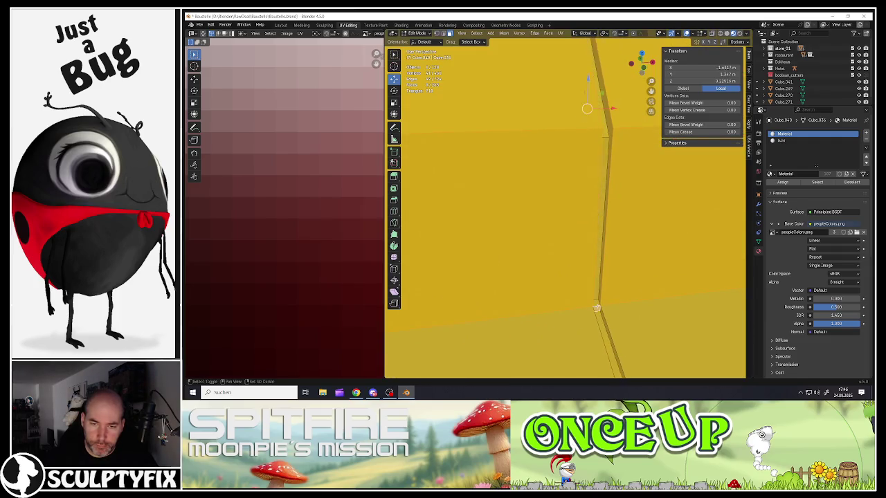
middle_drag(597, 308, 594, 299)
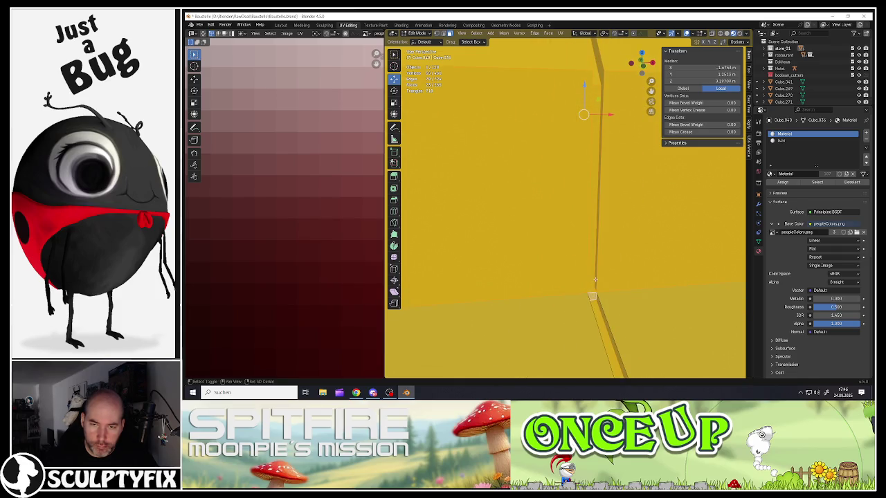
- Select edge paths along the body's crease and side, then a narrow face strip
click(596, 279)
ctrl+click(589, 283)
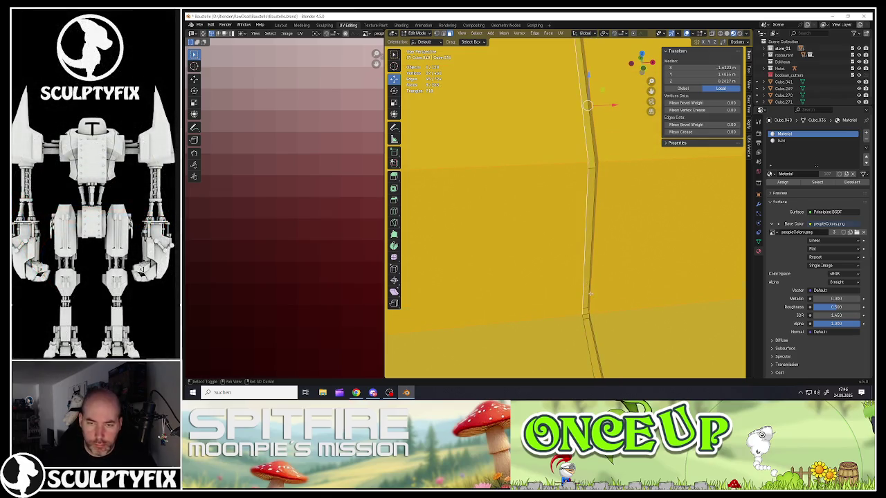
shift+click(589, 294)
middle_drag(589, 294, 589, 291)
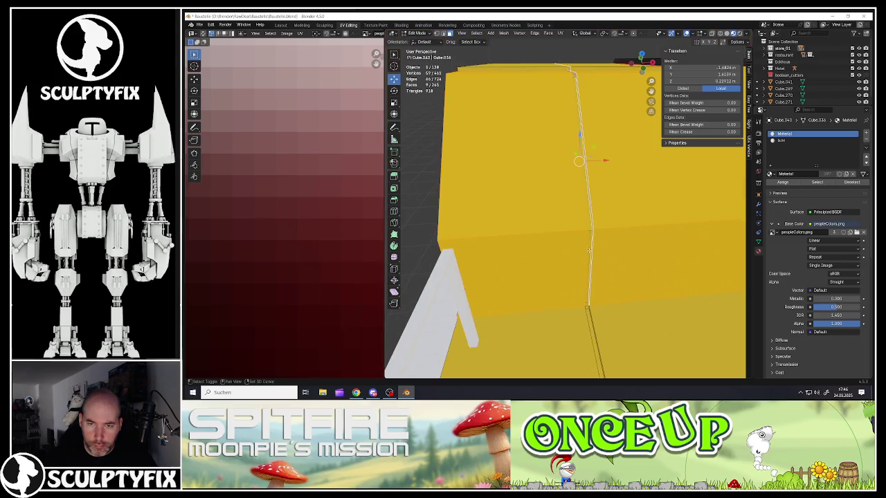
mouse_move(589, 249)
middle_down()
mouse_move(653, 252)
mouse_move(578, 312)
mouse_move(594, 311)
middle_up()
ctrl+click(574, 204)
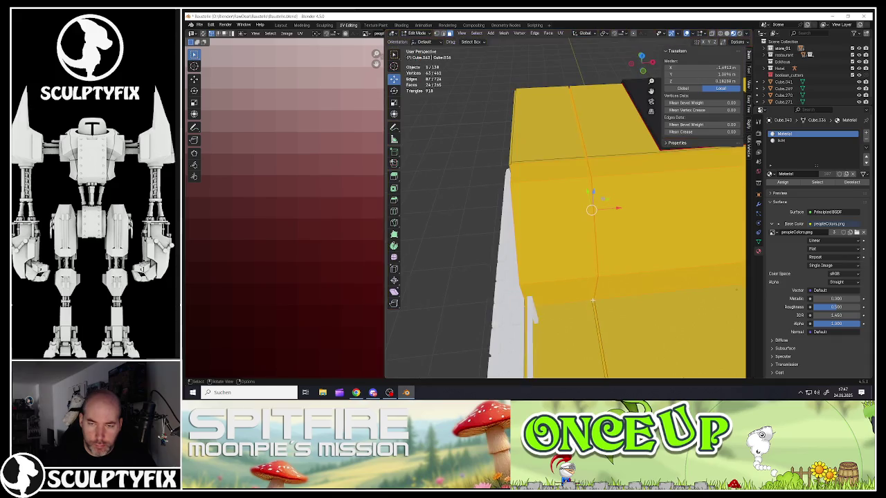
mouse_move(593, 305)
shift+middle_down()
mouse_move(619, 212)
mouse_move(544, 186)
shift+middle_up()
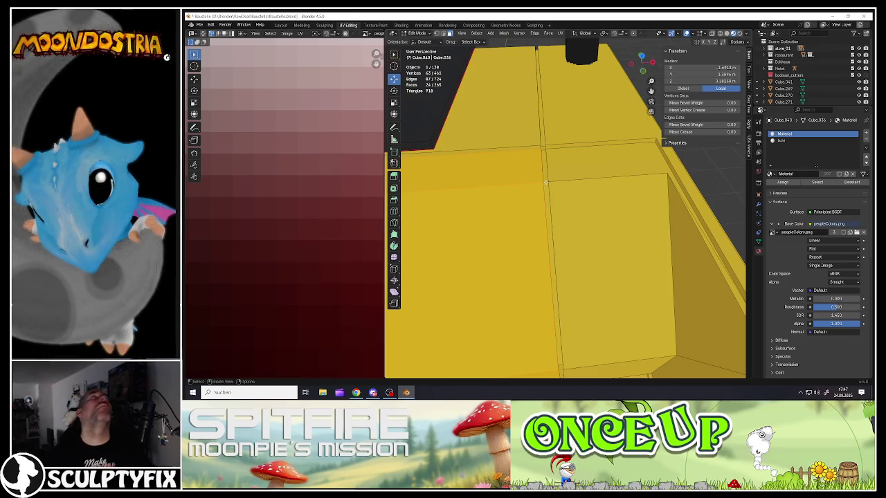
click(546, 182)
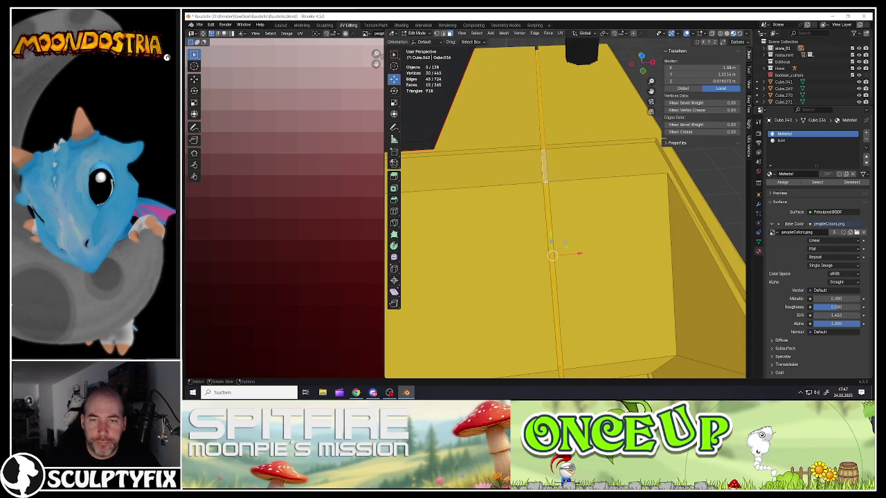
mouse_move(545, 166)
ctrl+middle_down()
mouse_move(636, 343)
mouse_move(711, 370)
mouse_move(565, 205)
ctrl+middle_up()
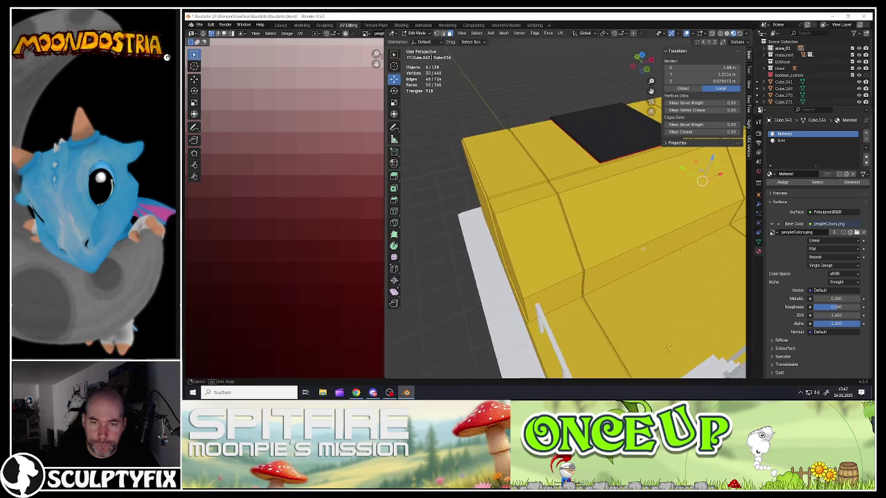
scroll(537, 175, down, 3)
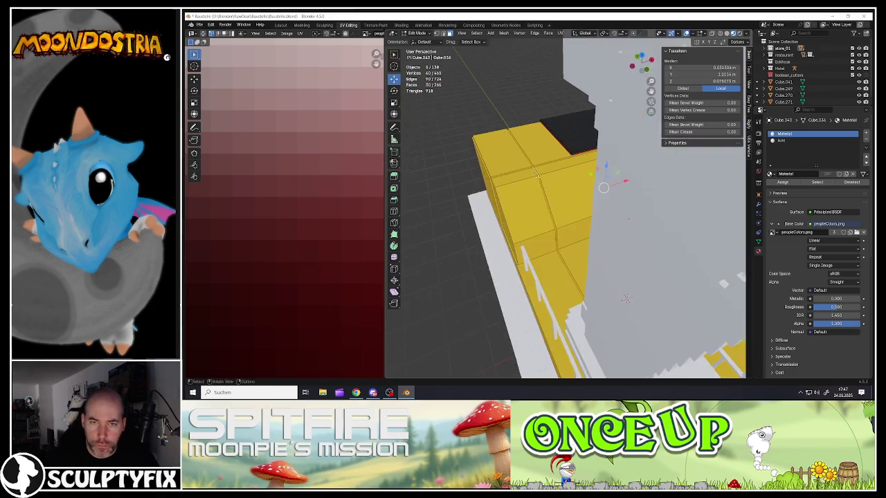
mouse_move(538, 174)
middle_down()
mouse_move(584, 221)
mouse_move(556, 291)
middle_up()
scroll(585, 220, down, 2)
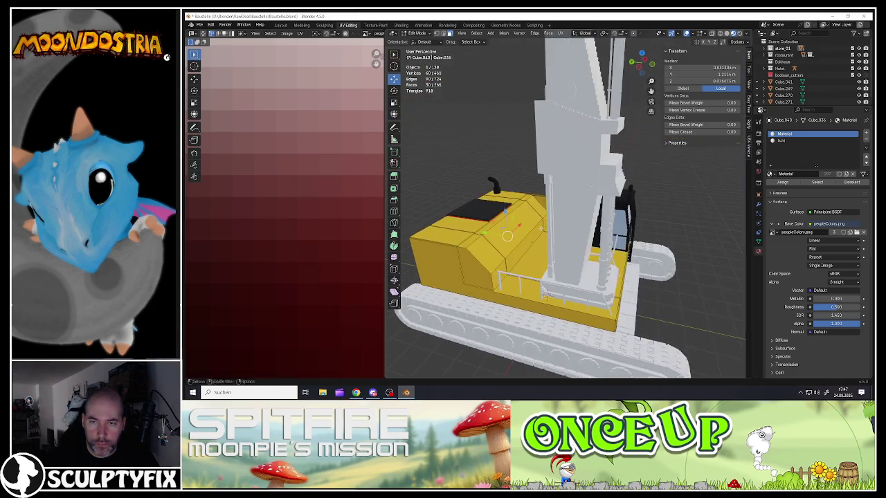
scroll(557, 291, up, 2)
scroll(556, 291, up, 2)
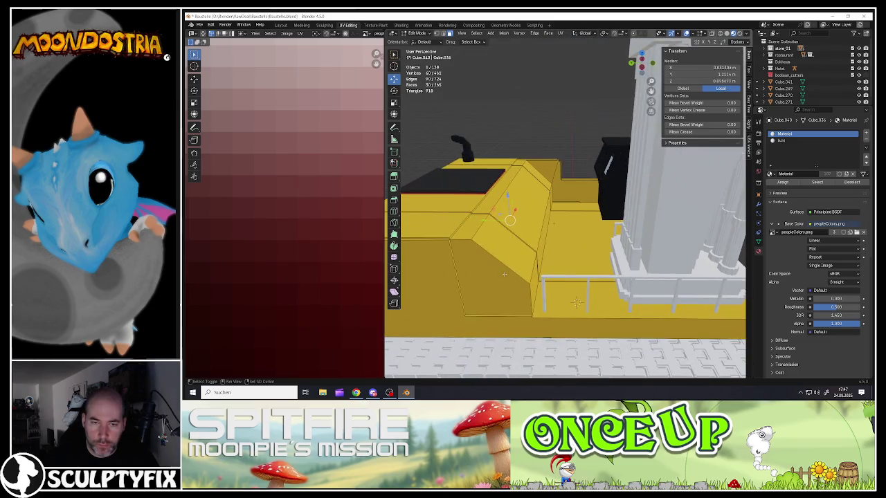
- Select the slanted cover faces: the strip above, the slope and the vertical side face
shift+click(505, 273)
middle_drag(506, 273, 576, 297)
ctrl+click(483, 220)
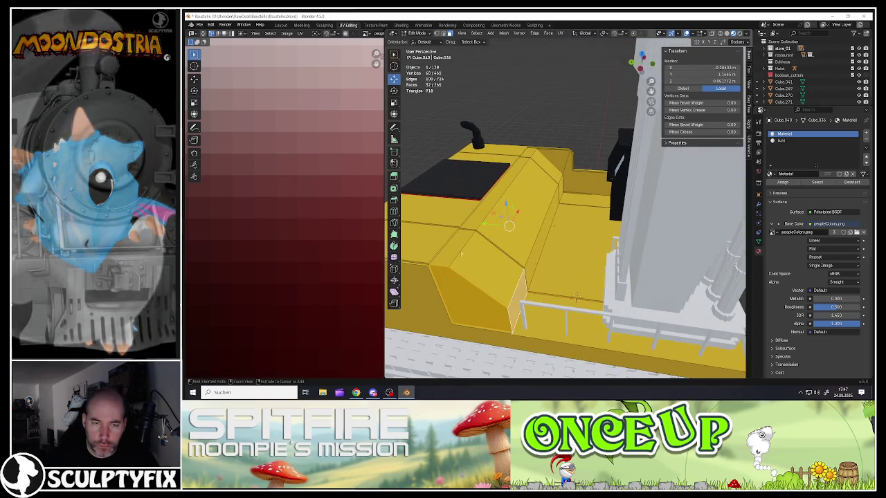
ctrl+click(531, 250)
ctrl+click(565, 189)
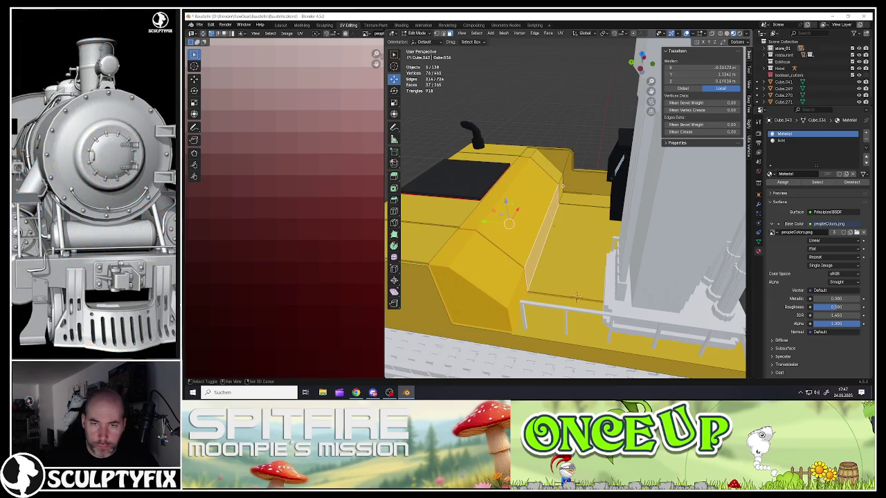
middle_drag(576, 298, 565, 236)
scroll(566, 236, up, 2)
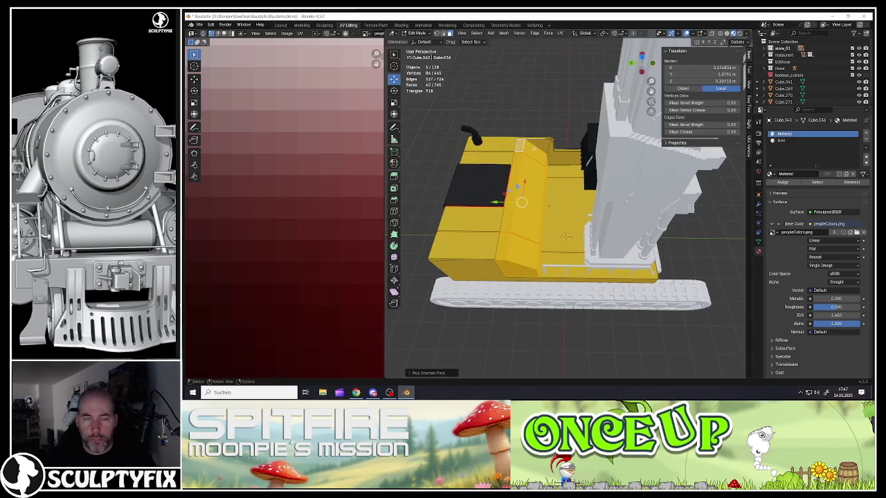
scroll(519, 131, up, 5)
scroll(537, 155, up, 2)
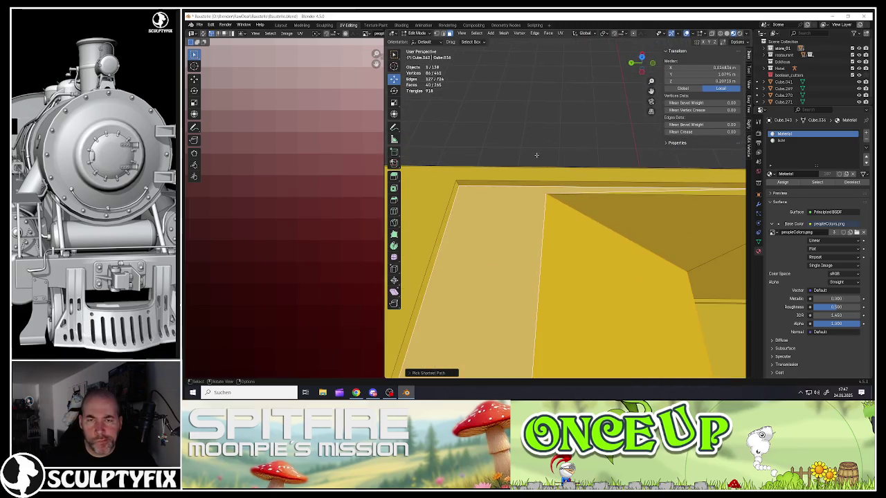
ctrl+click(547, 195)
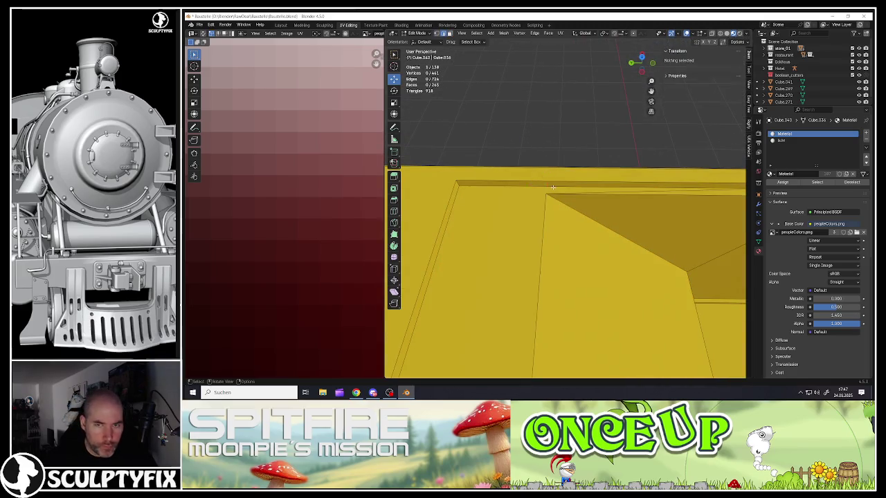
- Subdivide the top edge and move the new vertex to the corner, forming a full face
click(554, 188)
right_click(554, 189)
click(554, 188)
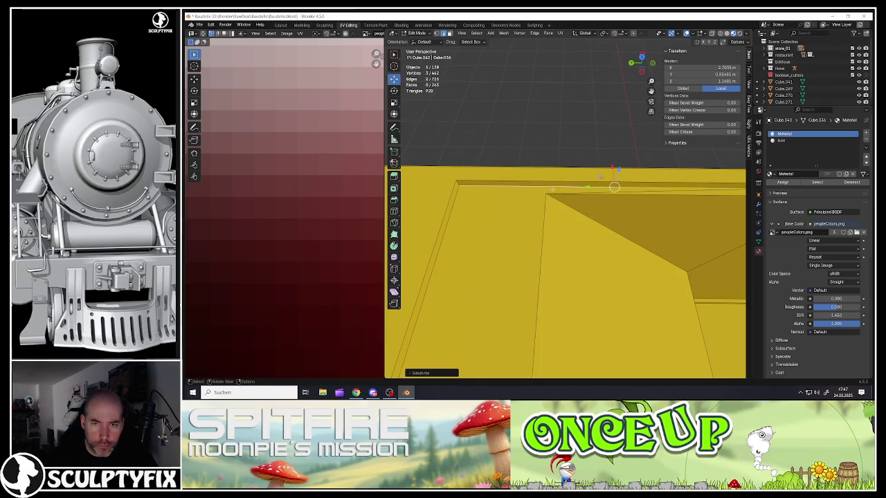
drag(614, 187, 547, 186)
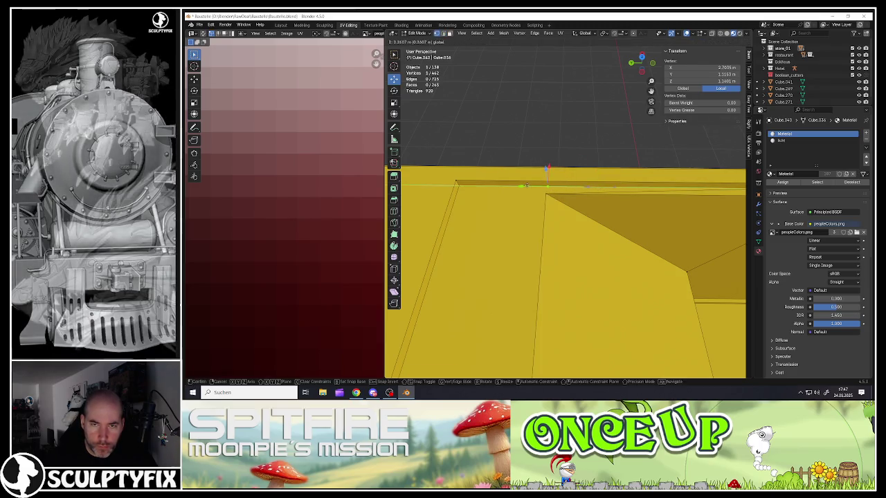
shift+click(546, 189)
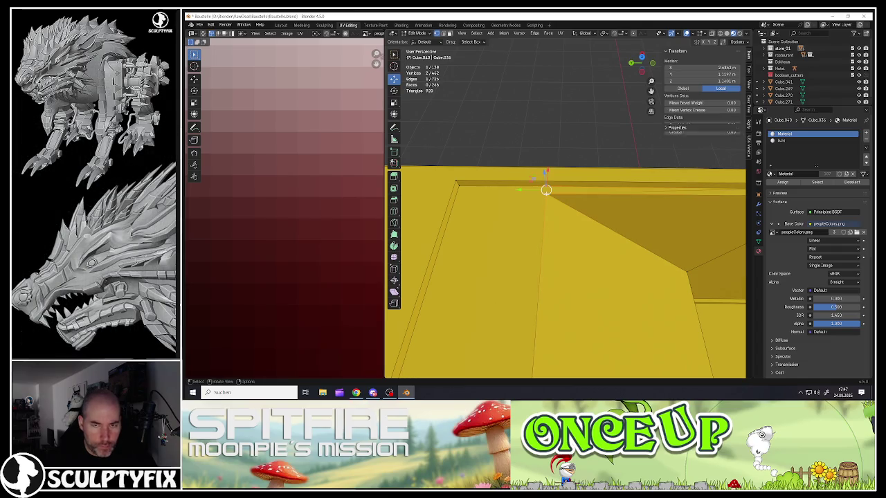
shift+click(552, 203)
scroll(553, 208, down, 4)
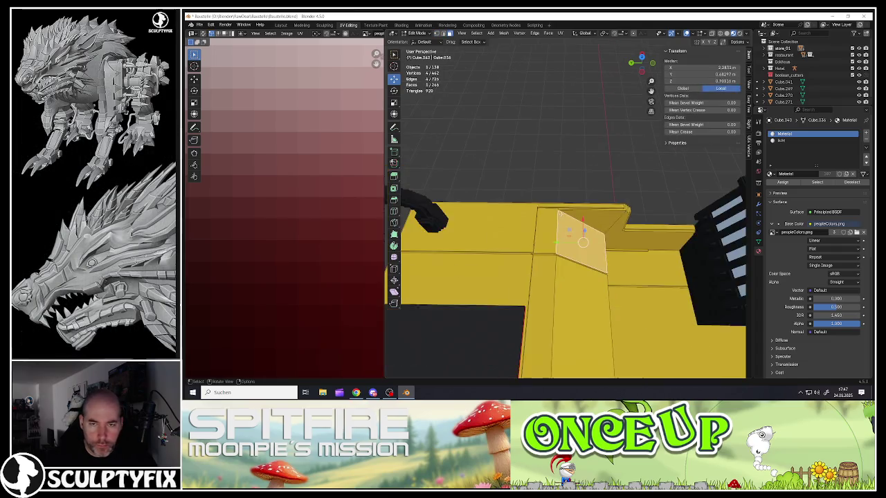
middle_drag(554, 208, 598, 262)
- Add the strip, side panel and end faces, plus the dark top face, to the selection
shift+click(557, 180)
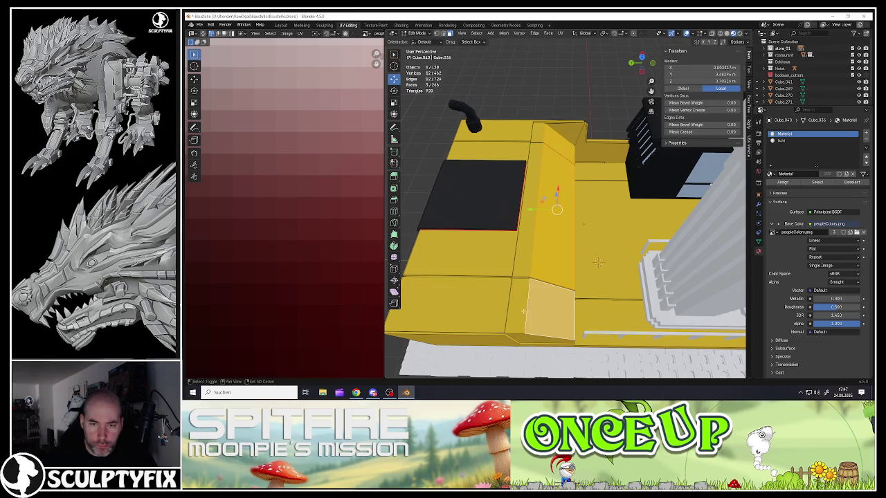
shift+click(547, 217)
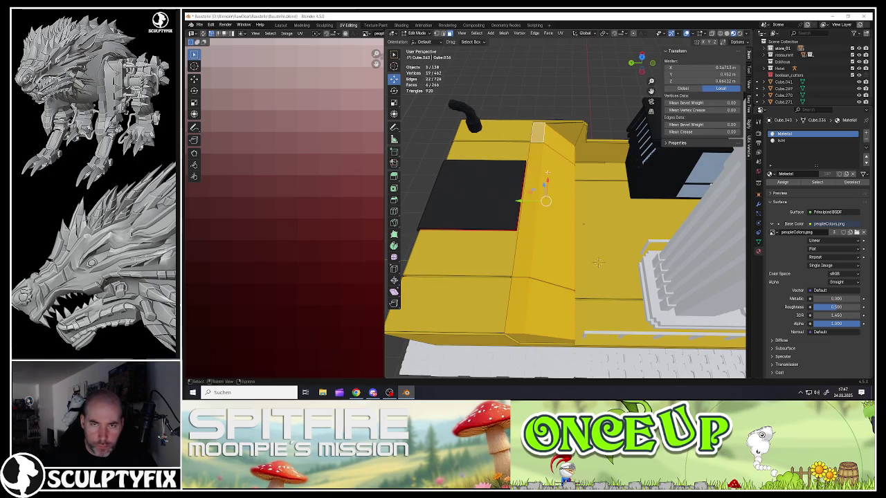
middle_drag(597, 262, 524, 282)
shift+click(586, 226)
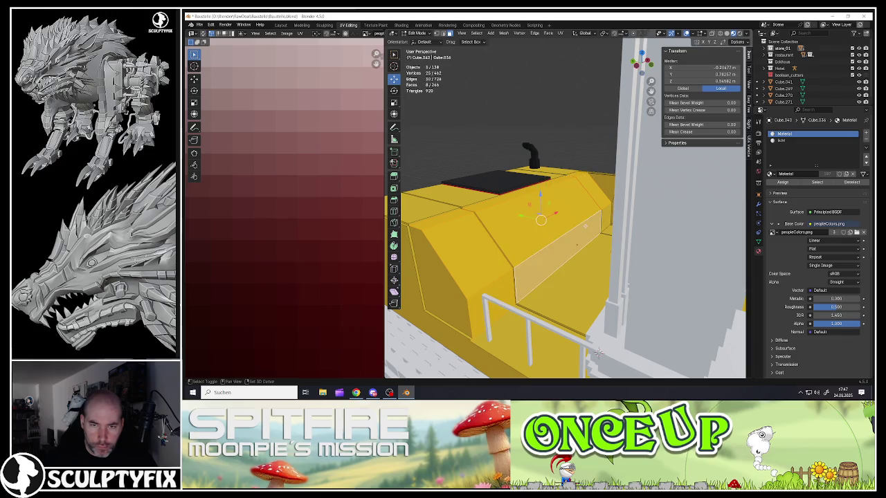
shift+click(602, 217)
shift+click(441, 282)
mouse_move(441, 282)
middle_down()
mouse_move(500, 280)
mouse_move(512, 267)
middle_up()
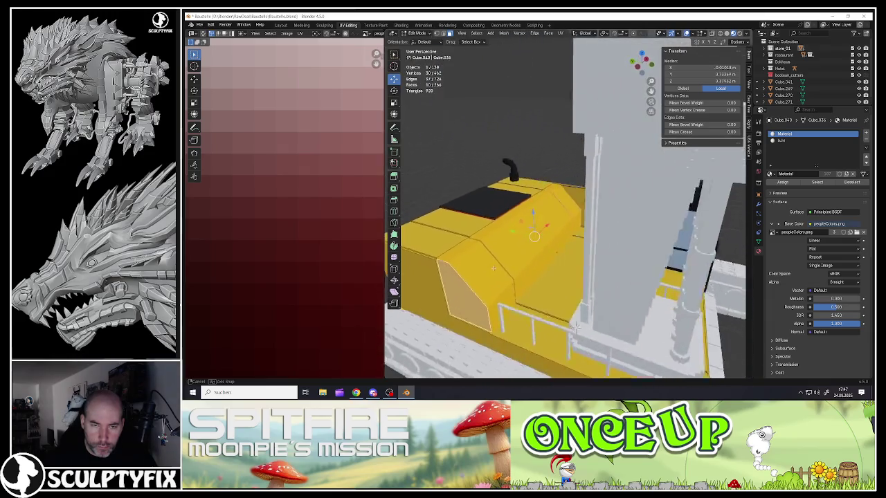
scroll(511, 254, up, 4)
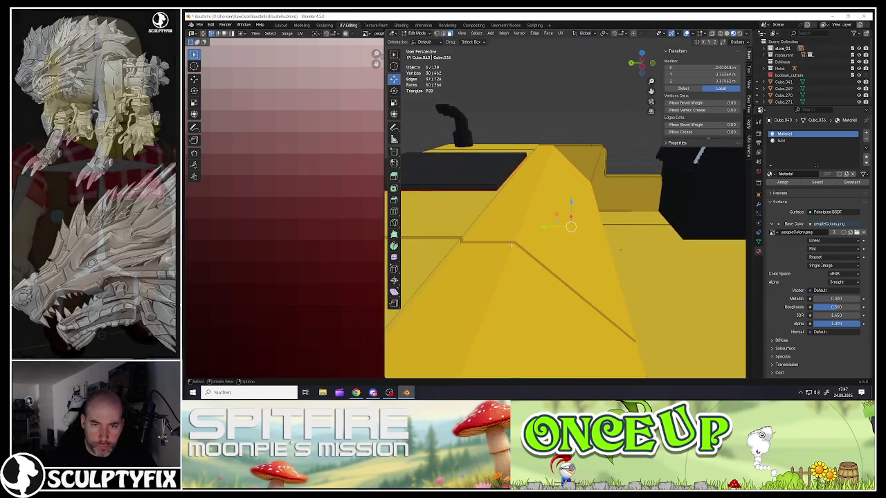
shift+click(510, 242)
mouse_move(511, 242)
middle_down()
mouse_move(632, 346)
mouse_move(573, 300)
middle_up()
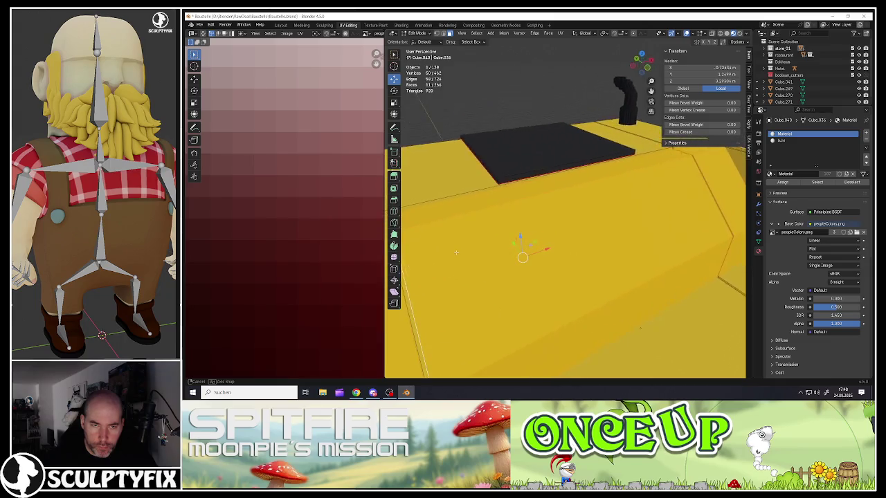
key(ctrl+z)
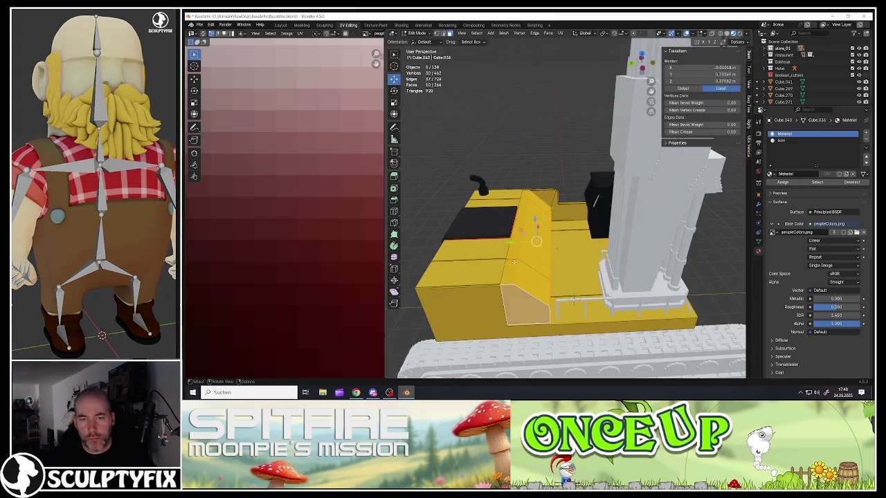
shift+click(492, 228)
scroll(277, 328, down, 5)
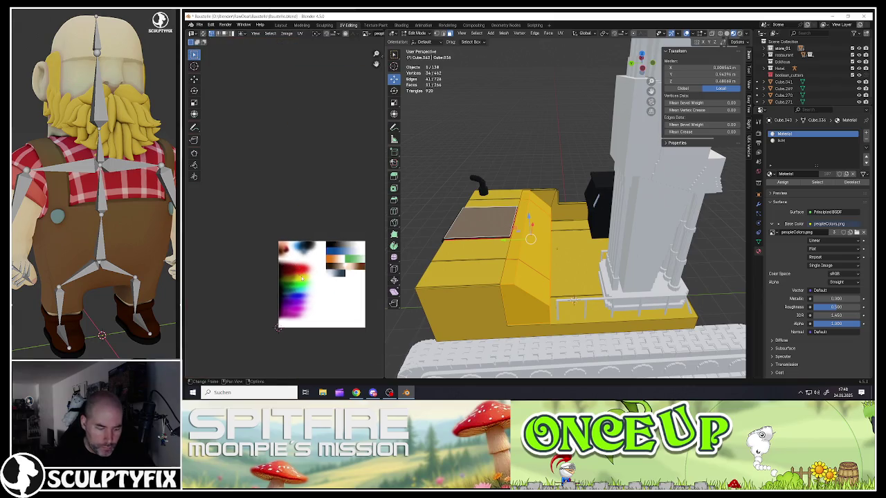
- Move the selected cover UVs onto peopleColors.png's black area, then return to Object Mode
key(g)
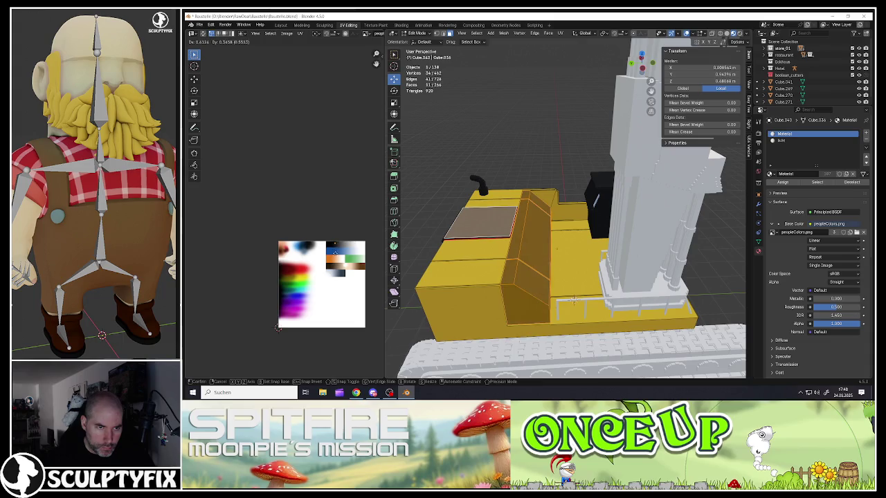
scroll(278, 328, up, 5)
scroll(282, 253, up, 4)
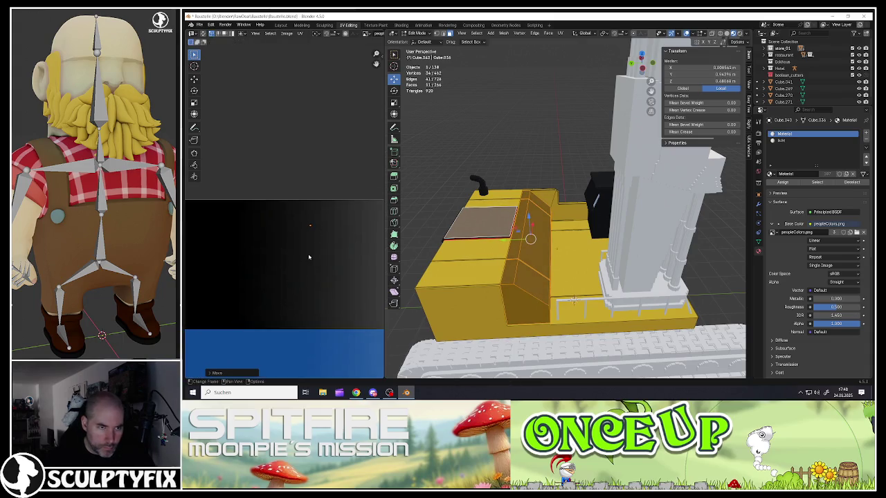
scroll(308, 257, up, 2)
key(g)
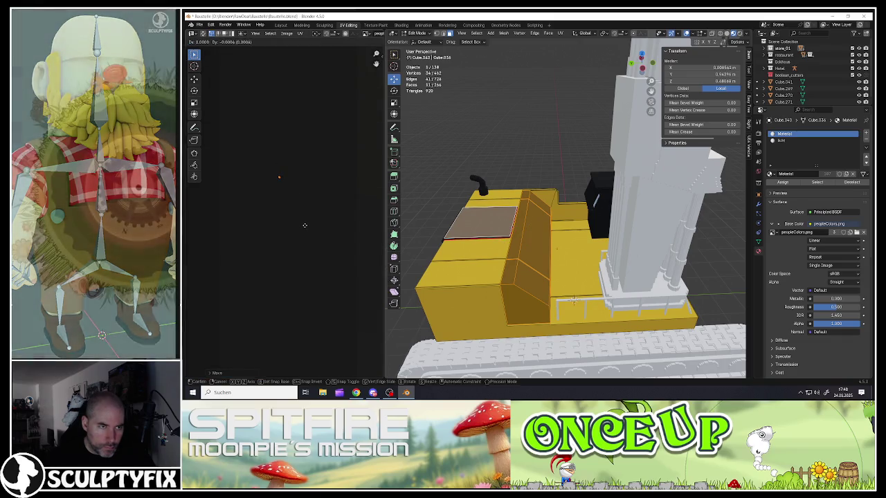
click(305, 225)
key(Tab)
scroll(554, 208, down, 5)
mouse_move(554, 207)
middle_down()
mouse_move(510, 244)
mouse_move(571, 246)
mouse_move(499, 320)
mouse_move(630, 259)
mouse_move(538, 251)
middle_up()
scroll(526, 242, up, 6)
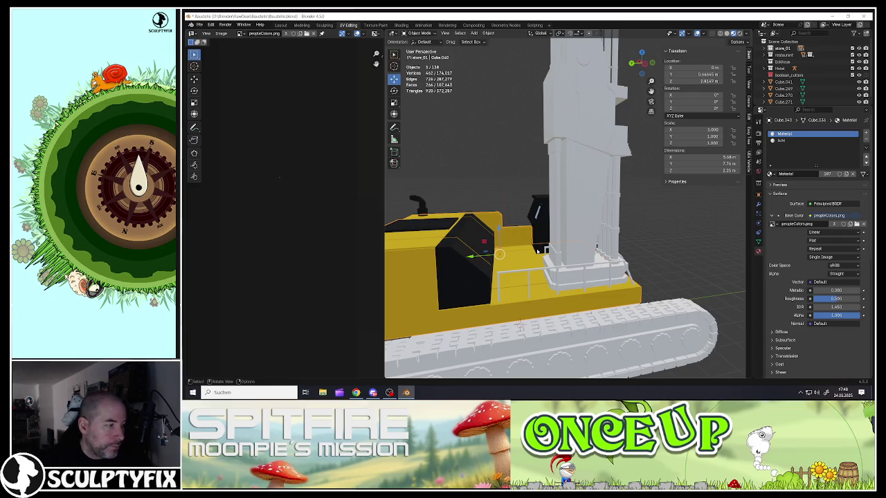
- Select the near track, enter Edit Mode with all faces selected, and frame it
mouse_move(521, 325)
middle_down()
mouse_move(565, 281)
mouse_move(554, 284)
mouse_move(564, 289)
mouse_move(630, 260)
mouse_move(562, 260)
middle_up()
scroll(554, 283, down, 3)
click(564, 290)
key(Tab)
key(a)
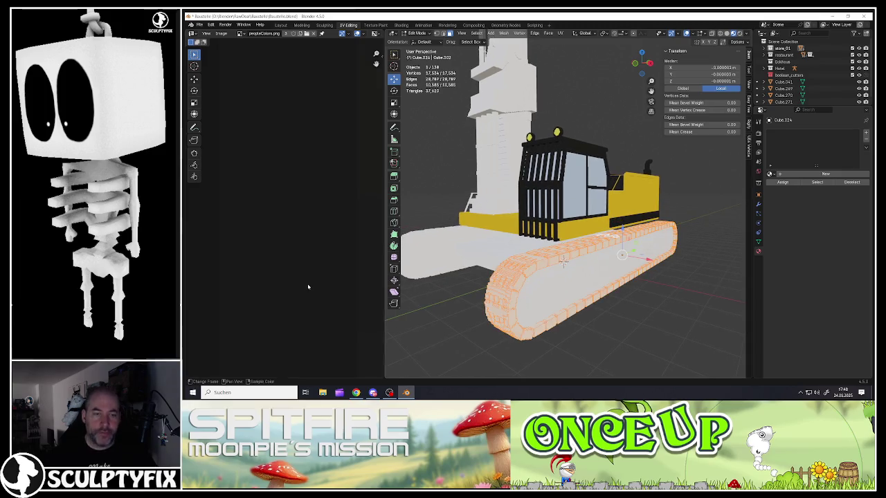
scroll(309, 286, down, 3)
scroll(309, 286, down, 2)
middle_drag(263, 350, 283, 308)
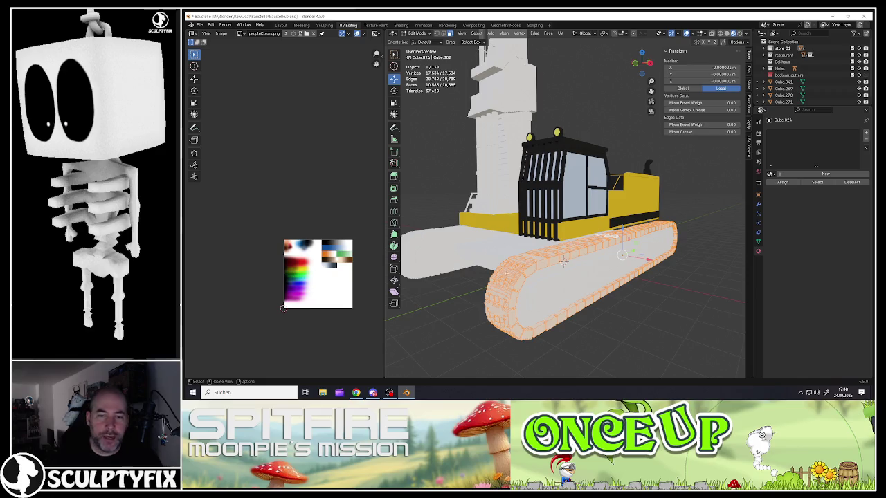
scroll(562, 262, up, 3)
mouse_move(563, 262)
middle_down()
mouse_move(639, 221)
mouse_move(575, 247)
middle_up()
scroll(639, 222, up, 3)
key(KP_Decimal)
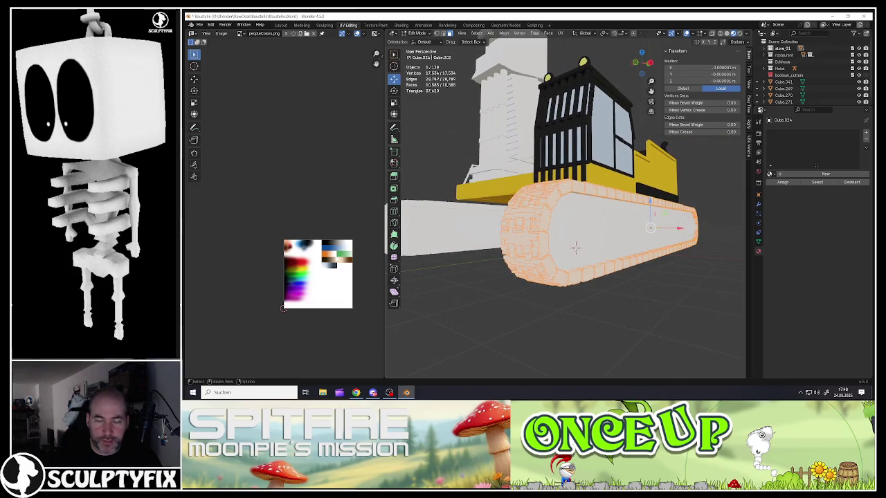
middle_drag(575, 247, 450, 263)
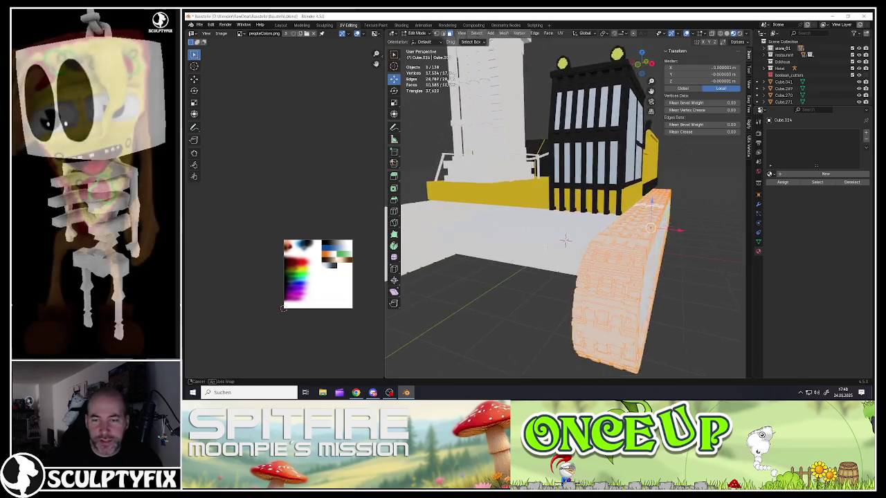
- Smart UV Project the track and shrink its UV islands to a small square
key(u)
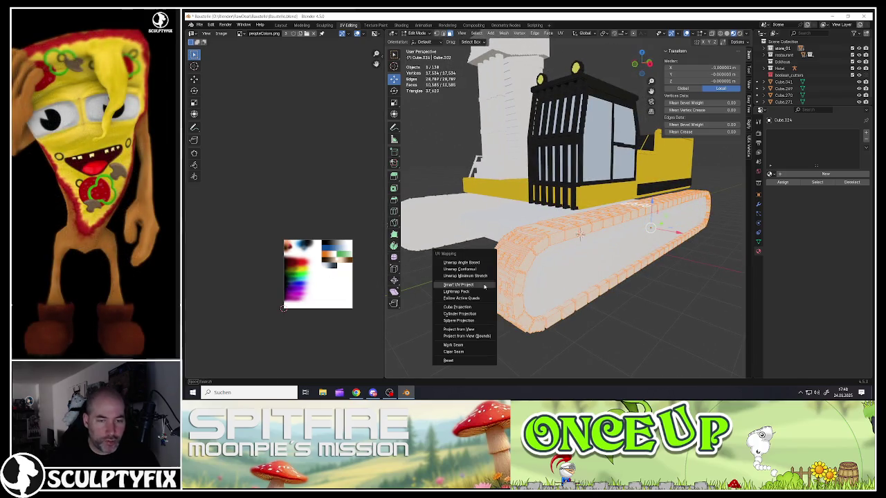
click(474, 285)
click(450, 348)
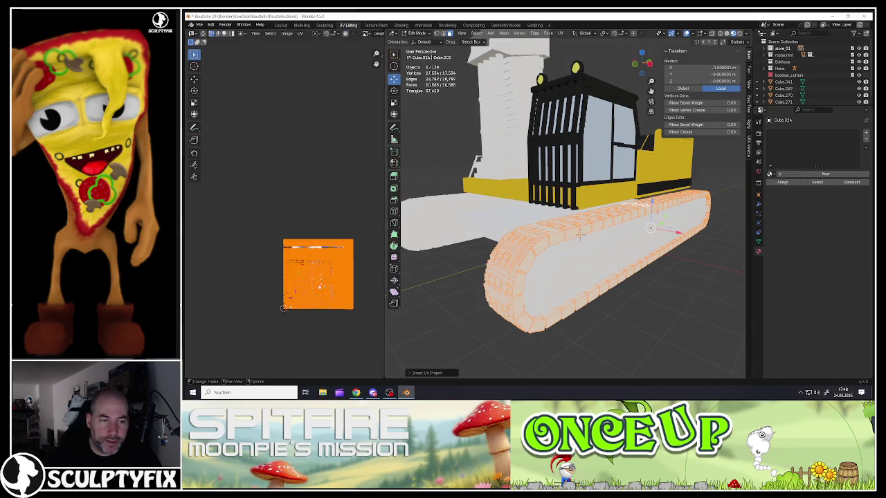
key(s)
click(323, 295)
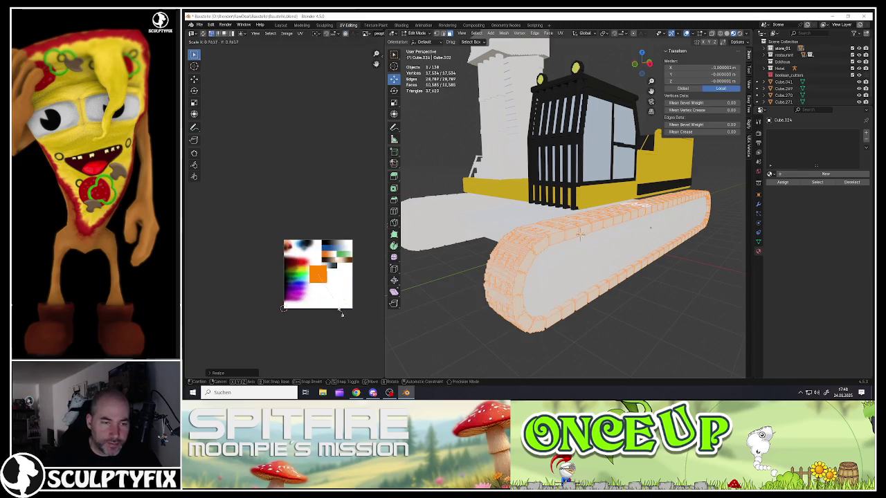
click(331, 305)
- Move the shrunken UV island onto a black patch of the palette
scroll(325, 299, up, 4)
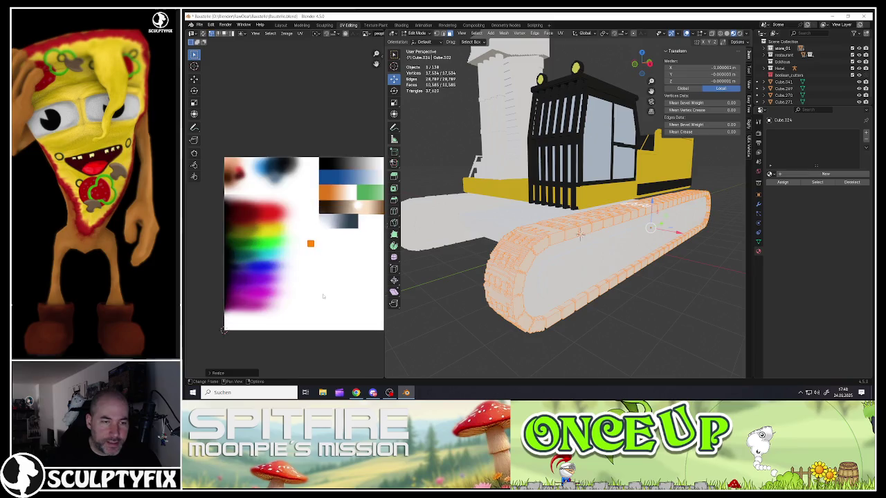
scroll(344, 210, up, 5)
key(g)
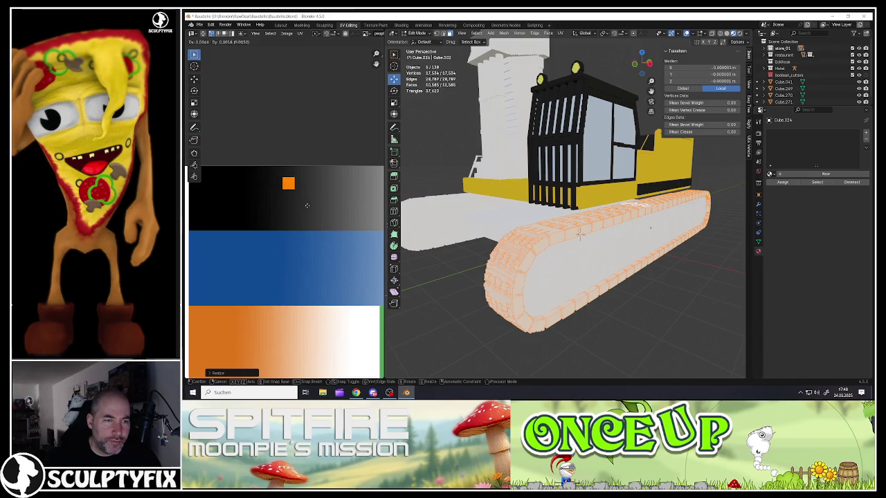
click(307, 205)
scroll(305, 208, up, 5)
key(g)
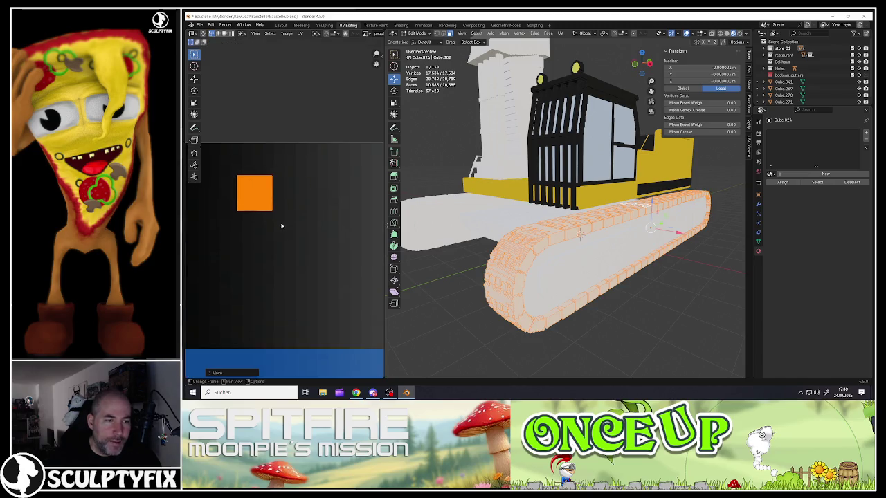
scroll(281, 225, up, 4)
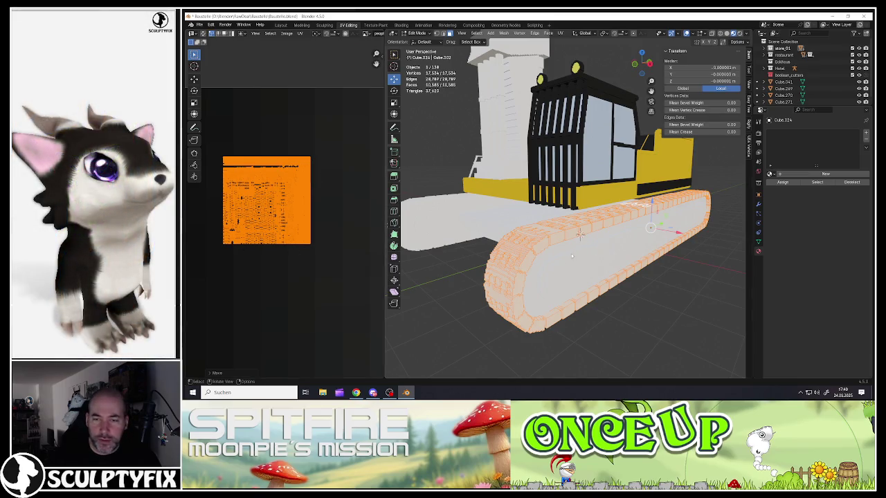
- Back in Object Mode, assign the palette-textured 'Material' to the track
key(Tab)
click(770, 174)
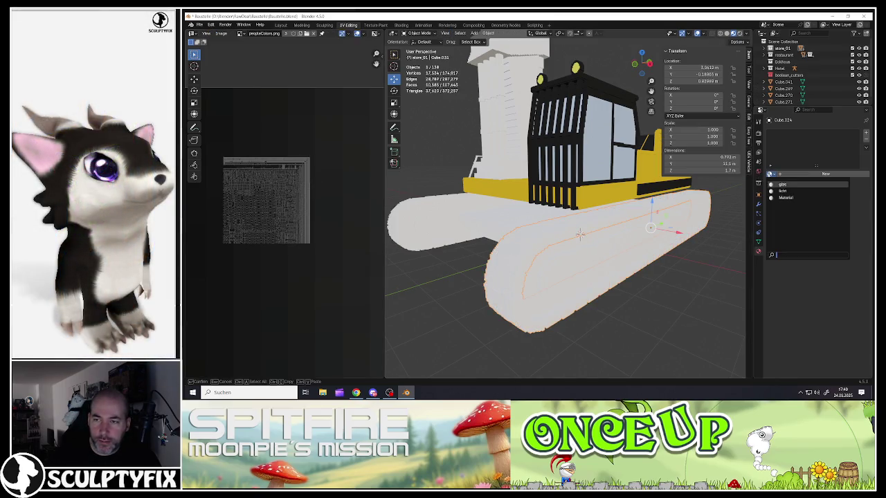
click(780, 199)
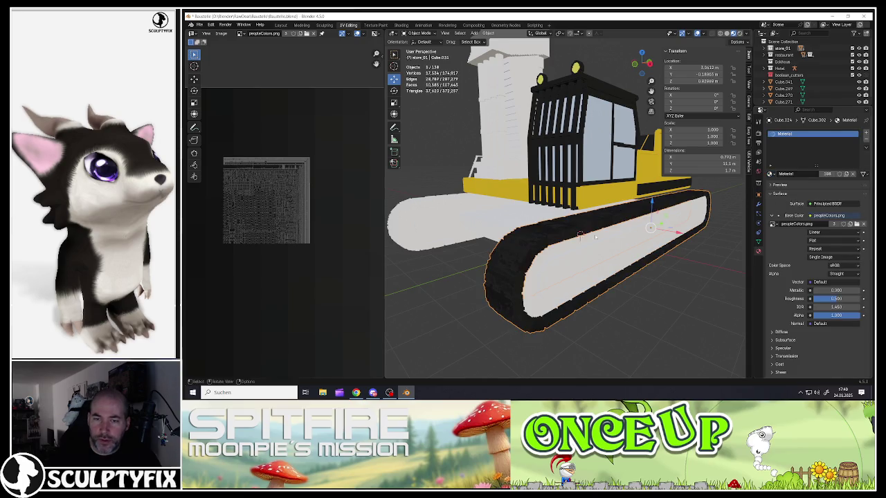
- Orbit and zoom around the excavator to inspect the black track up close
middle_drag(596, 238, 569, 221)
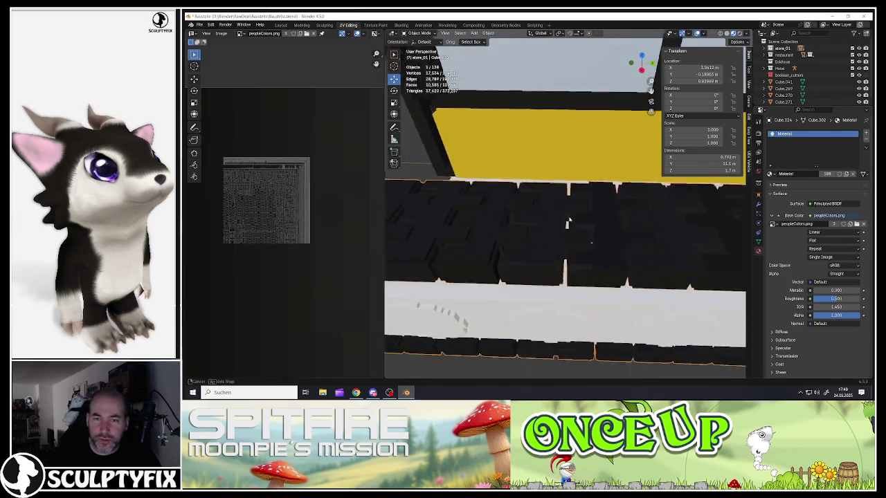
scroll(569, 222, down, 5)
mouse_move(569, 221)
middle_down()
mouse_move(509, 236)
mouse_move(517, 186)
mouse_move(474, 290)
mouse_move(517, 262)
middle_up()
scroll(517, 262, down, 3)
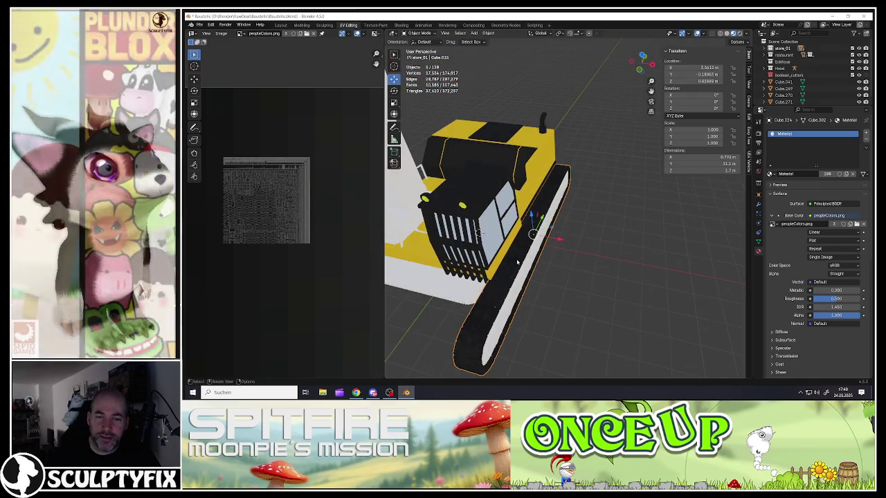
scroll(517, 261, up, 3)
scroll(473, 214, up, 1)
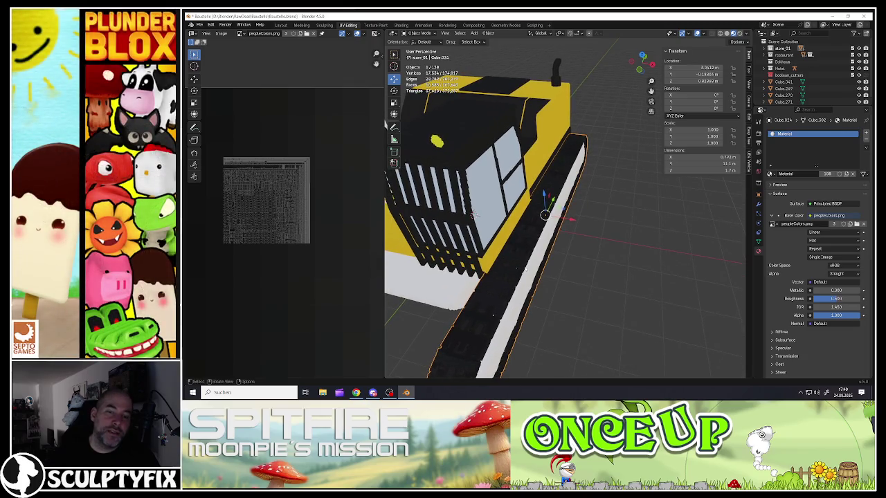
scroll(526, 269, down, 3)
mouse_move(519, 222)
middle_down()
mouse_move(516, 234)
mouse_move(485, 216)
mouse_move(522, 209)
middle_up()
scroll(518, 233, up, 3)
- In Edit Mode, pick a track face and grow the selection along the track
key(Tab)
click(519, 237)
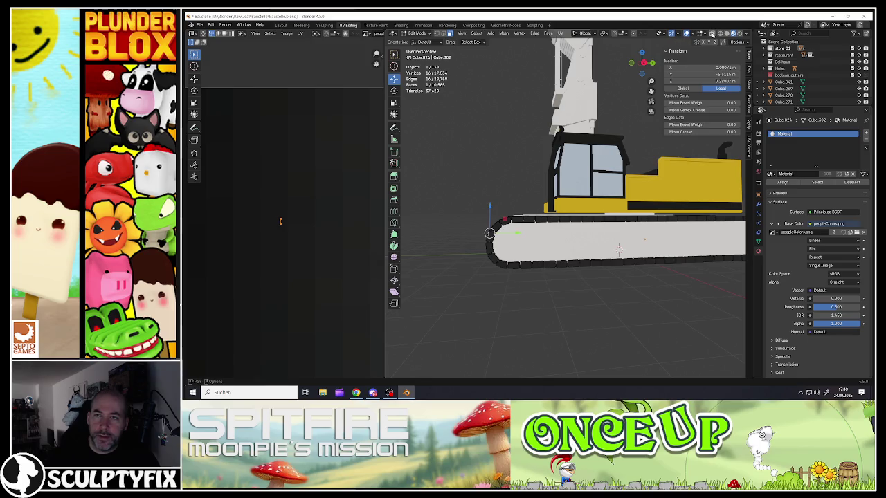
key(ctrl+KP_Add)
key(ctrl+KP_Add)
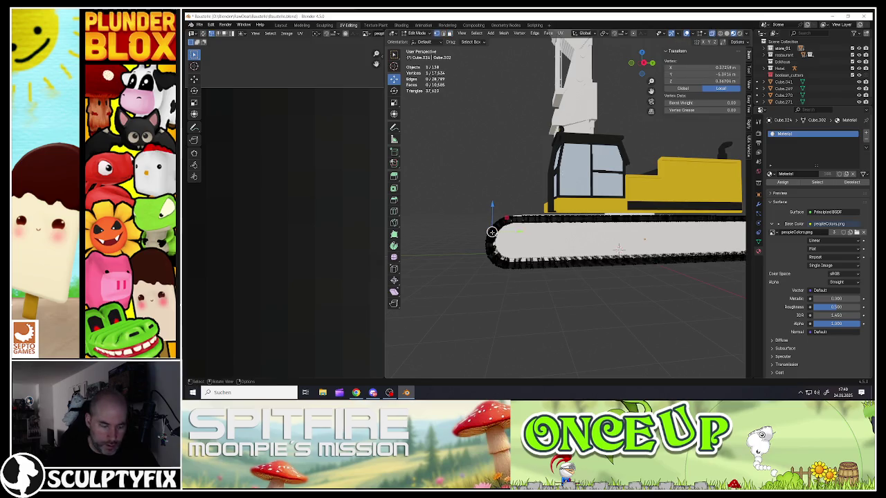
- Box-select the track's tread faces at both ends, along the bottom and on top
drag(468, 206, 508, 280)
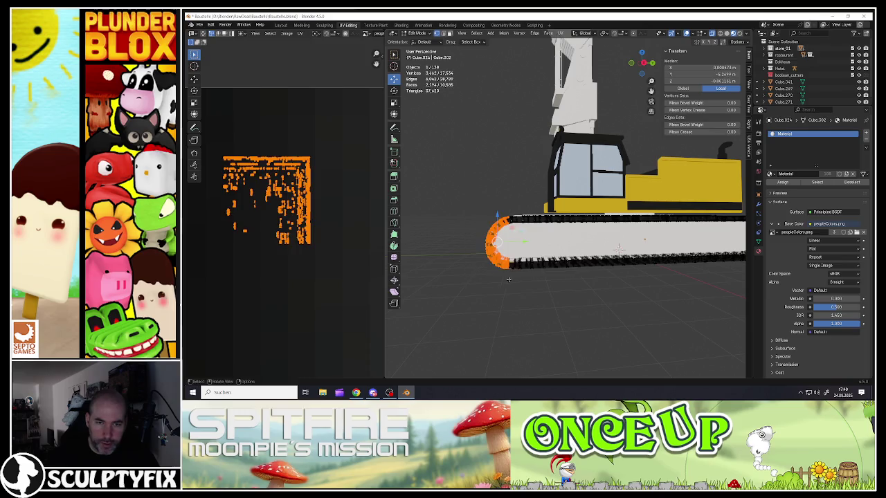
drag(455, 244, 745, 276)
middle_drag(744, 277, 553, 275)
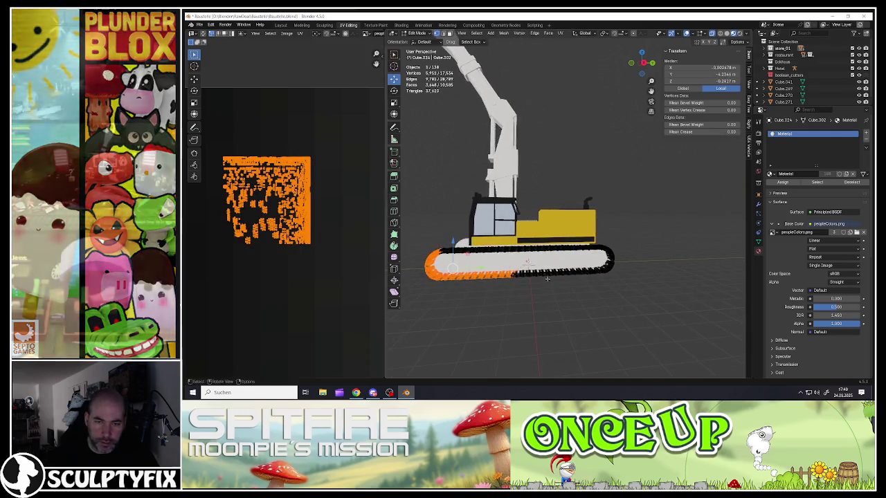
shift+drag(481, 262, 653, 326)
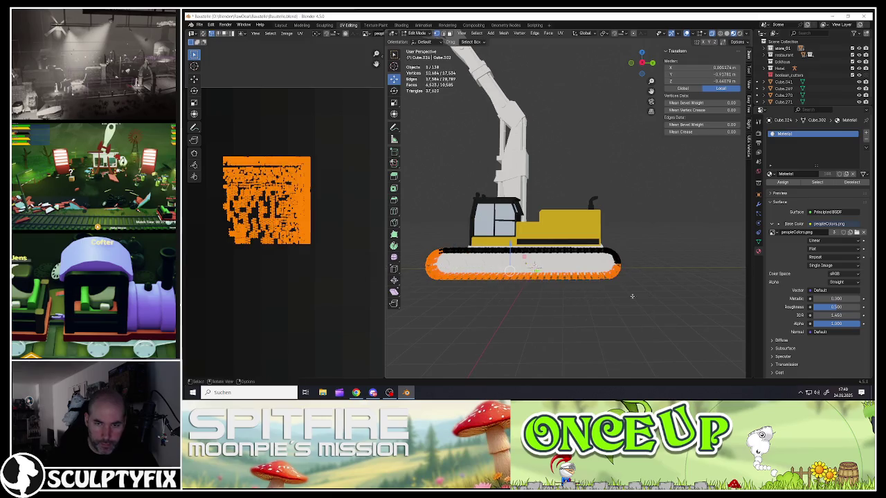
scroll(623, 274, up, 4)
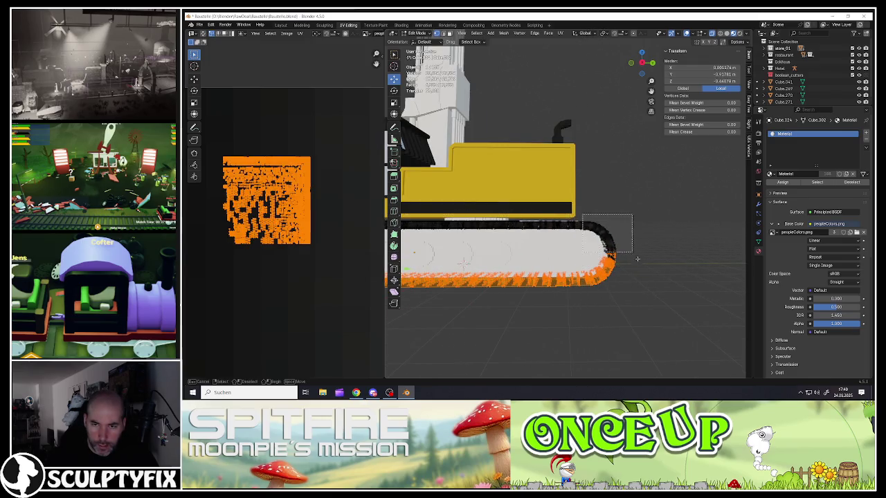
drag(637, 259, 638, 261)
mouse_move(639, 263)
middle_down()
mouse_move(444, 196)
mouse_move(671, 202)
middle_up()
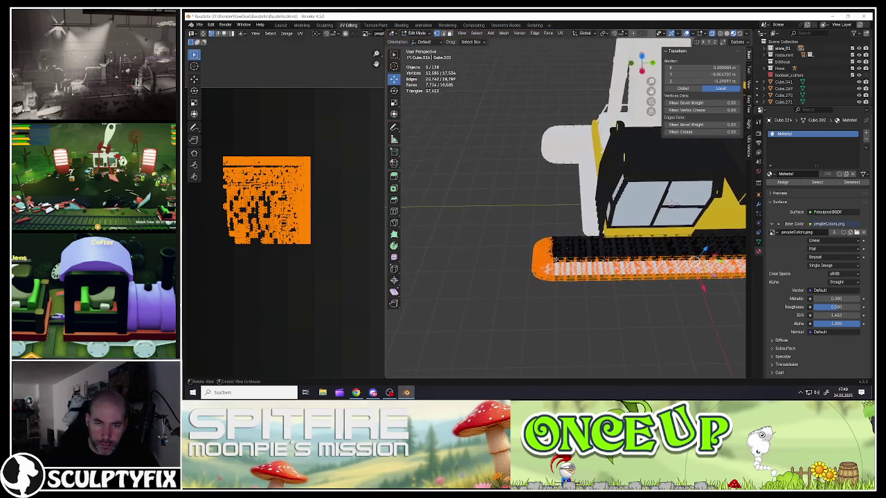
mouse_move(670, 203)
middle_down()
mouse_move(720, 227)
mouse_move(690, 192)
middle_up()
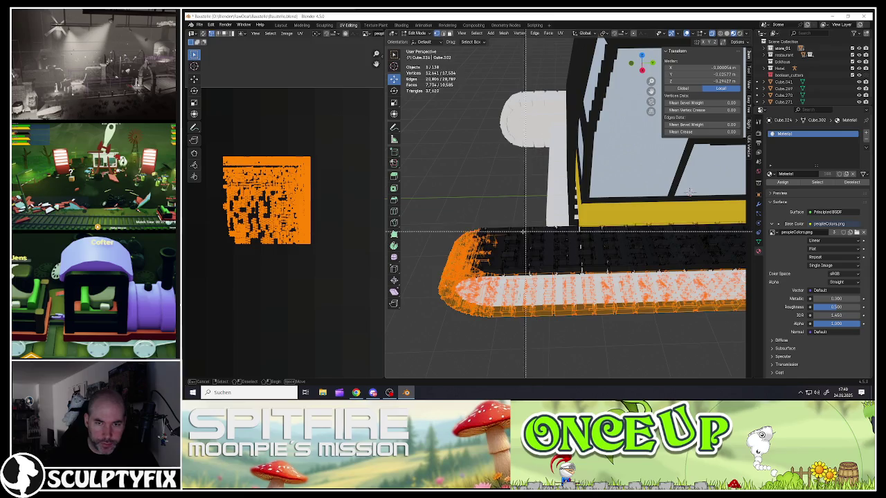
drag(585, 255, 485, 228)
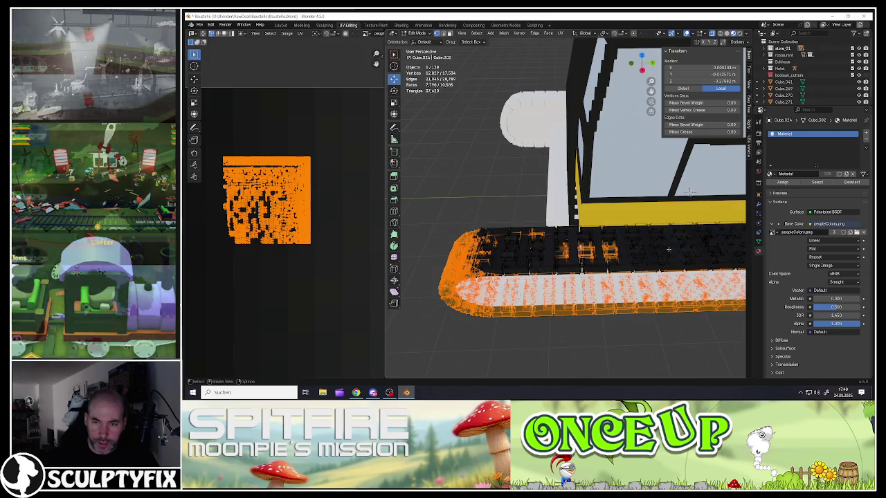
middle_drag(690, 193, 530, 200)
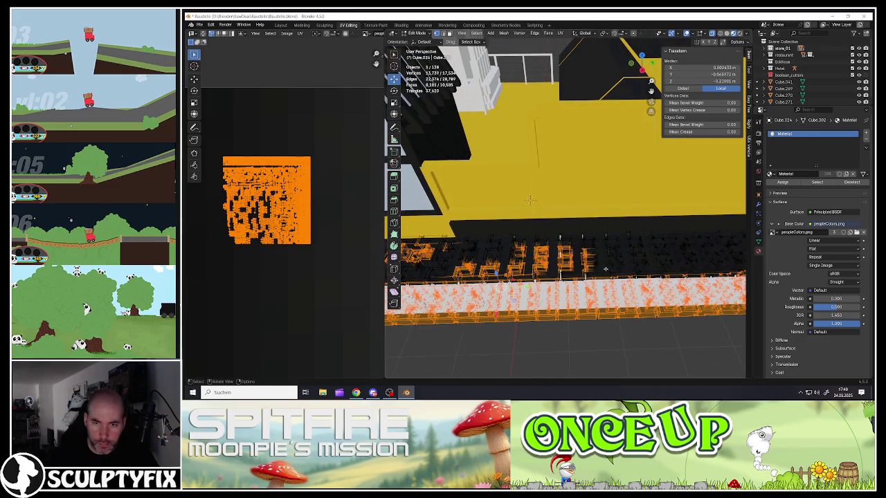
drag(610, 242, 683, 261)
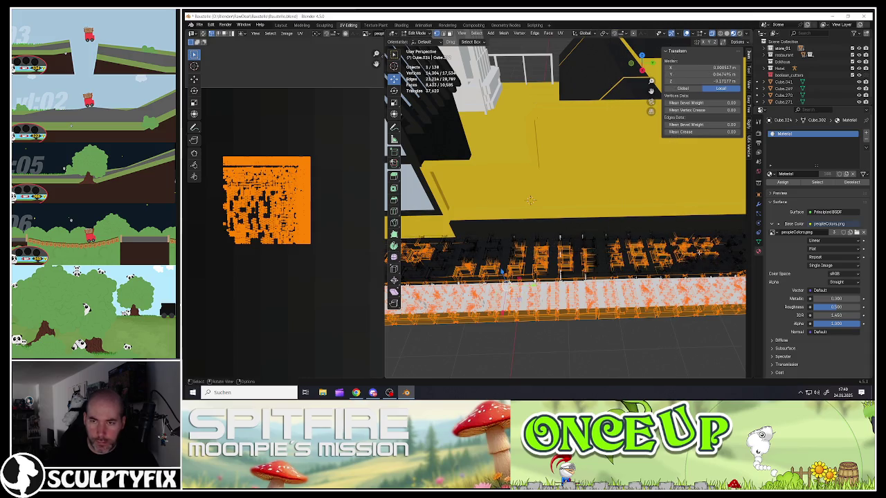
mouse_move(530, 201)
middle_down()
mouse_move(542, 282)
mouse_move(513, 277)
middle_up()
scroll(347, 232, up, 5)
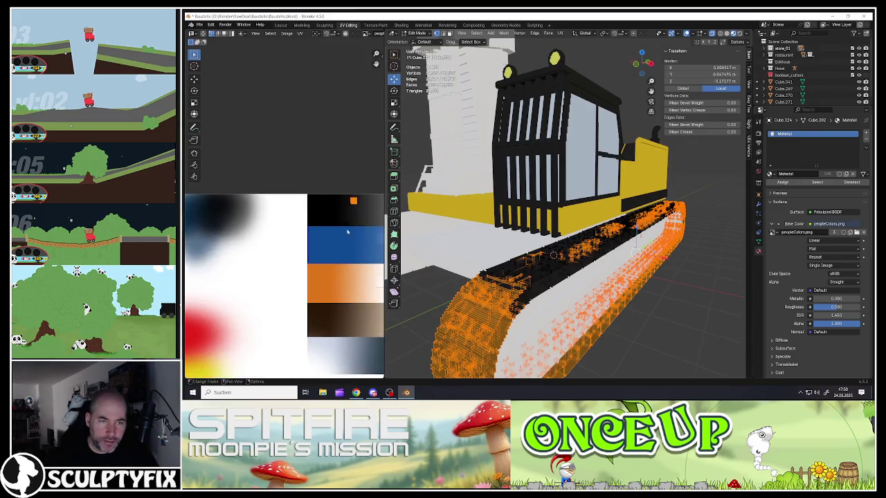
scroll(348, 232, down, 5)
- Move and slightly enlarge the tread UVs onto a dark palette area, then return to Object Mode
key(g)
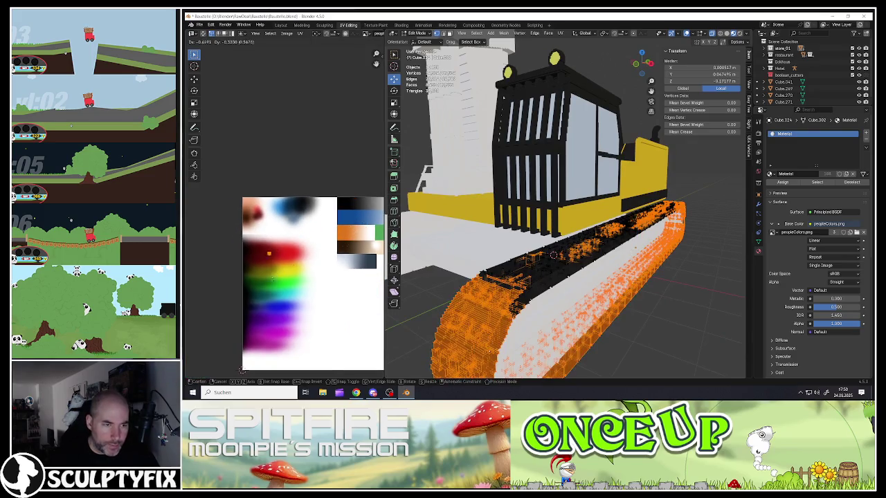
scroll(251, 279, up, 3)
scroll(251, 279, up, 3)
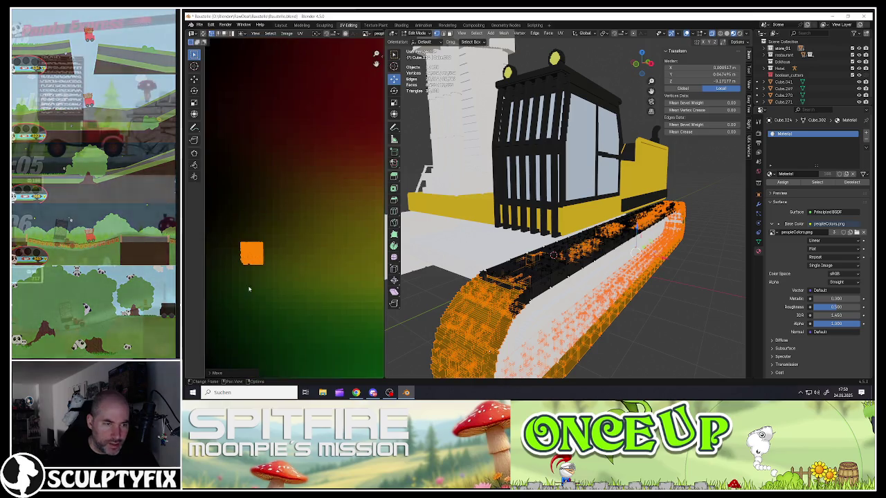
key(g)
click(258, 288)
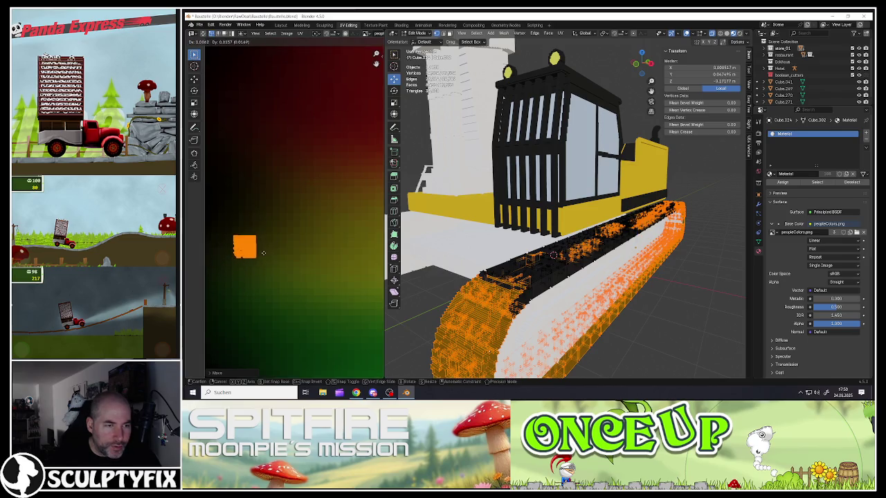
click(263, 245)
key(s)
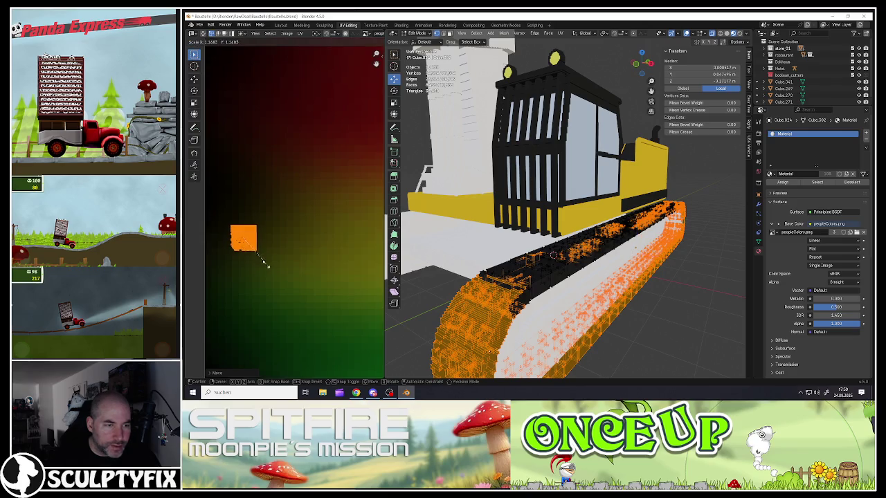
click(265, 264)
key(g)
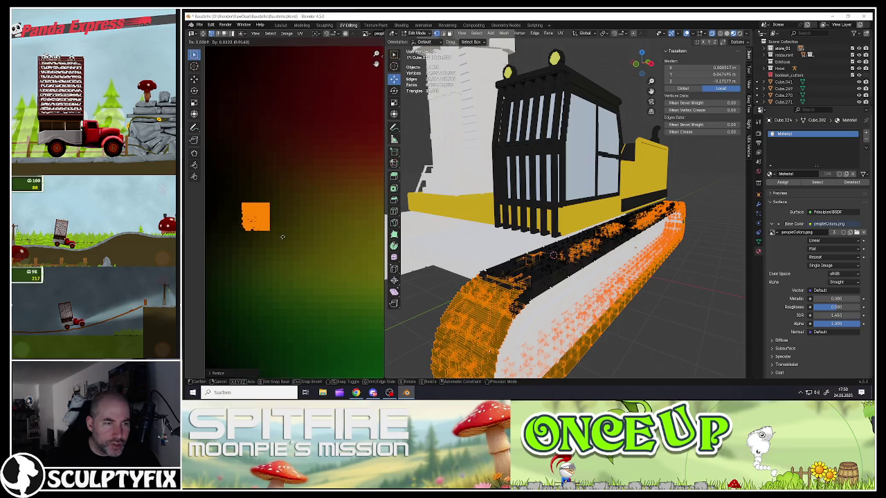
click(282, 237)
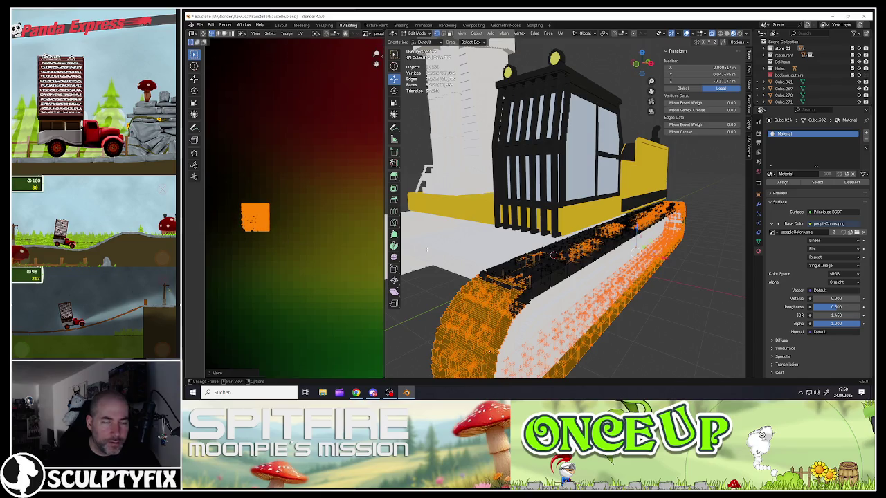
key(Tab)
mouse_move(515, 273)
middle_down()
mouse_move(558, 259)
mouse_move(527, 244)
middle_up()
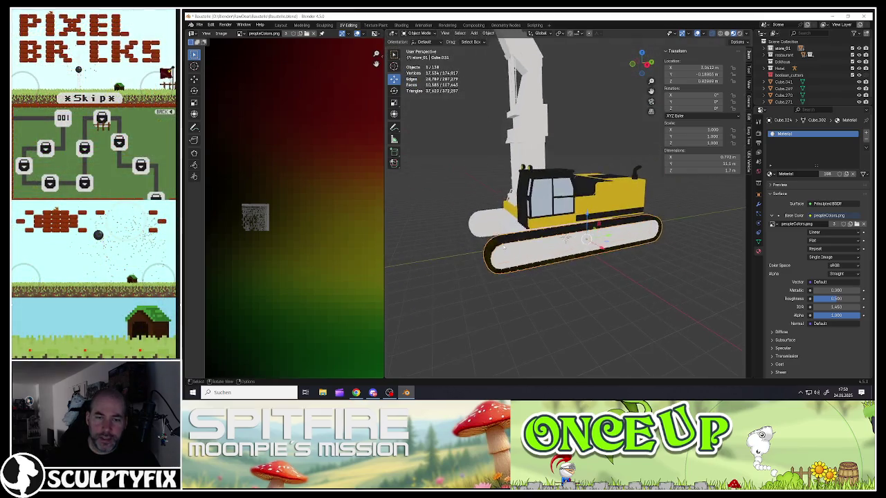
- Orbit and zoom in on the track's dark tread blocks, then enter Edit Mode on it
scroll(527, 244, up, 3)
mouse_move(527, 244)
middle_down()
mouse_move(512, 265)
mouse_move(566, 240)
middle_up()
scroll(512, 265, up, 2)
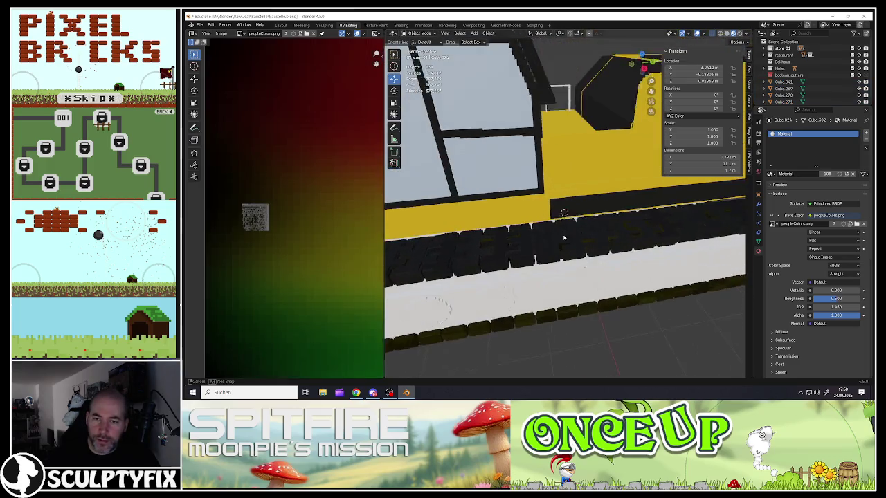
scroll(566, 240, down, 3)
scroll(566, 240, up, 2)
scroll(566, 240, up, 3)
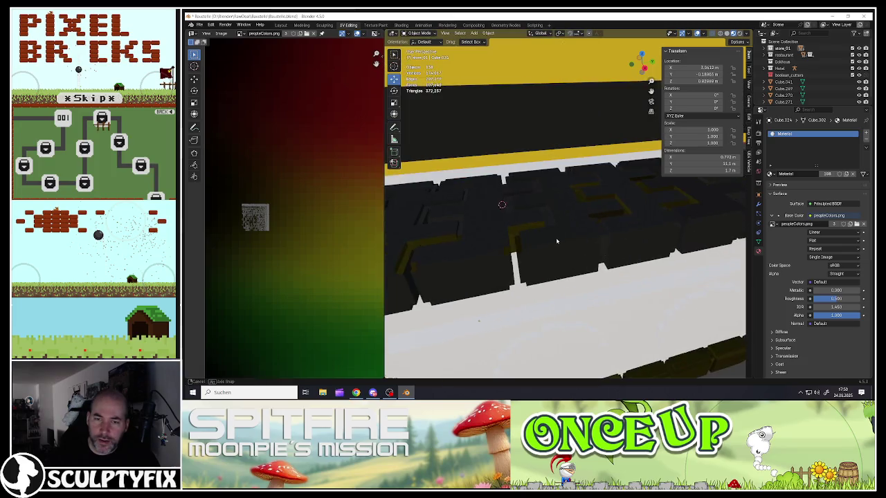
mouse_move(565, 240)
middle_down()
mouse_move(582, 241)
mouse_move(543, 229)
mouse_move(503, 242)
middle_up()
scroll(543, 229, down, 3)
scroll(536, 233, up, 3)
scroll(531, 238, down, 3)
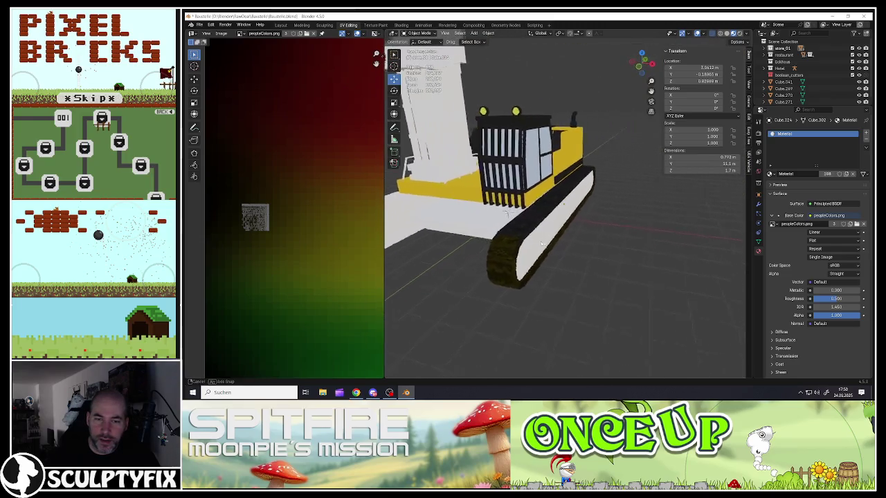
scroll(503, 241, up, 2)
scroll(503, 241, up, 3)
scroll(503, 242, up, 2)
key(Tab)
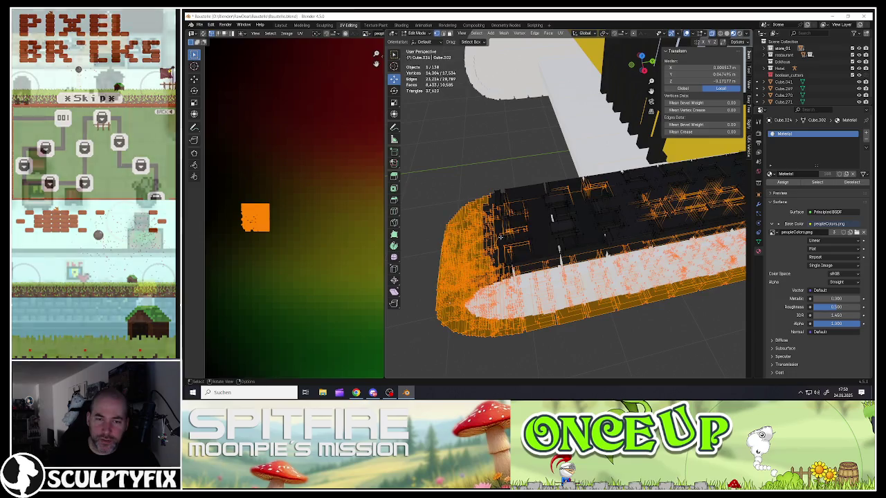
- Switch to face select mode and select the track's tread link faces
click(499, 234)
key(3)
click(497, 229)
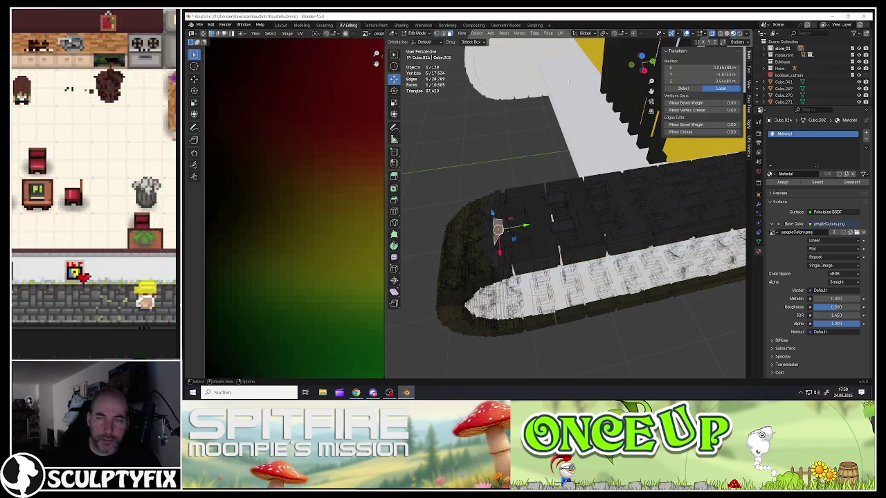
mouse_move(512, 238)
middle_down()
mouse_move(503, 249)
mouse_move(524, 248)
middle_up()
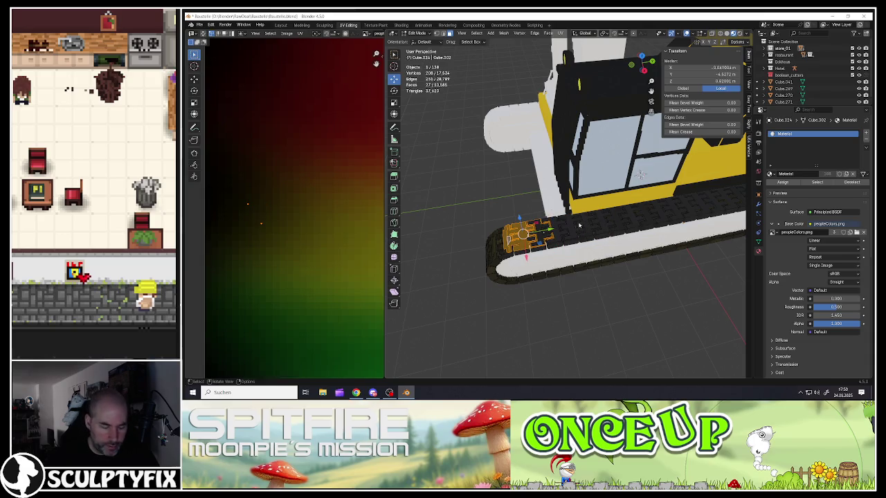
key(shift+d)
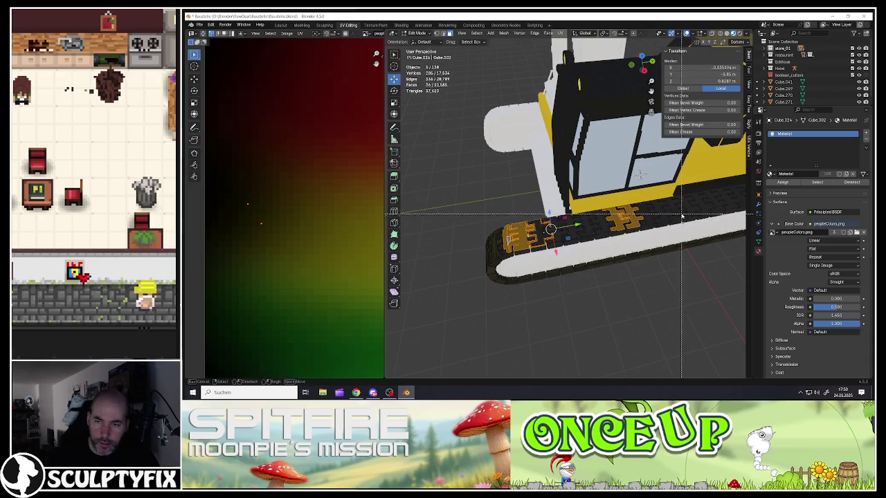
click(697, 210)
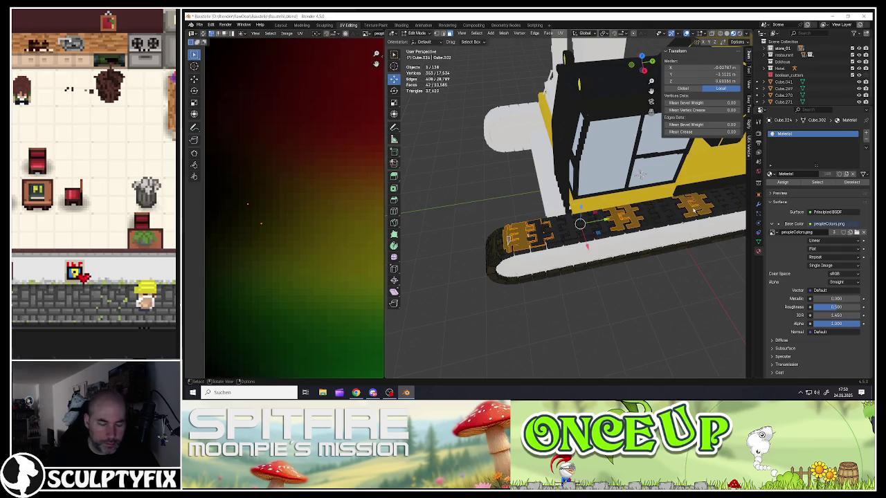
key(ctrl+z)
key(ctrl+shift+z)
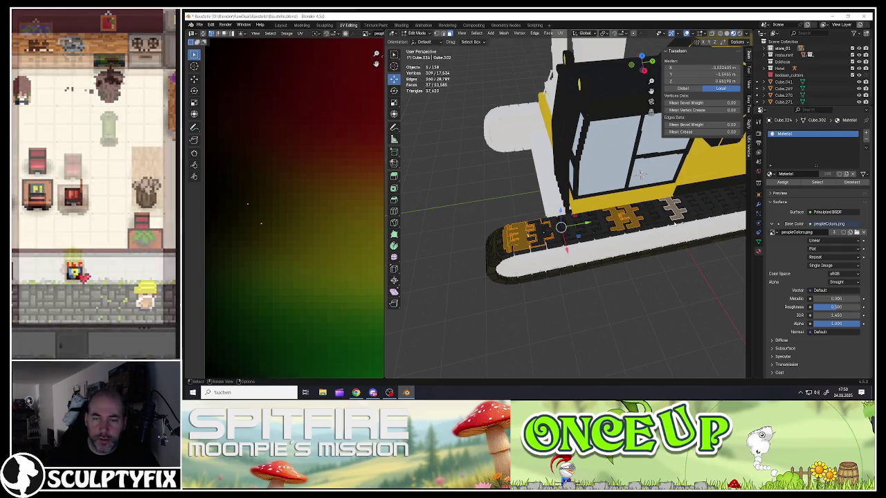
mouse_move(675, 210)
middle_down()
mouse_move(524, 236)
mouse_move(506, 227)
mouse_move(513, 256)
mouse_move(467, 259)
middle_up()
scroll(522, 236, up, 3)
scroll(506, 254, down, 3)
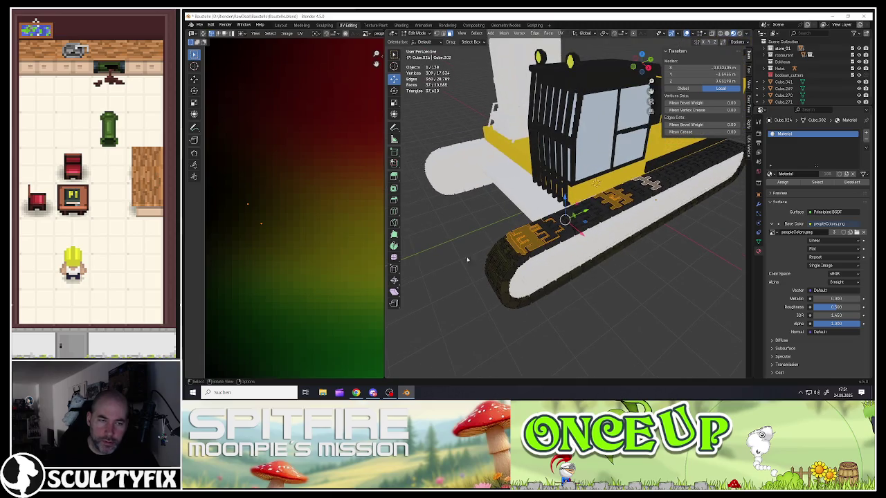
scroll(264, 247, down, 5)
scroll(264, 244, down, 3)
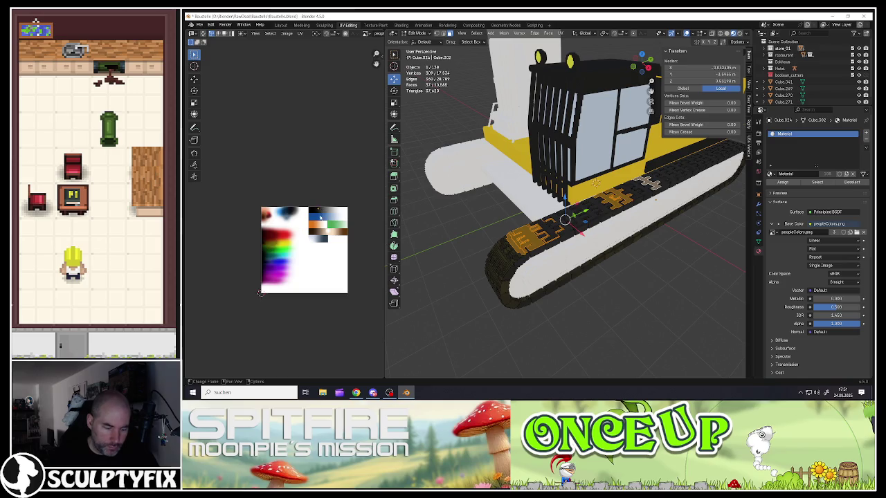
- Move the tread links' UVs onto a dark palette area and return to Object Mode
key(g)
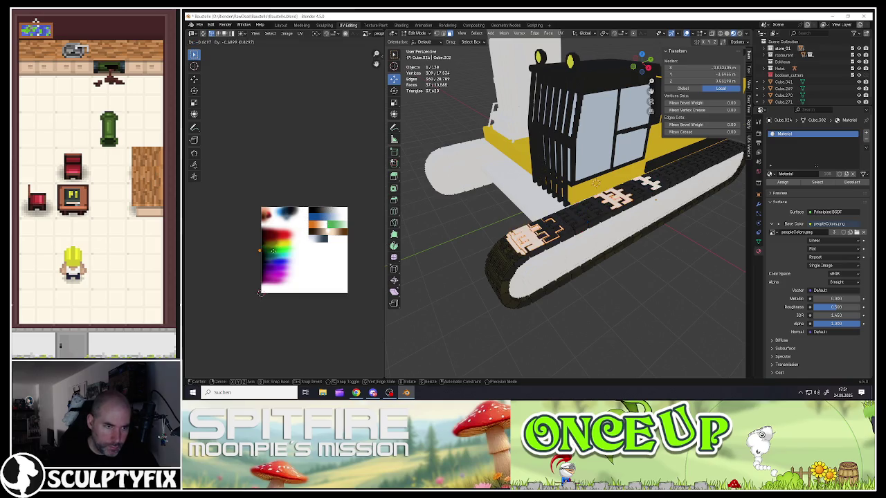
click(271, 247)
scroll(262, 245, up, 5)
scroll(262, 245, up, 3)
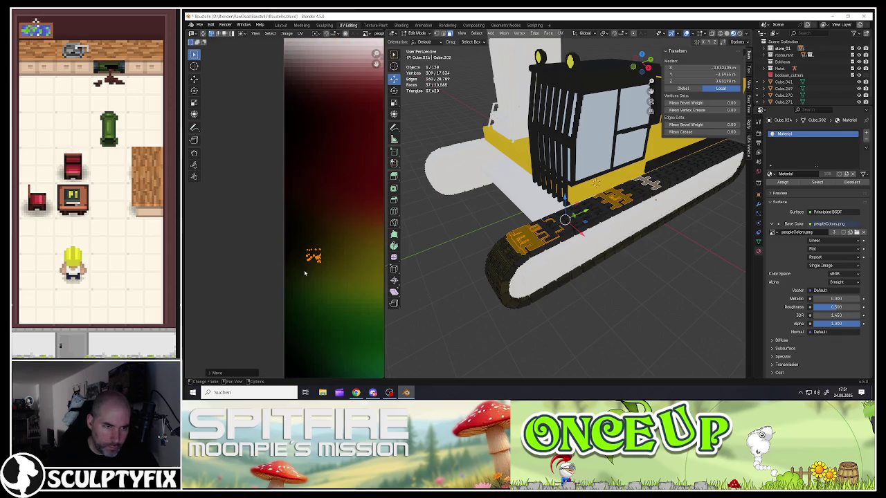
key(g)
click(302, 260)
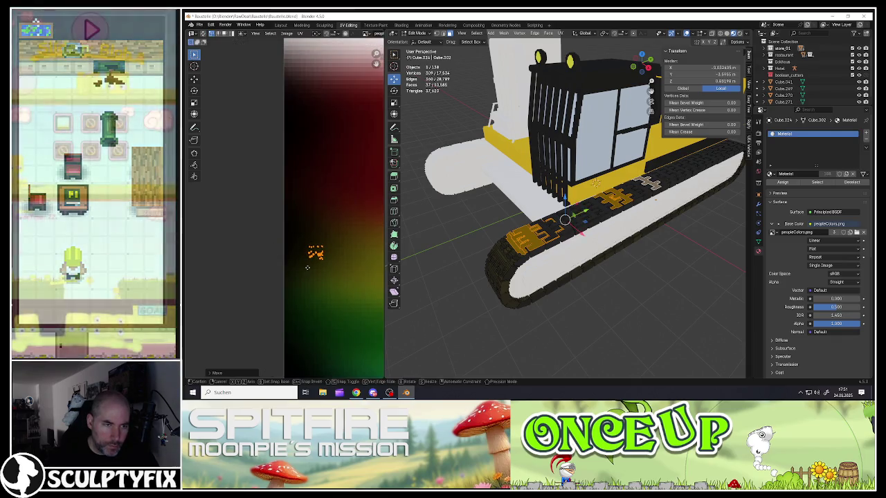
key(Tab)
middle_drag(597, 234, 599, 237)
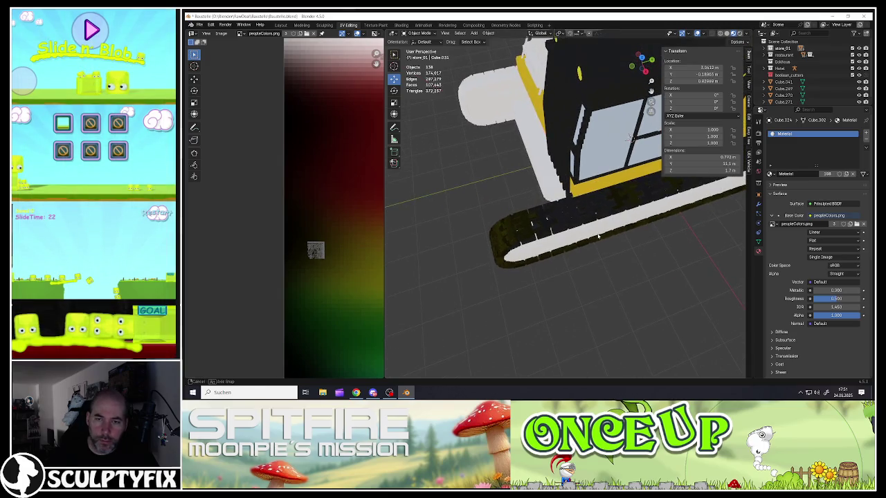
- Review the darkened track from several angles, then select the other, untextured track
mouse_move(629, 201)
middle_down()
mouse_move(568, 213)
mouse_move(526, 249)
mouse_move(467, 198)
mouse_move(495, 285)
mouse_move(575, 281)
middle_up()
scroll(526, 249, down, 3)
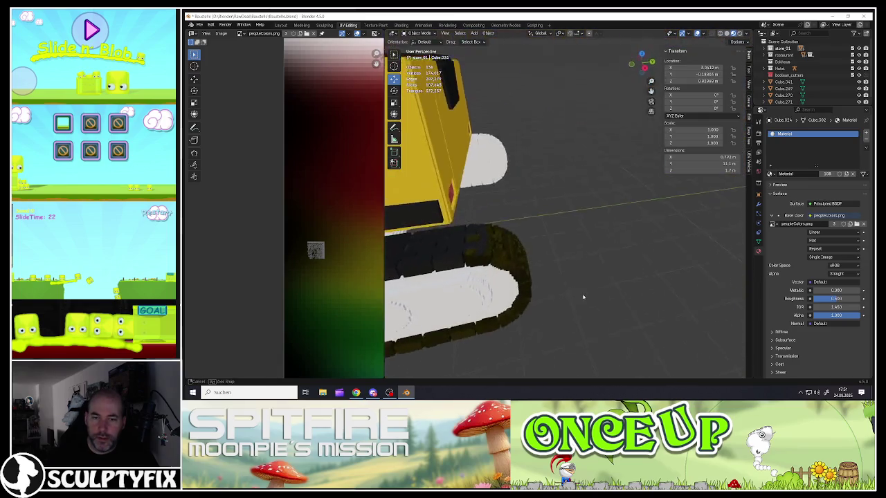
scroll(576, 281, down, 3)
mouse_move(575, 281)
middle_down()
mouse_move(587, 269)
mouse_move(579, 267)
middle_up()
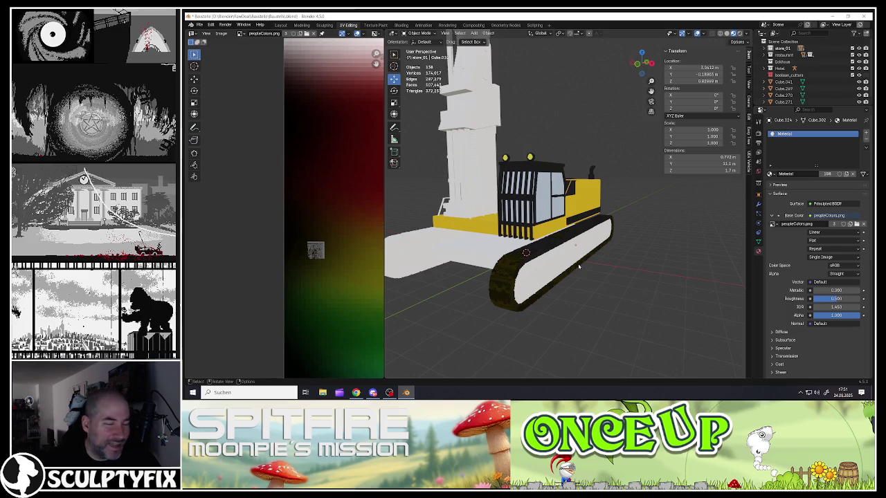
middle_drag(566, 267, 562, 266)
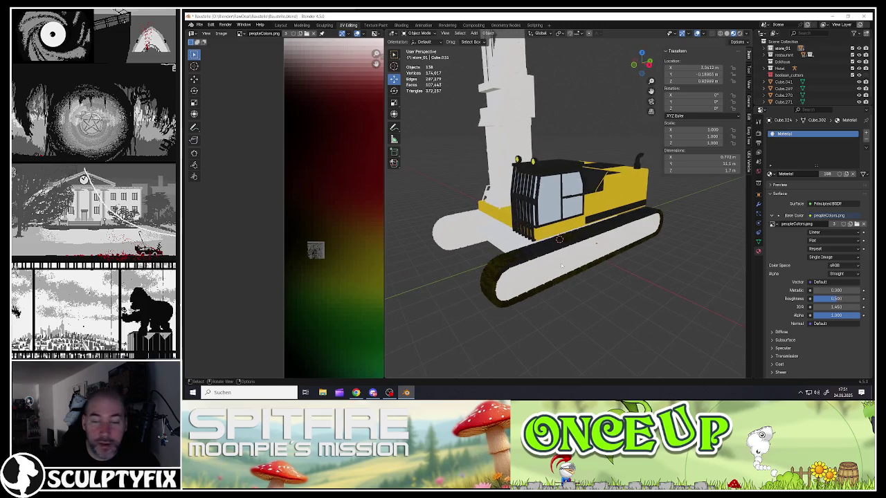
scroll(561, 264, up, 4)
mouse_move(555, 267)
middle_down()
mouse_move(533, 239)
mouse_move(507, 246)
mouse_move(510, 260)
mouse_move(509, 230)
middle_up()
scroll(507, 245, down, 5)
click(509, 260)
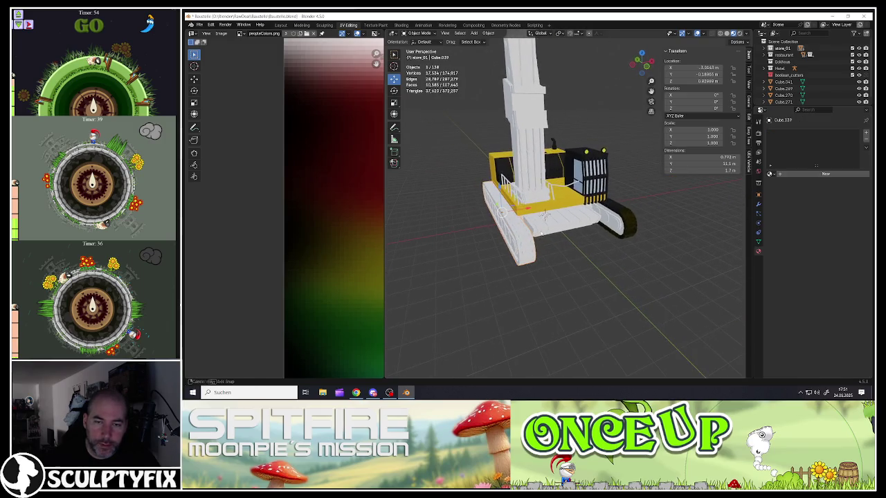
- Enter Edit Mode on the second track, select all faces, and Smart UV Project it
scroll(522, 242, up, 3)
key(Tab)
key(a)
scroll(523, 242, down, 3)
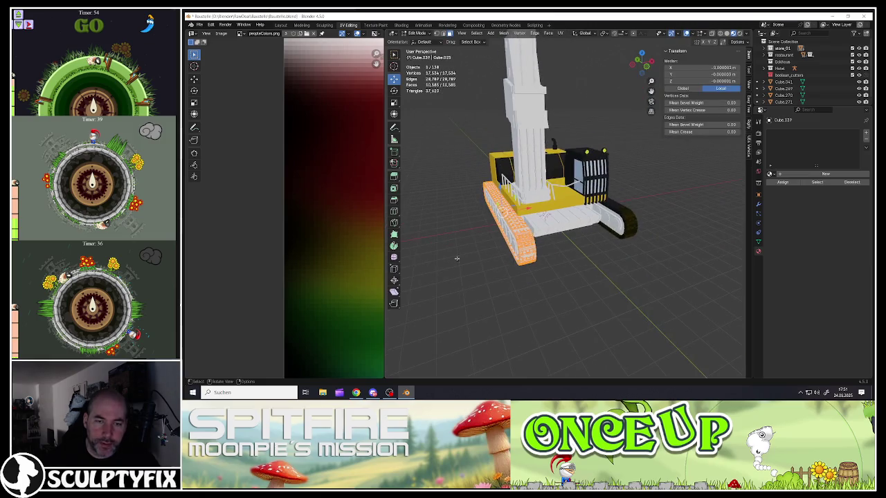
scroll(288, 276, down, 8)
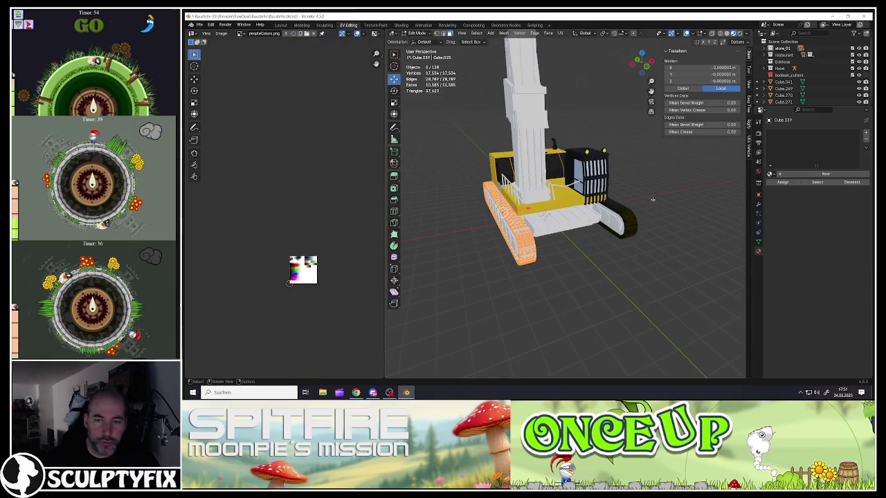
key(u)
click(541, 254)
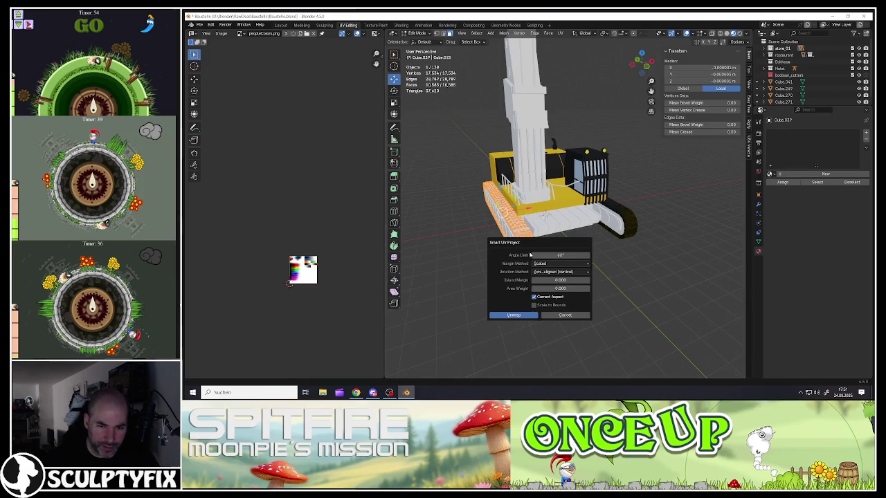
click(511, 317)
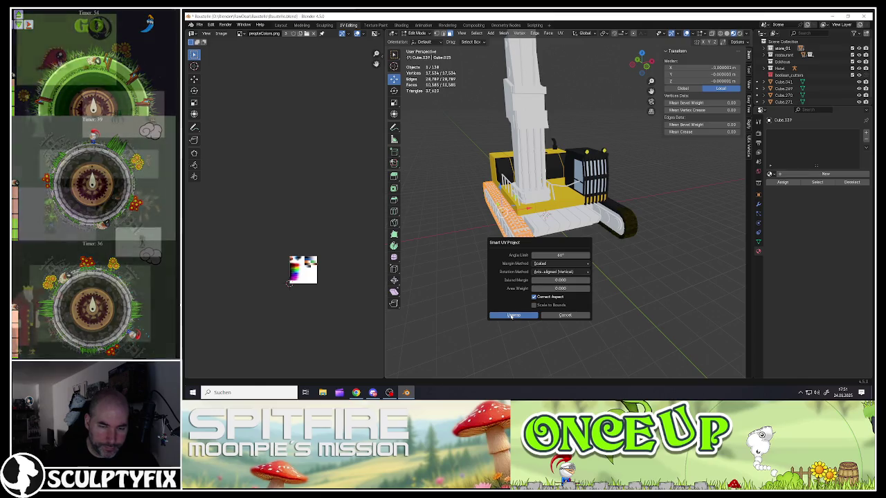
- Shrink the track's UV block and move it up across the palette
scroll(312, 286, up, 3)
key(s)
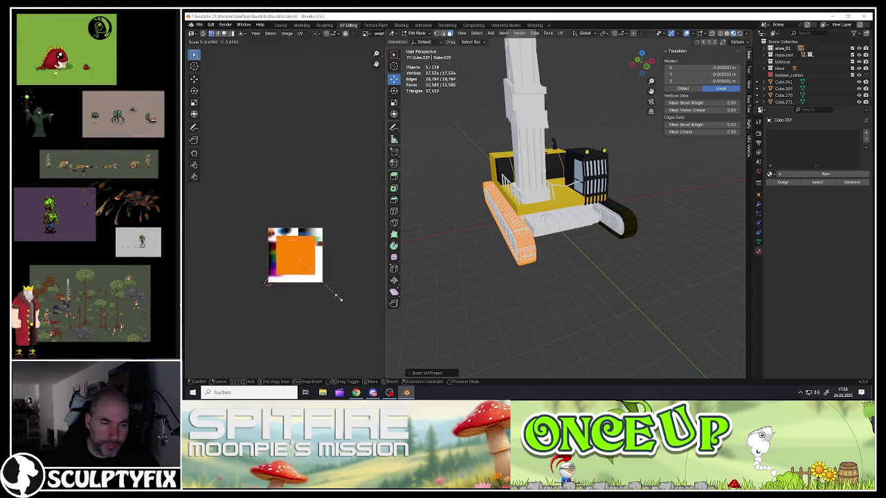
key(s)
click(317, 280)
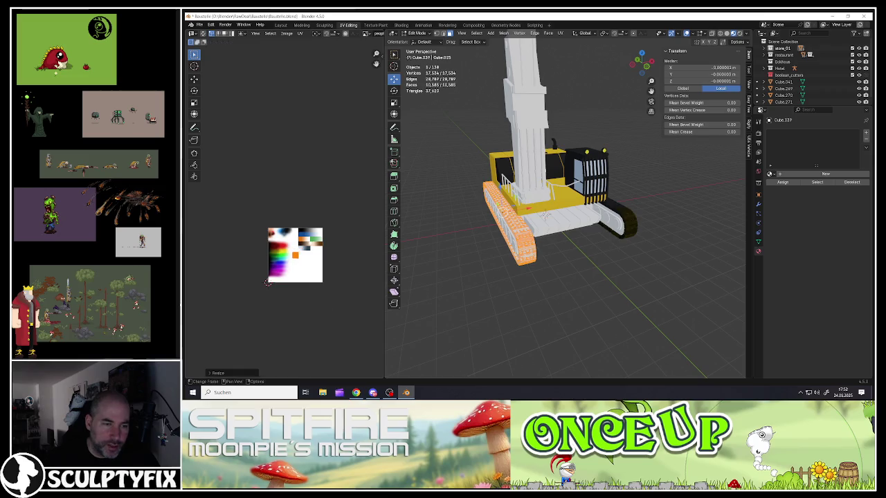
key(g)
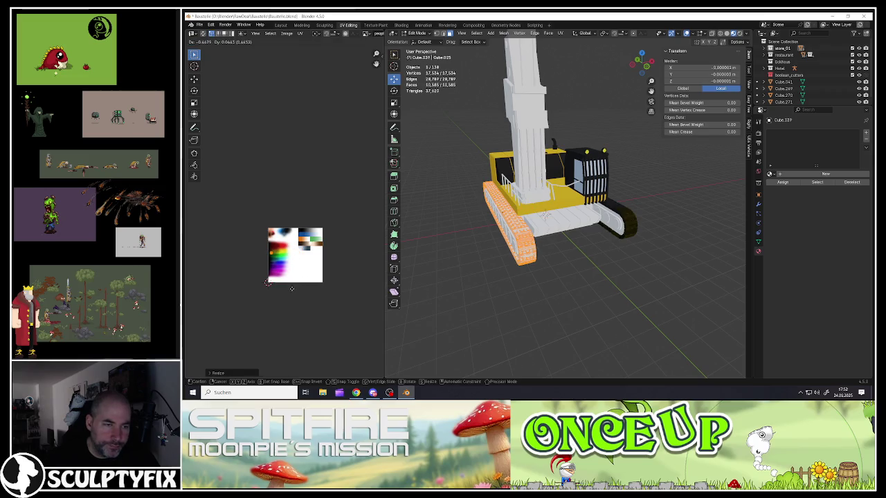
click(291, 288)
scroll(291, 288, up, 5)
scroll(285, 256, up, 4)
key(g)
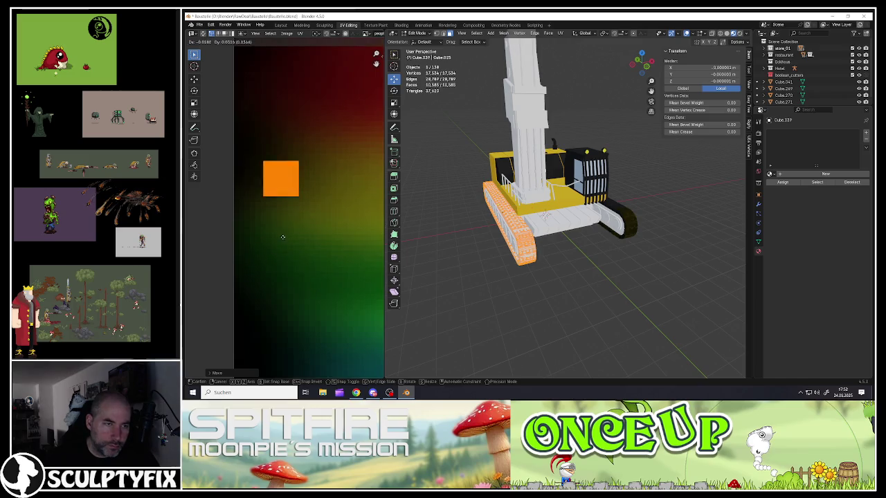
click(299, 230)
key(g)
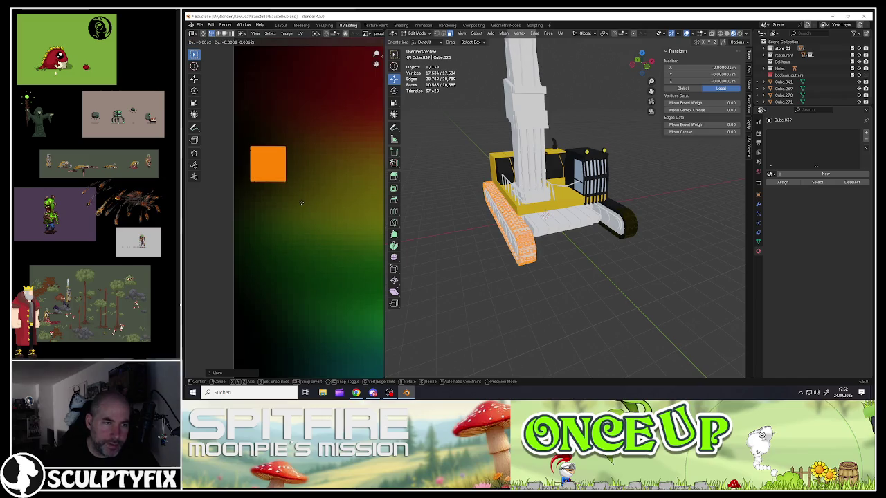
click(302, 202)
- Shrink the UV island further, place it on a darker palette area, and return to Object Mode
scroll(297, 236, down, 8)
scroll(306, 220, up, 2)
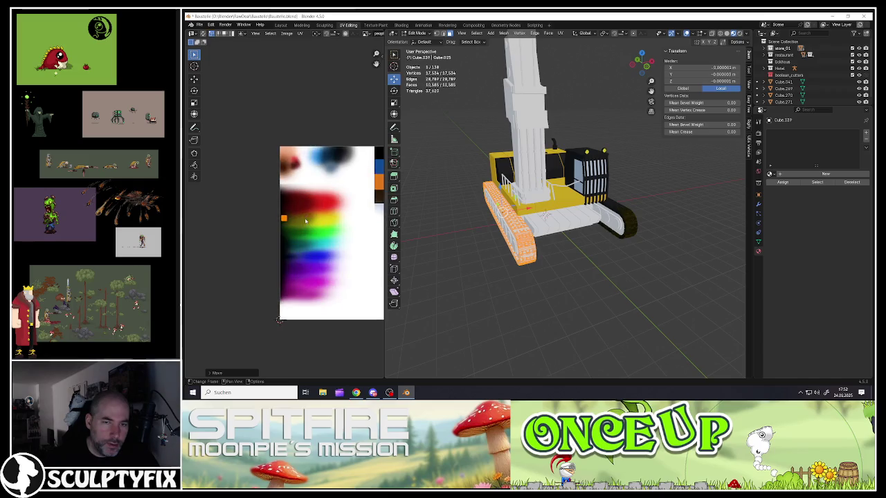
scroll(291, 221, up, 3)
scroll(262, 224, up, 3)
key(s)
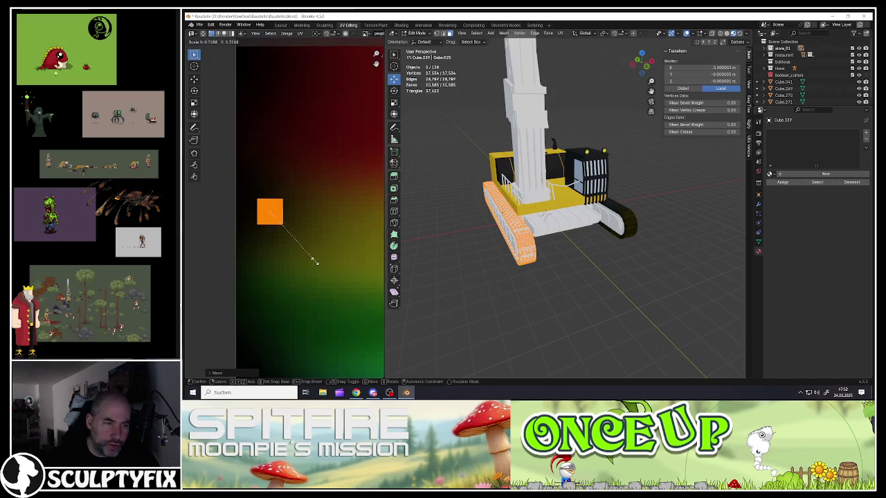
click(313, 258)
key(g)
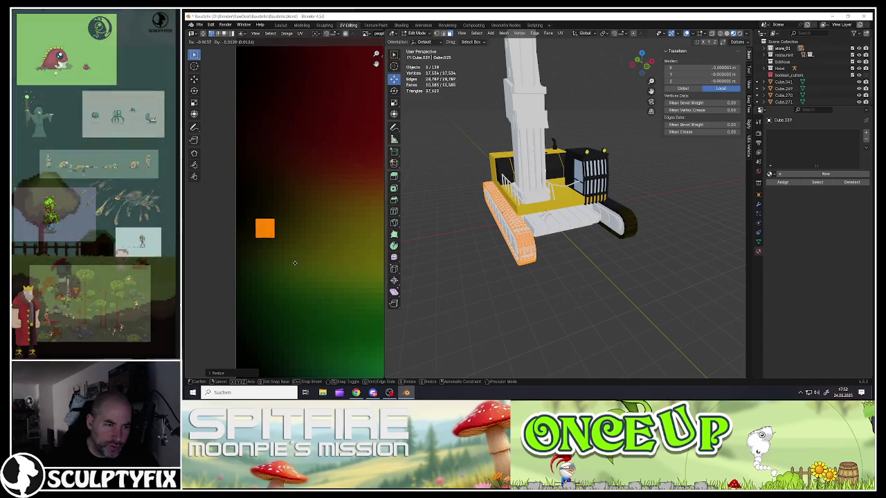
click(302, 260)
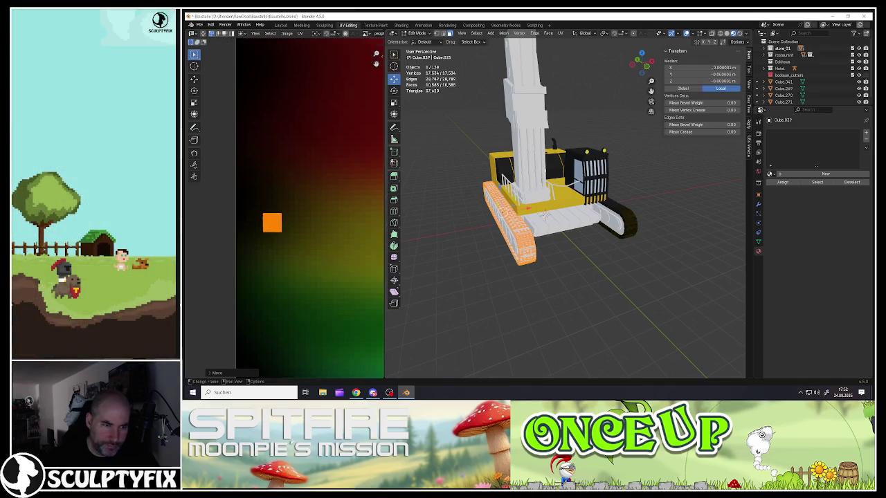
key(Tab)
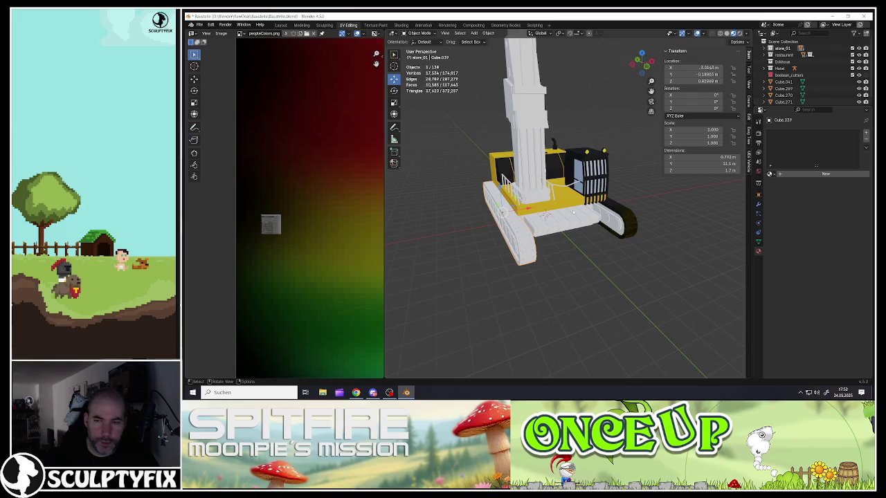
- Assign the existing material 'Material' with the peopleColors.png texture to the selected track
click(771, 173)
click(785, 197)
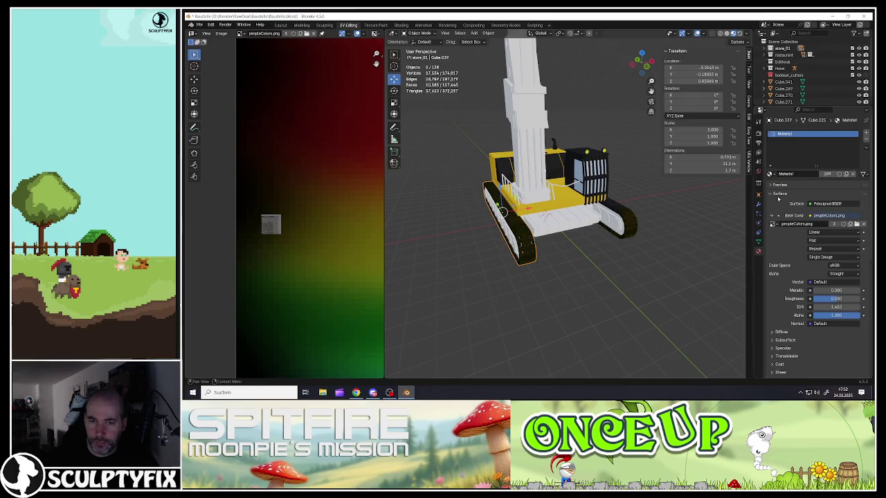
scroll(488, 238, up, 3)
scroll(545, 224, up, 3)
- Select the other track and enter Edit Mode on its mesh
mouse_move(545, 223)
middle_down()
mouse_move(589, 241)
mouse_move(512, 245)
mouse_move(530, 338)
middle_up()
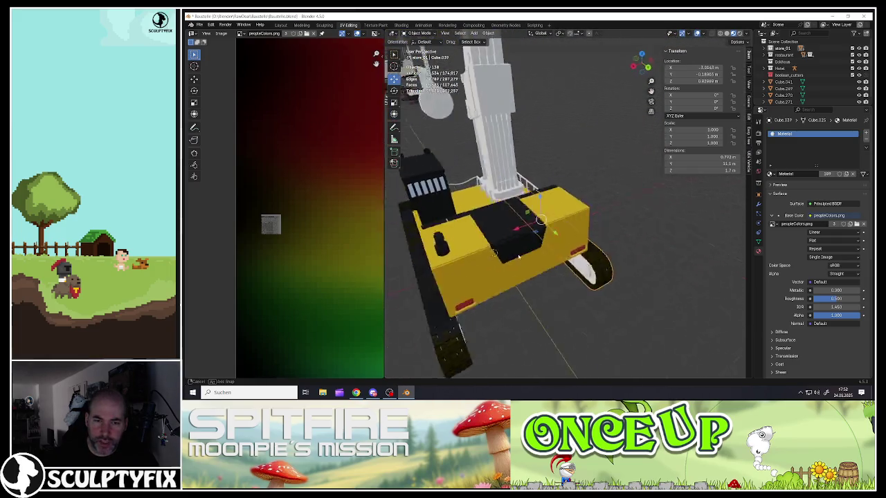
scroll(461, 309, up, 5)
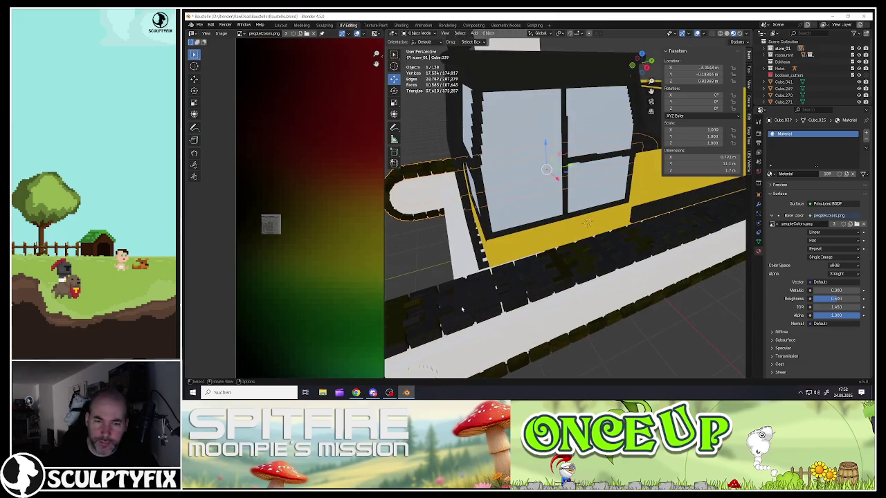
scroll(621, 250, down, 5)
mouse_move(621, 250)
shift+middle_down()
mouse_move(644, 229)
mouse_move(545, 279)
shift+middle_up()
scroll(644, 228, up, 4)
click(630, 212)
key(Tab)
click(630, 211)
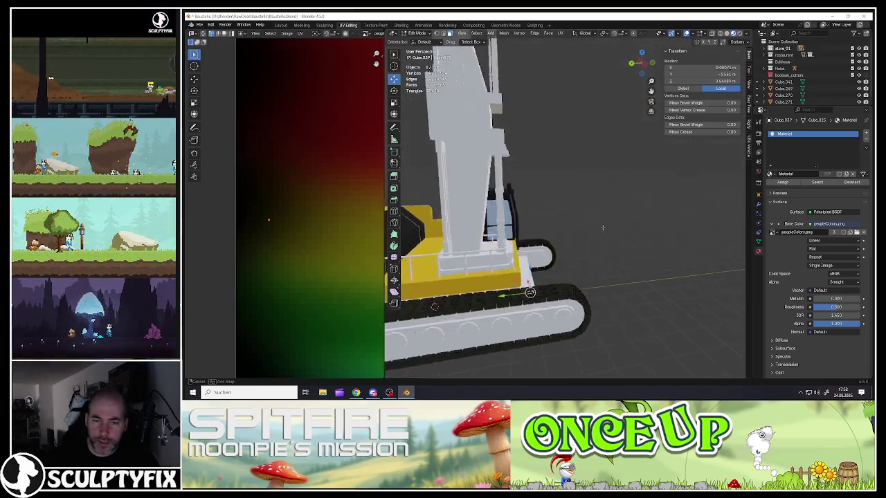
- Turn on X-ray shading and box-select the upper part of the track
scroll(545, 279, down, 2)
scroll(545, 279, down, 4)
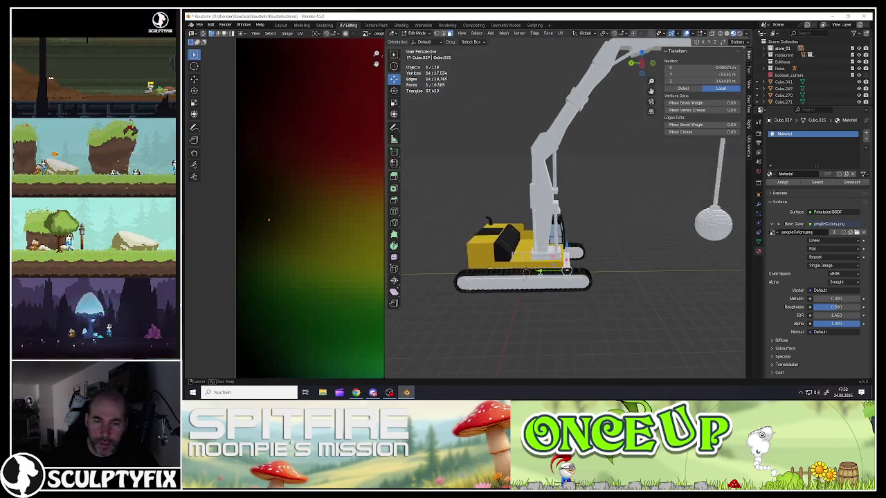
scroll(544, 279, up, 3)
middle_drag(545, 279, 547, 263)
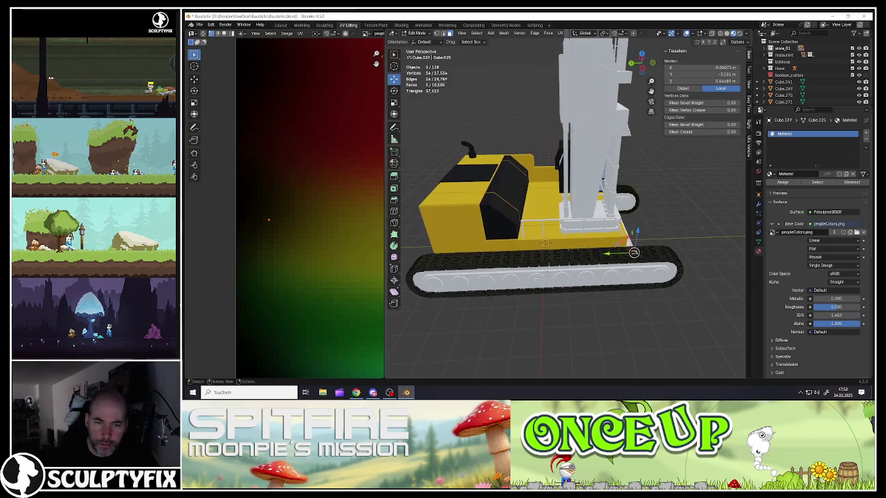
click(461, 280)
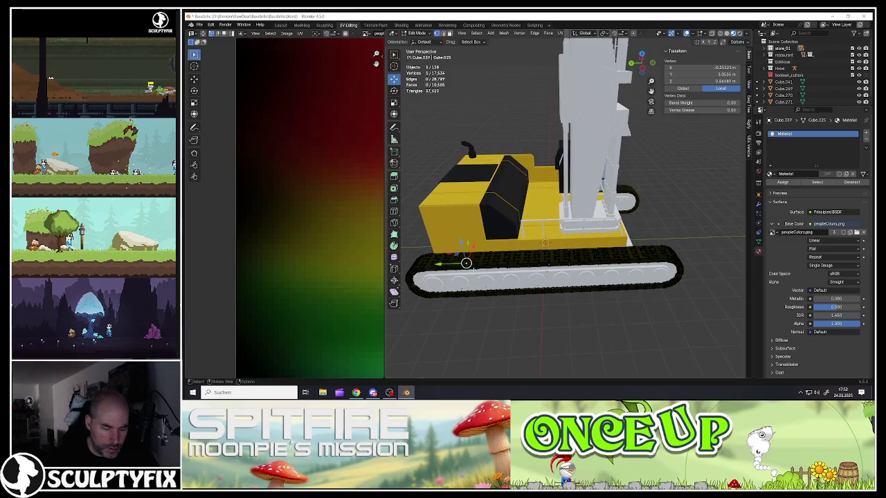
key(g)
key(z)
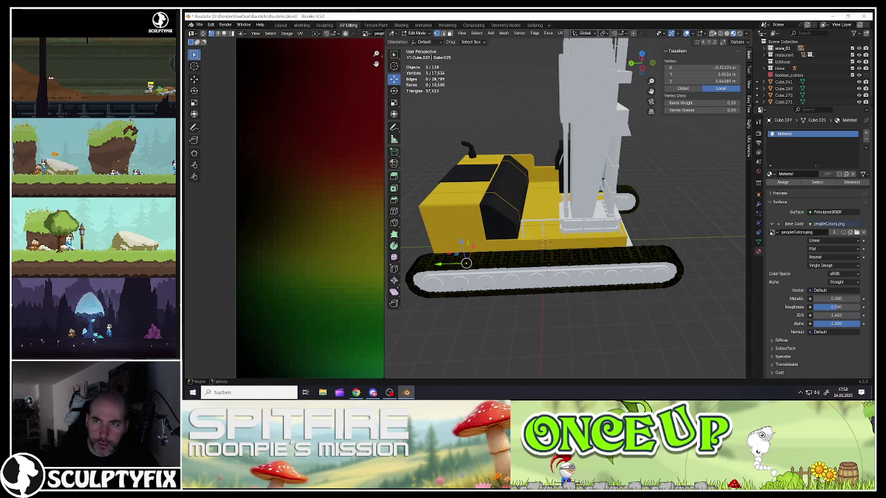
key(alt+z)
key(b)
drag(436, 245, 649, 271)
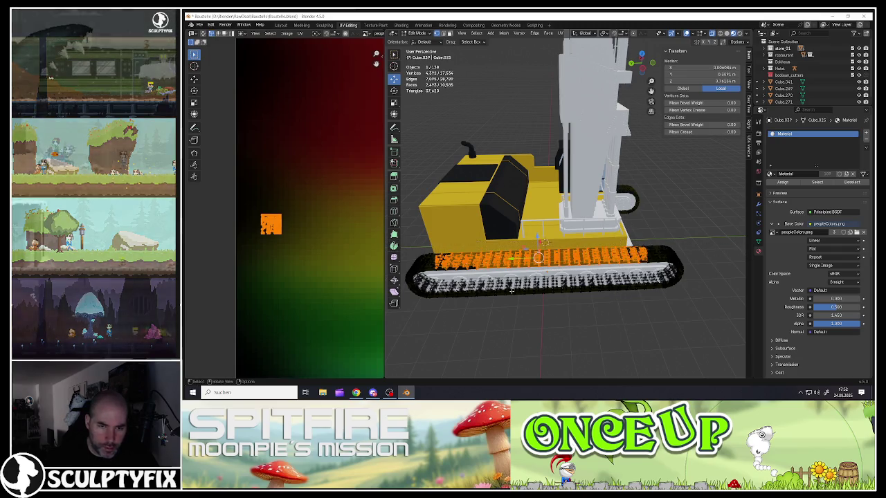
- Box-select the upper tread faces, leaving out the lower track part
key(b)
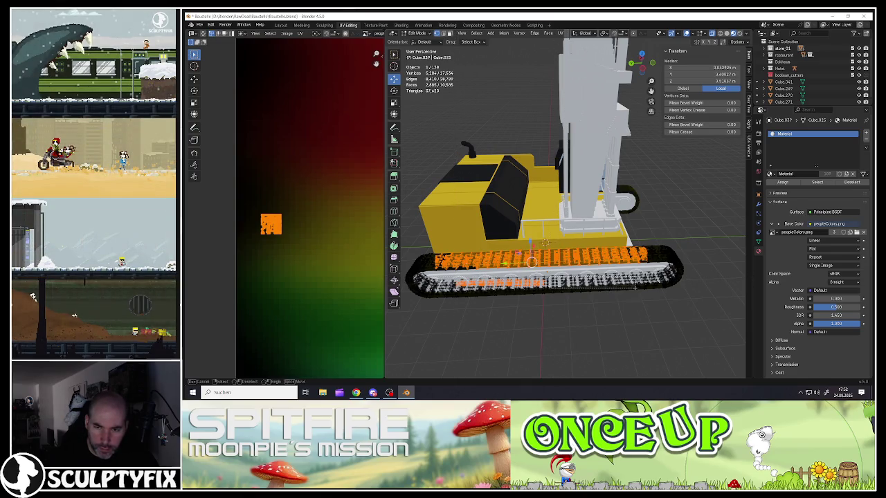
drag(548, 274, 635, 287)
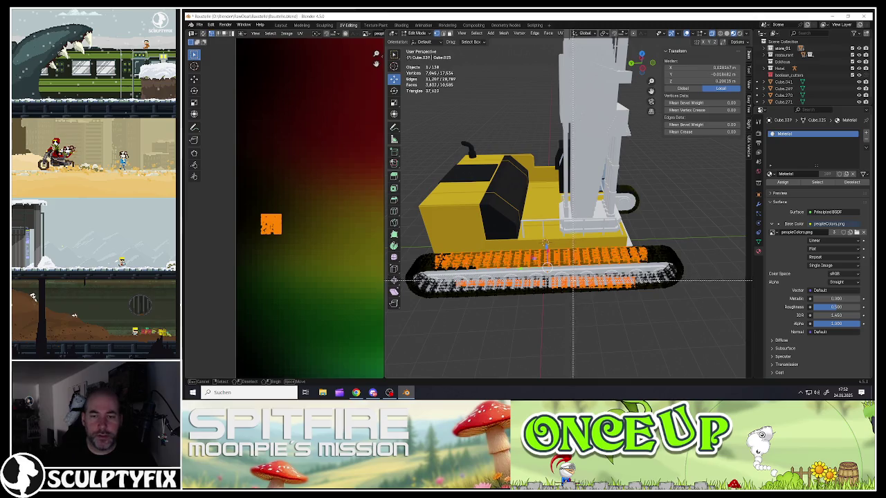
middle_drag(572, 280, 637, 291)
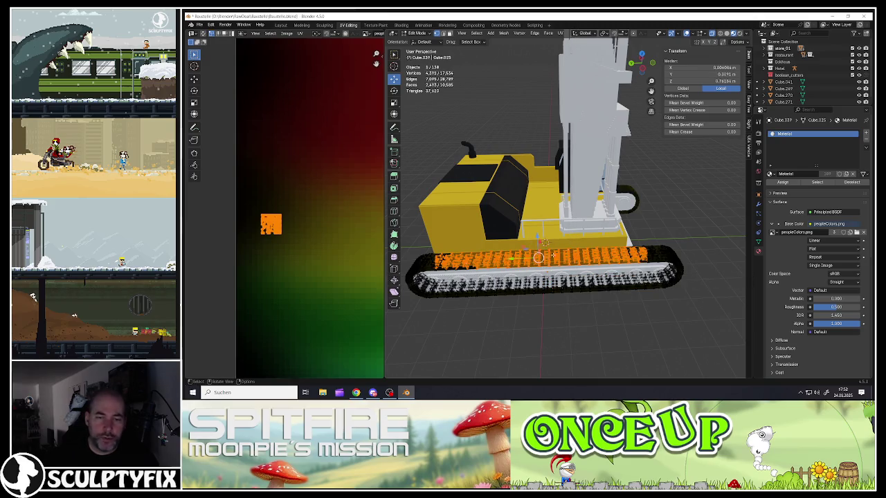
scroll(266, 247, down, 5)
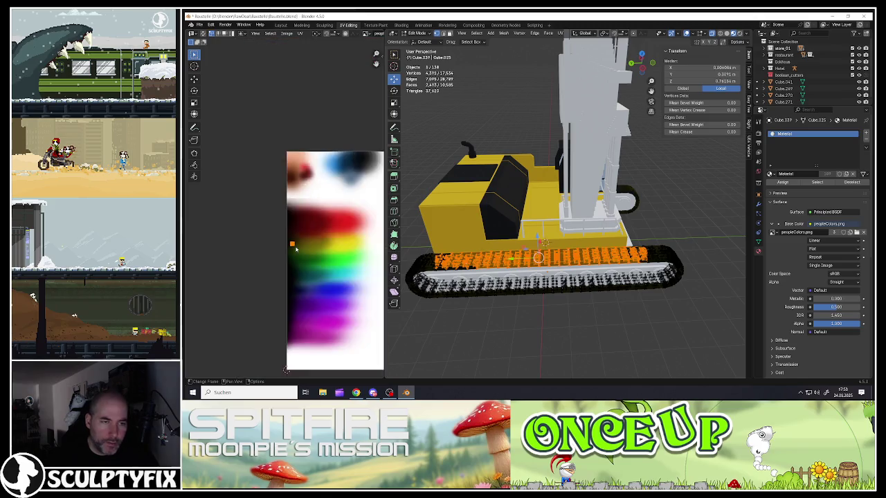
scroll(262, 295, up, 1)
- Move the selected tread UVs onto a black palette area and return to Object Mode
key(g)
click(262, 295)
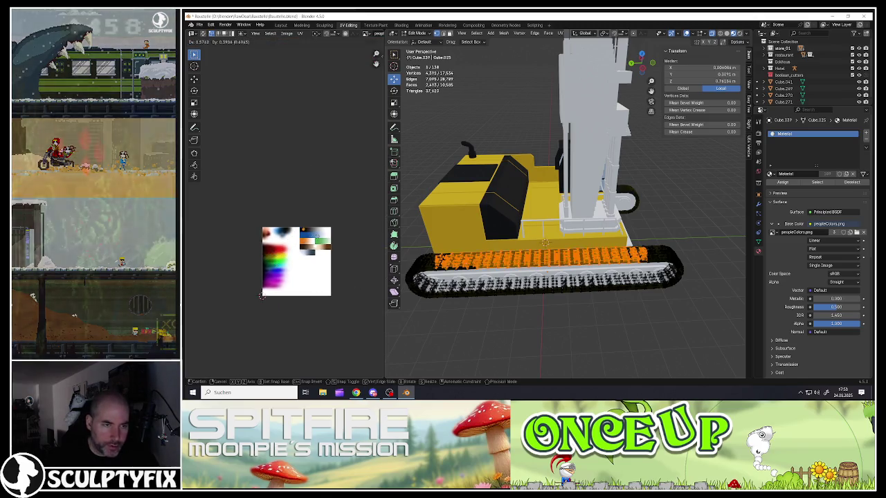
scroll(311, 249, up, 3)
scroll(333, 251, up, 2)
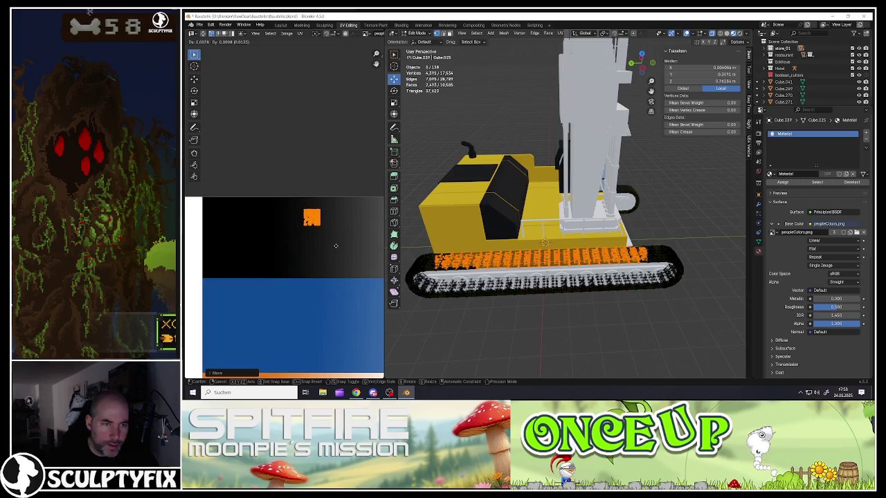
key(Tab)
- Add the right track to the selection and edit both track meshes together
mouse_move(568, 208)
middle_down()
mouse_move(540, 208)
mouse_move(558, 265)
middle_up()
scroll(560, 236, up, 5)
scroll(558, 265, down, 5)
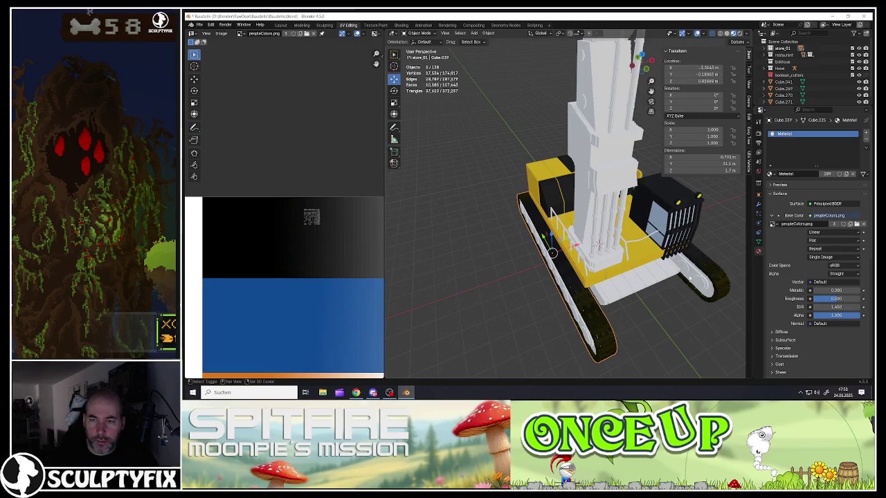
shift+click(710, 271)
key(Tab)
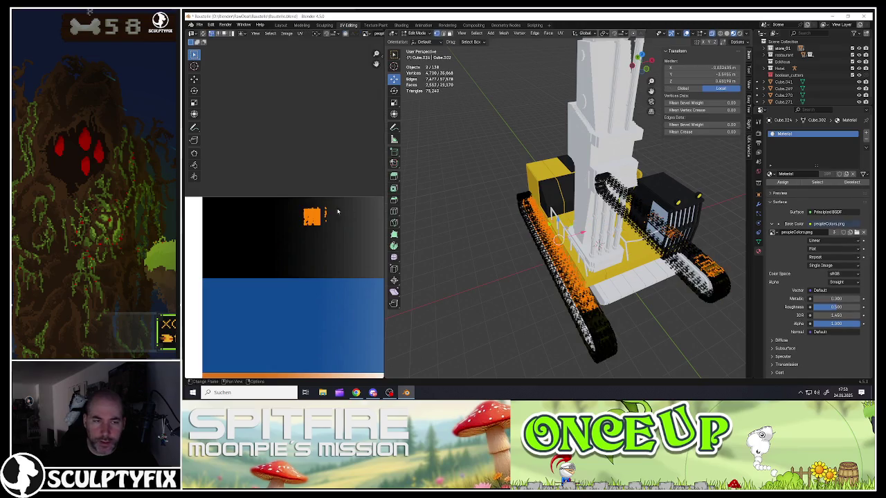
- Select the track Cube.039 alone in Edit Mode with nothing selected in its mesh
scroll(332, 216, up, 2)
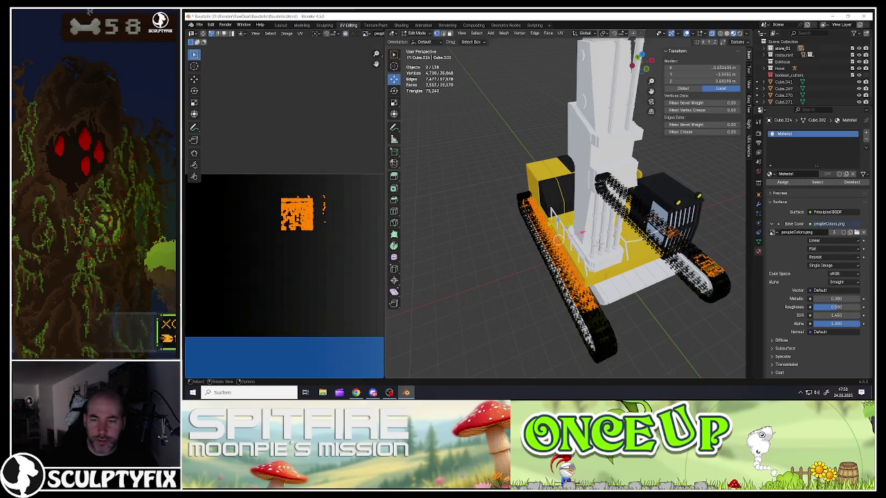
middle_drag(561, 236, 531, 256)
key(Tab)
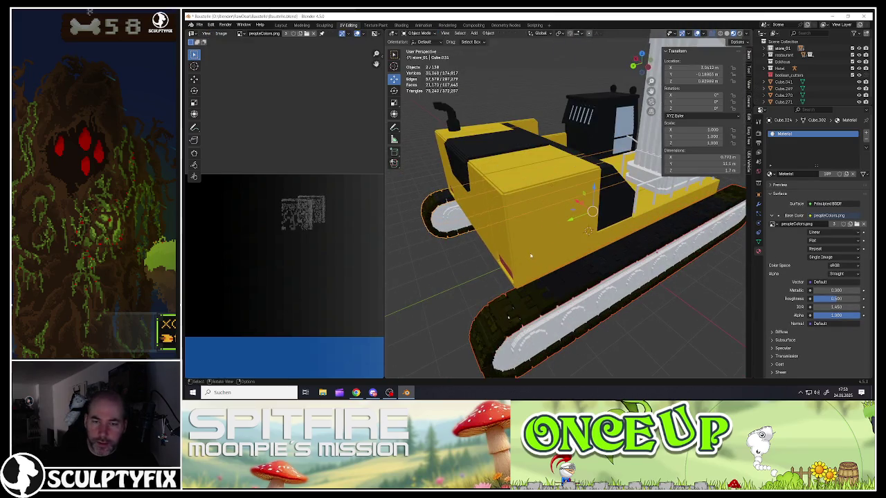
mouse_move(566, 298)
middle_down()
mouse_move(558, 277)
mouse_move(505, 259)
mouse_move(606, 252)
mouse_move(561, 269)
middle_up()
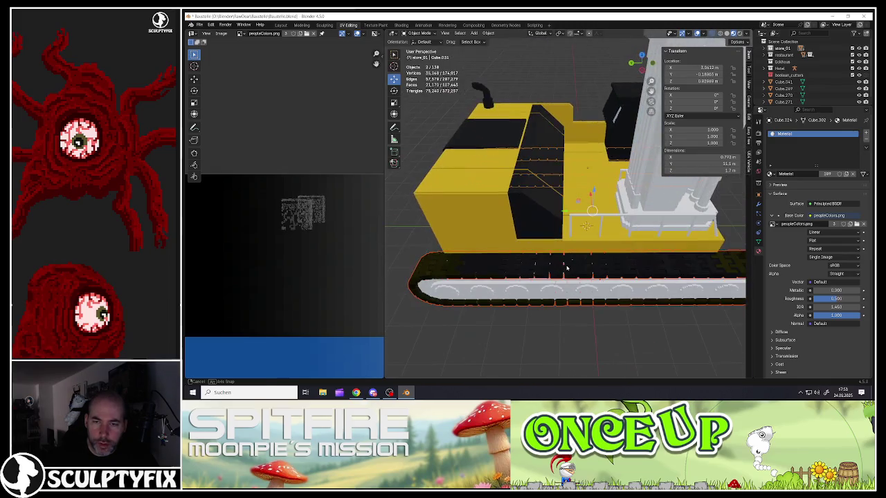
scroll(595, 267, up, 5)
click(630, 267)
key(Tab)
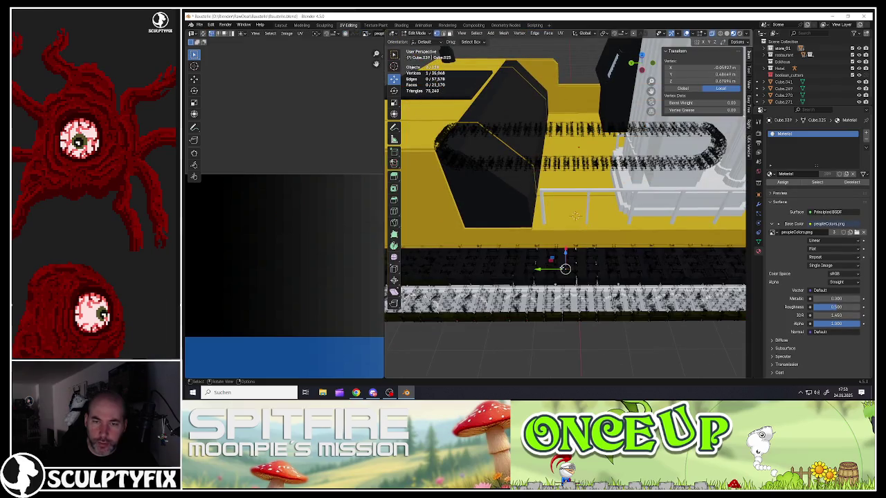
key(alt+a)
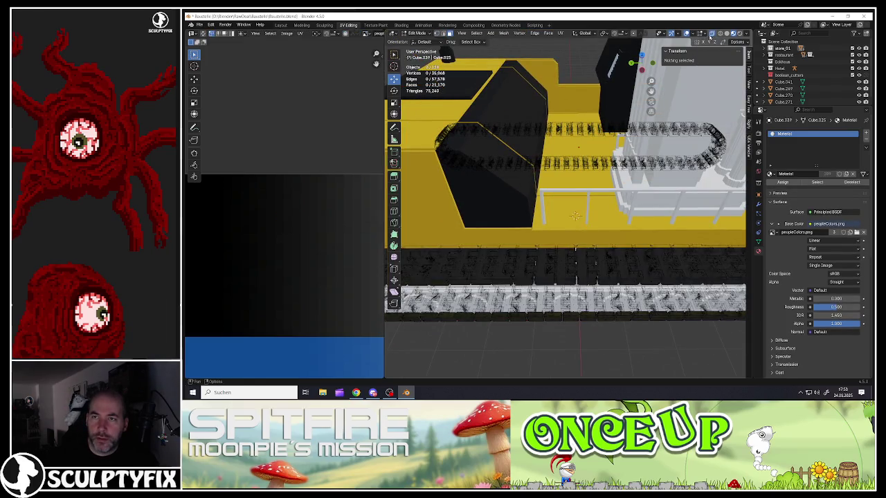
- Pick linked tread parts with L, turning X-ray off and back on
click(711, 35)
key(Home)
key(l)
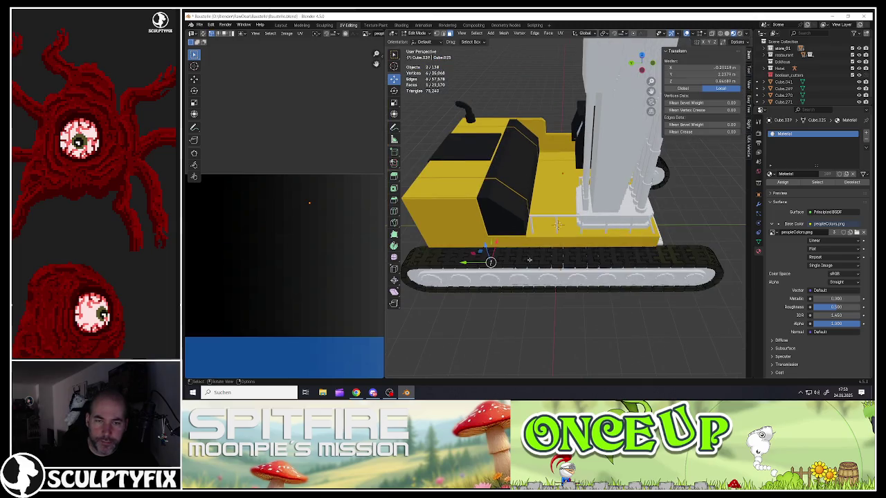
click(713, 35)
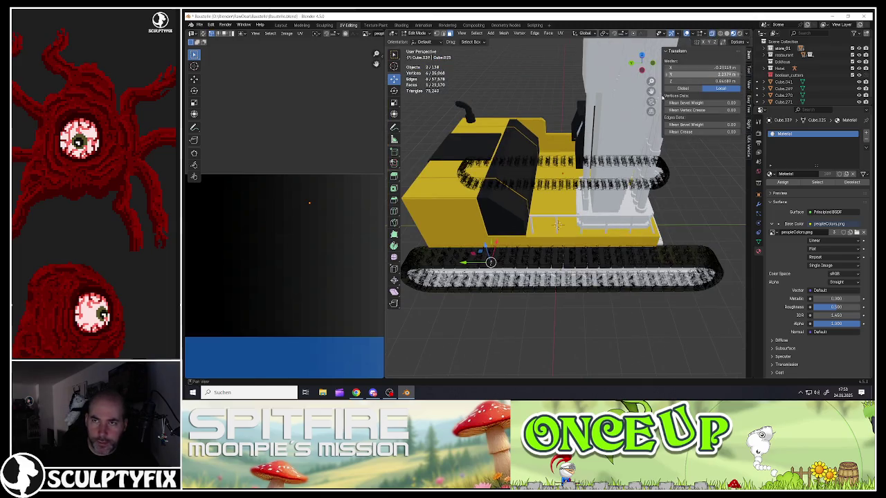
scroll(490, 262, up, 2)
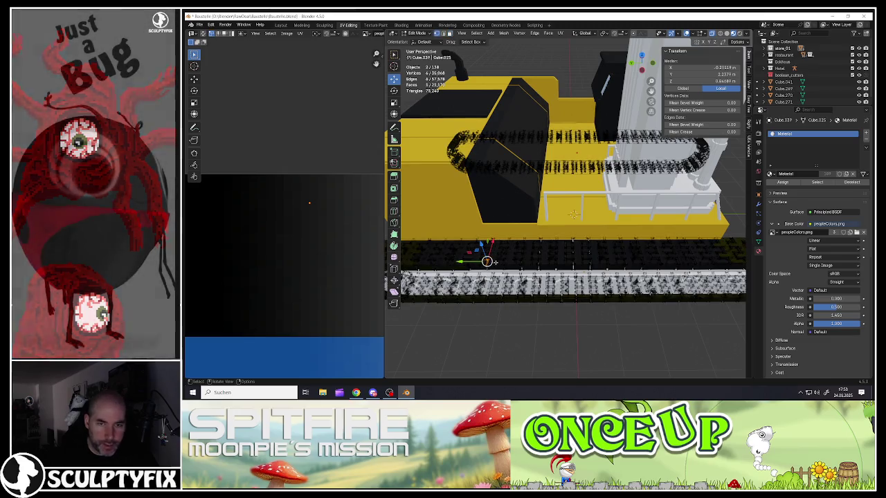
key(l)
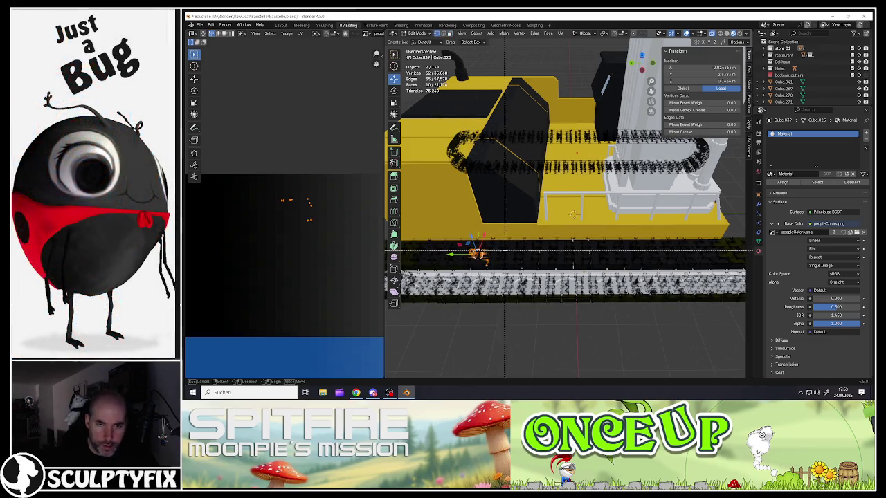
key(l)
key(l)
key(l)
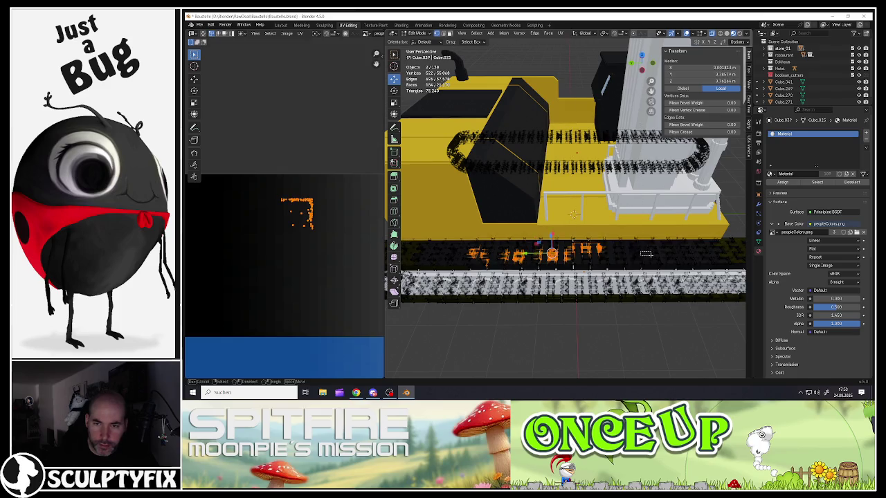
- Box-select more of the track tread faces to add them to the selection
key(b)
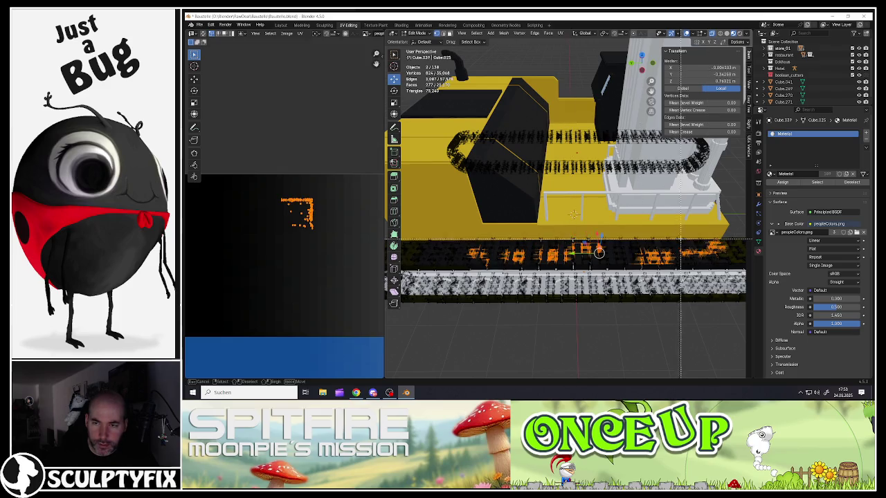
drag(680, 240, 720, 291)
middle_drag(720, 291, 626, 252)
key(b)
drag(506, 242, 536, 265)
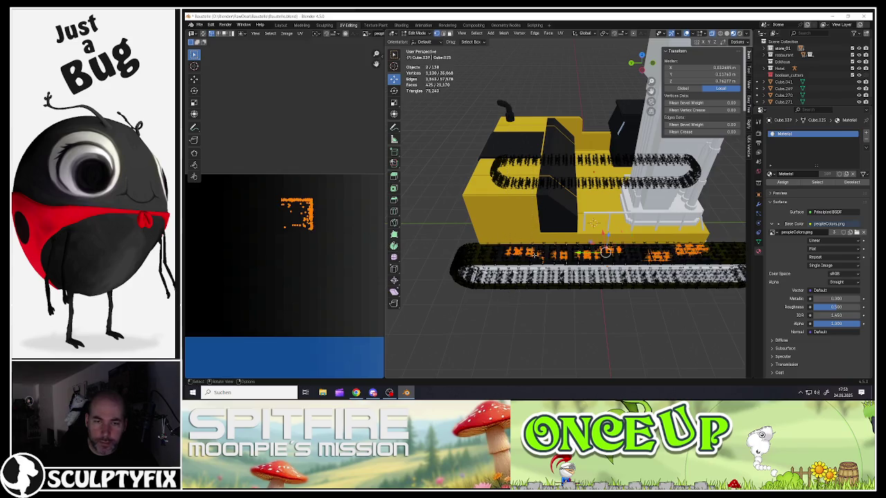
key(b)
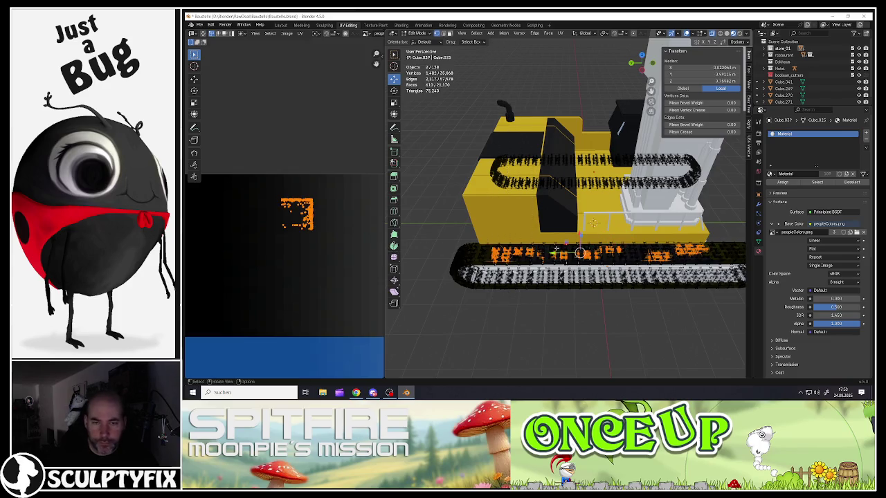
scroll(315, 267, up, 3)
scroll(326, 265, up, 2)
scroll(341, 264, up, 2)
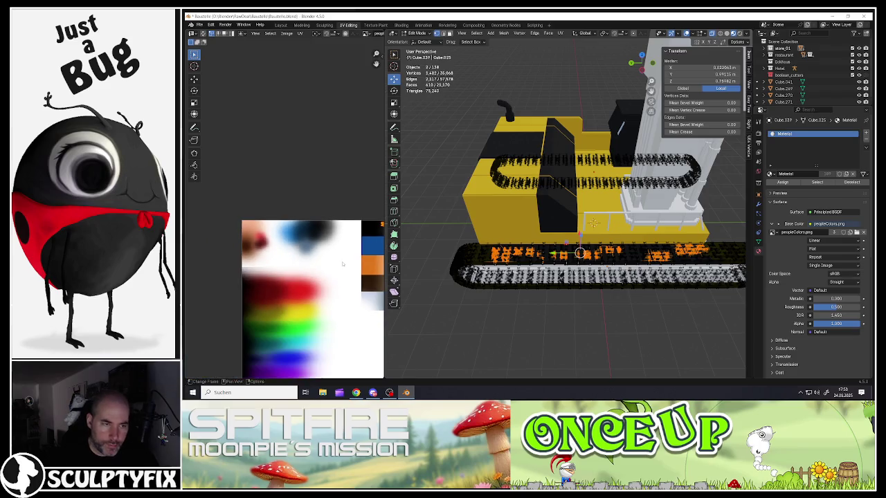
- Move the tread UVs onto the dark palette region and return to Object Mode
key(g)
click(251, 321)
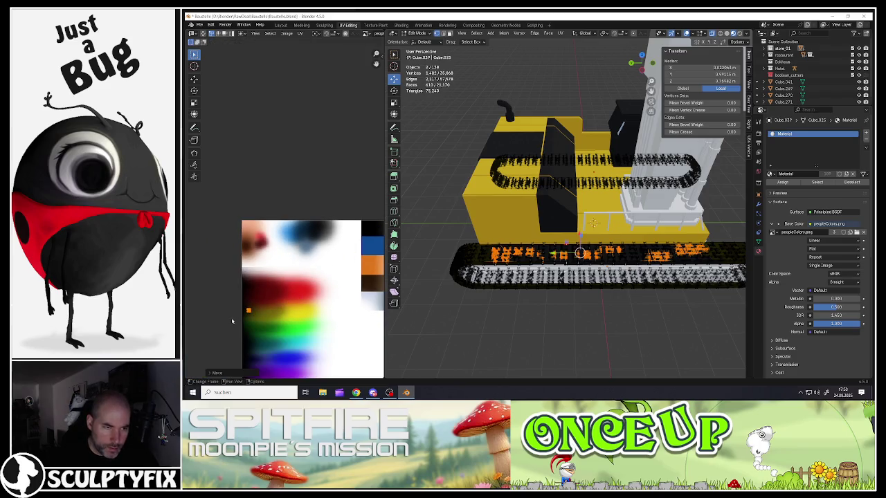
scroll(254, 304, up, 2)
scroll(253, 297, up, 3)
key(g)
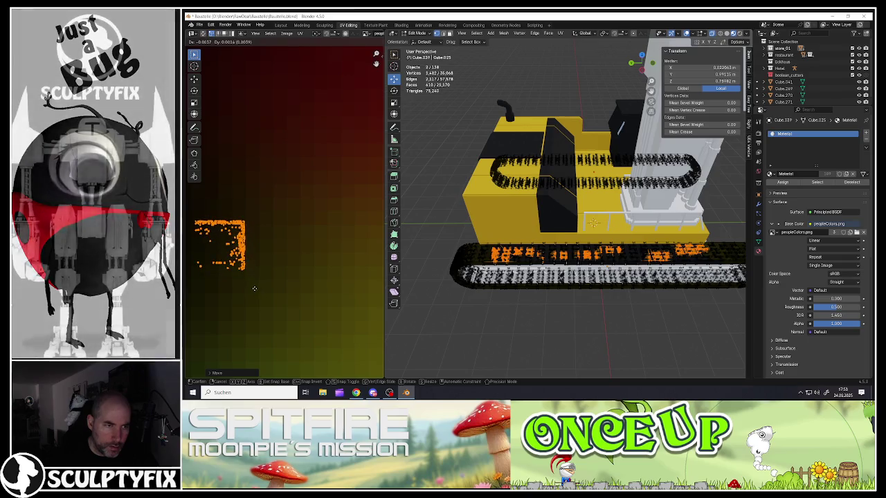
click(262, 298)
key(Tab)
scroll(563, 254, up, 5)
scroll(562, 254, down, 2)
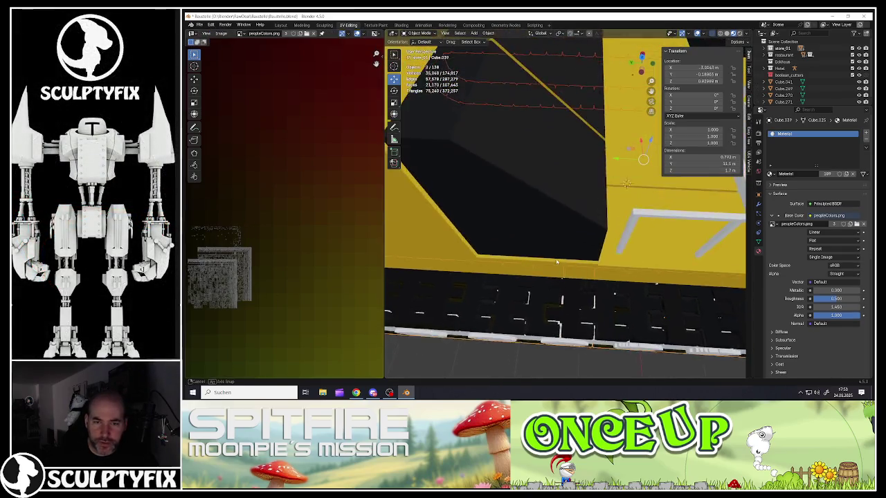
- Edit the track mesh with X-ray off and select one of its faces
scroll(564, 256, down, 1)
scroll(568, 259, down, 3)
key(Tab)
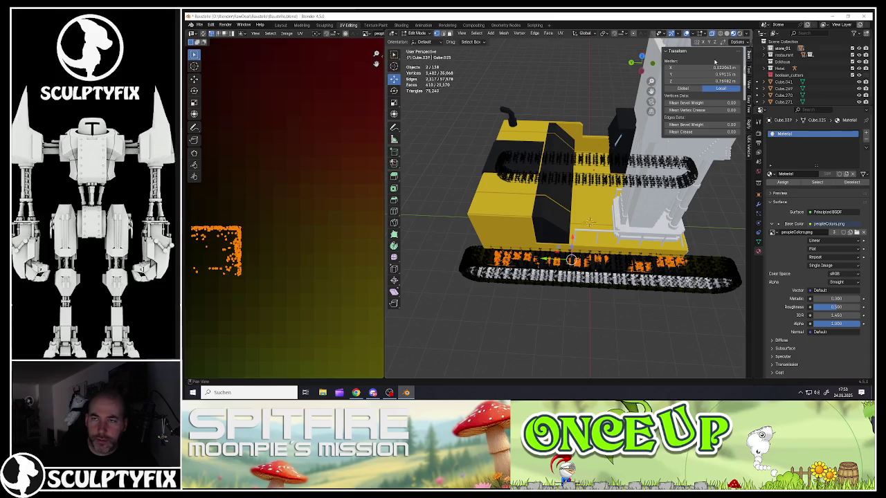
click(710, 34)
scroll(503, 257, up, 2)
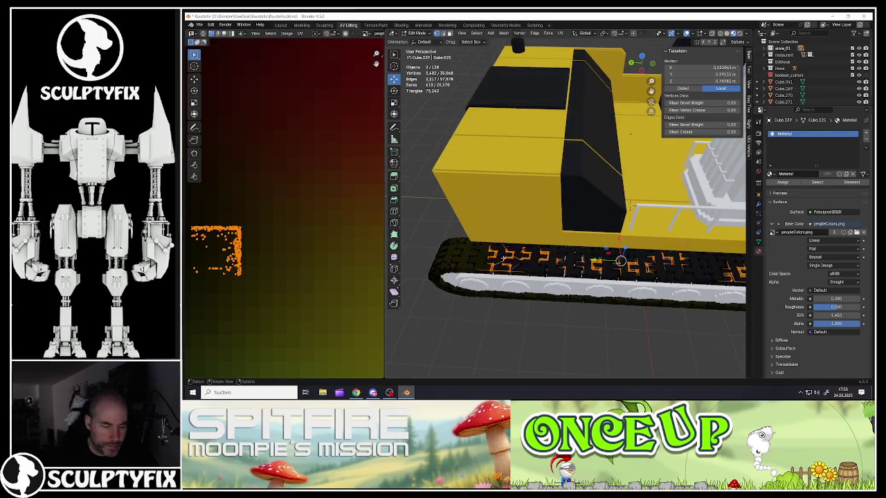
click(505, 257)
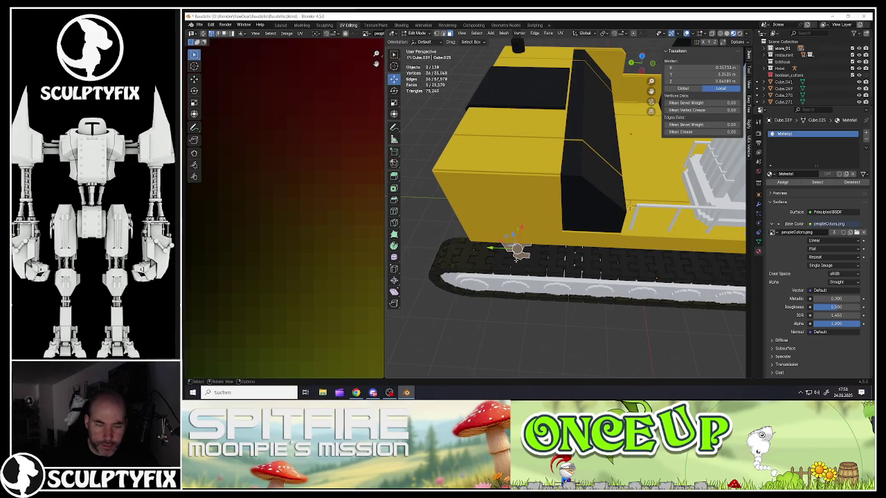
- Select that whole linked tread segment plus two neighbouring segments
key(ctrl+l)
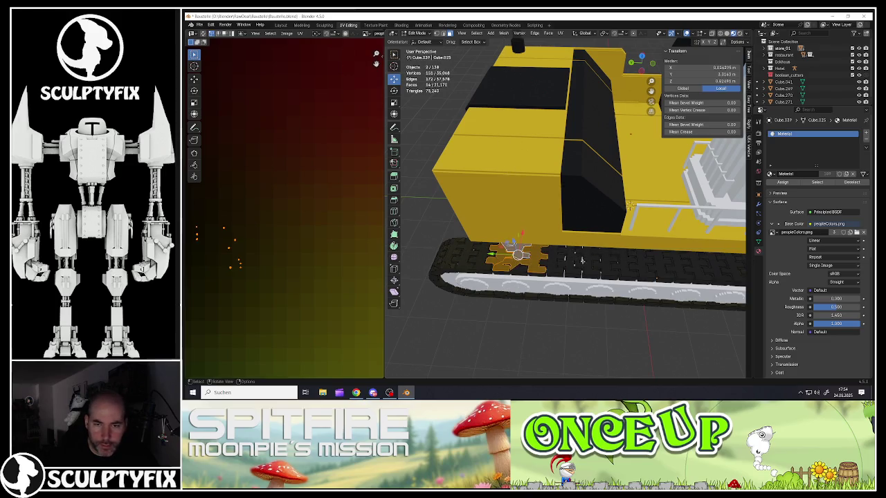
key(l)
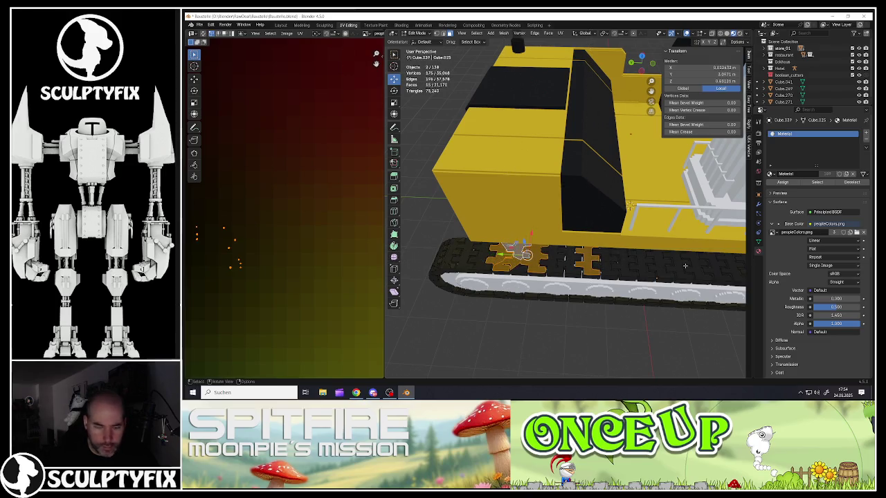
scroll(685, 266, up, 3)
scroll(683, 263, up, 2)
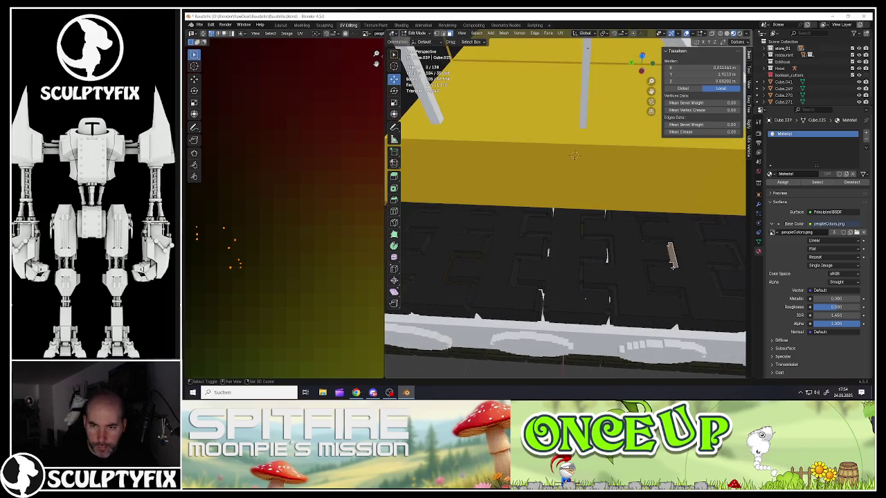
key(l)
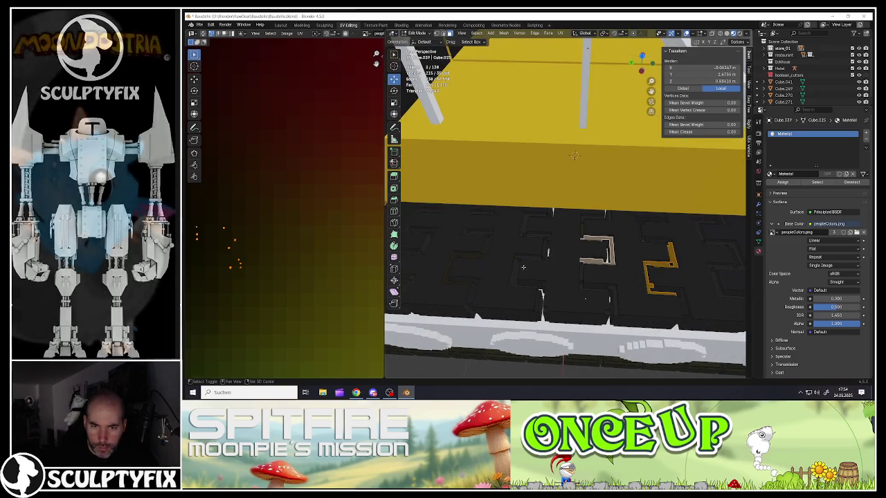
middle_drag(474, 281, 567, 275)
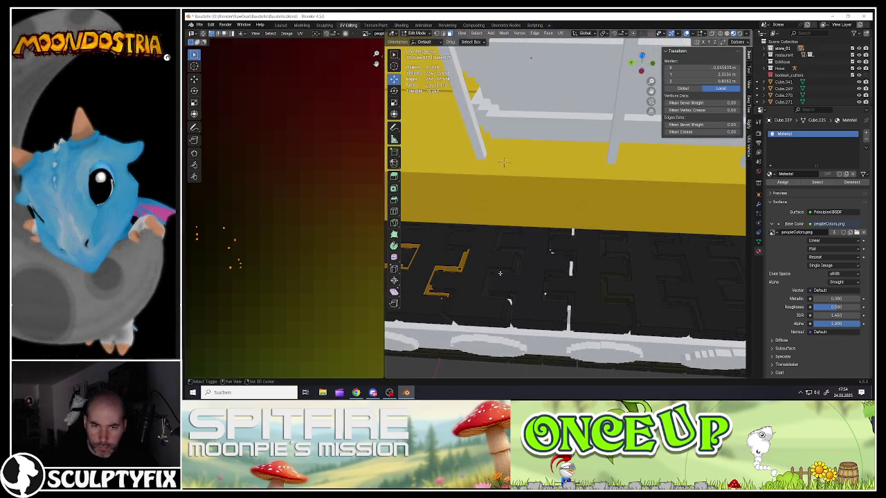
- Select the Z-shaped cleat edge loops along the track and fill them with a face
alt+shift+click(499, 274)
alt+shift+click(511, 289)
alt+shift+click(561, 274)
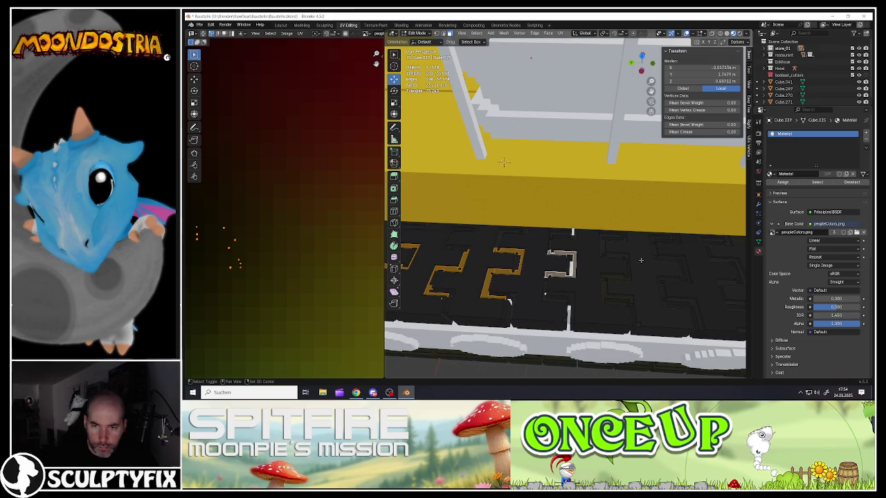
alt+shift+click(624, 256)
alt+shift+click(679, 260)
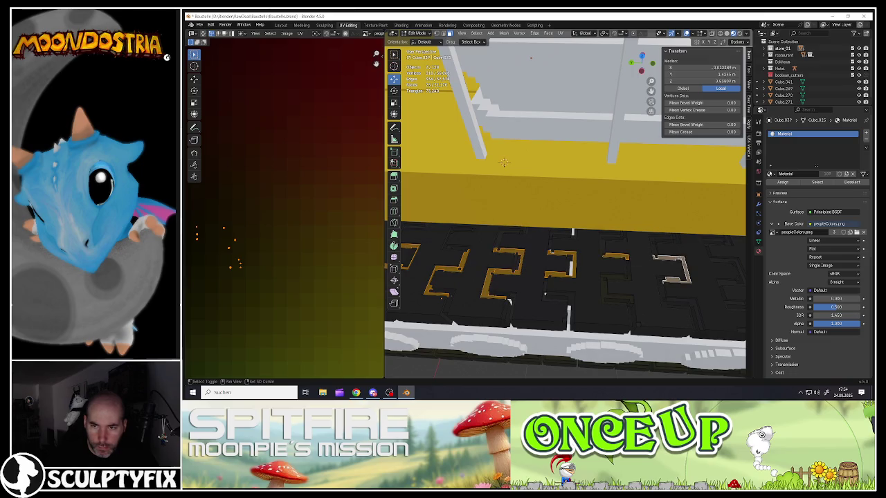
alt+shift+click(723, 262)
alt+shift+click(691, 302)
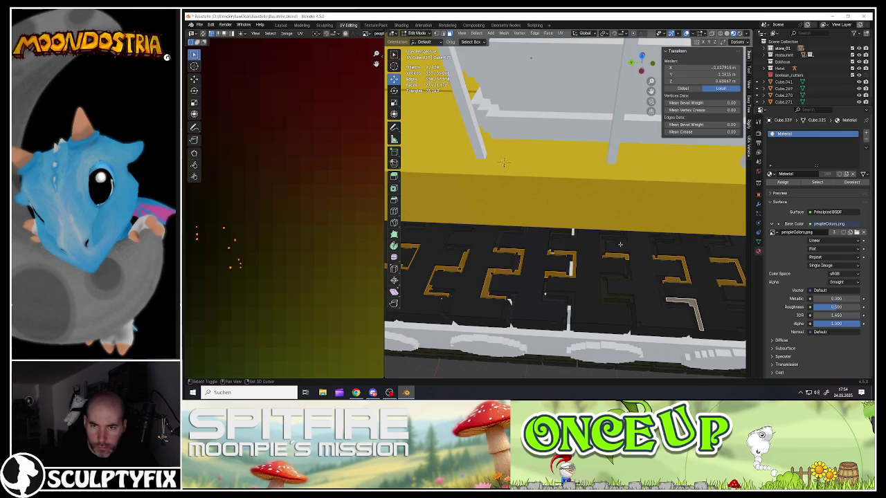
key(f)
- Add two lower tread edge loops to the selection
mouse_move(631, 265)
middle_down()
mouse_move(527, 275)
mouse_move(623, 274)
middle_up()
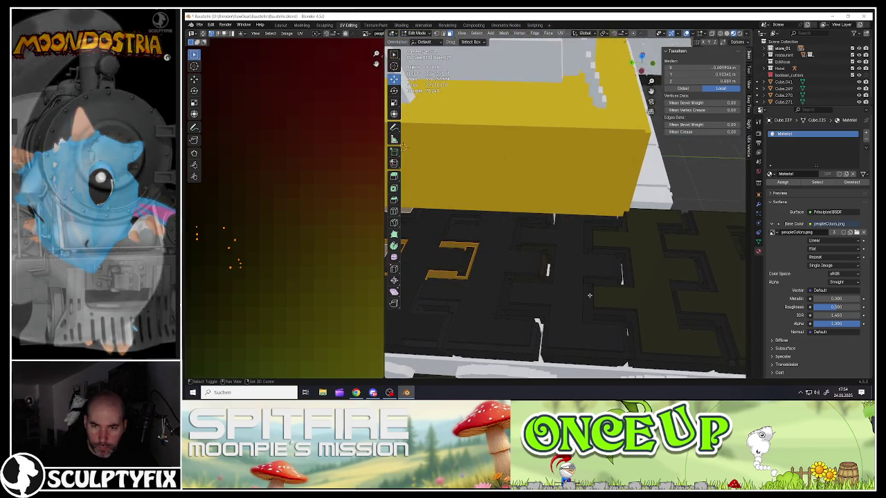
alt+shift+click(627, 272)
alt+shift+click(627, 272)
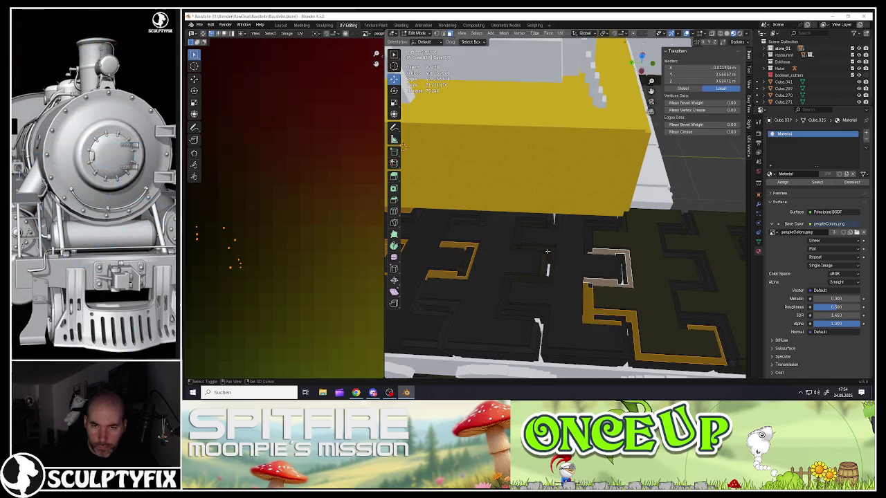
scroll(515, 241, down, 5)
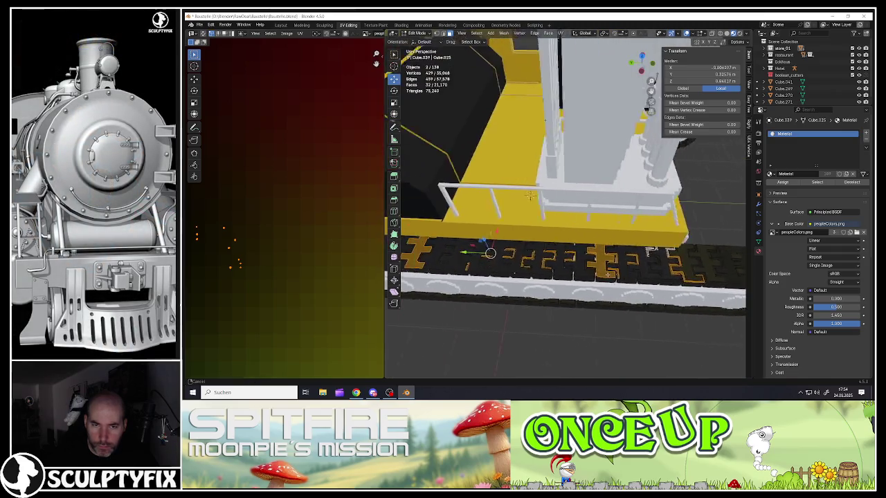
middle_drag(516, 241, 563, 219)
scroll(262, 274, down, 4)
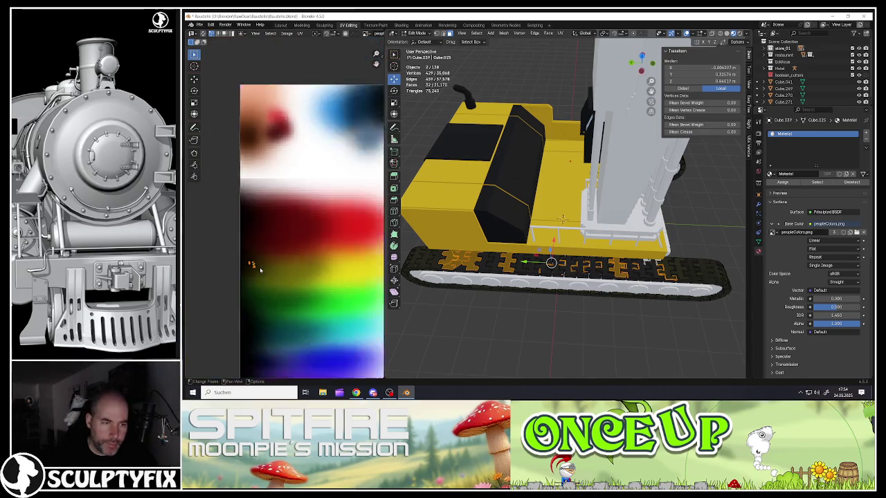
- Move the selected cleat UVs onto a dark colour of the palette
scroll(262, 273, down, 3)
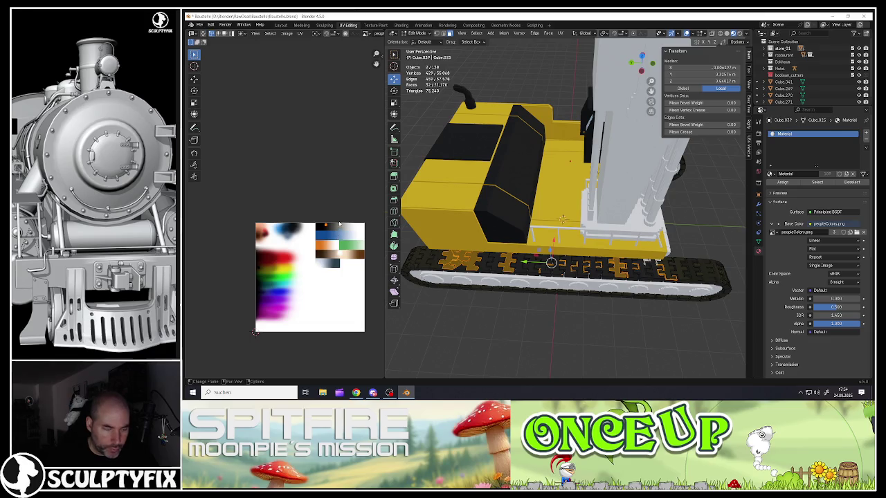
key(g)
click(266, 268)
scroll(264, 270, up, 3)
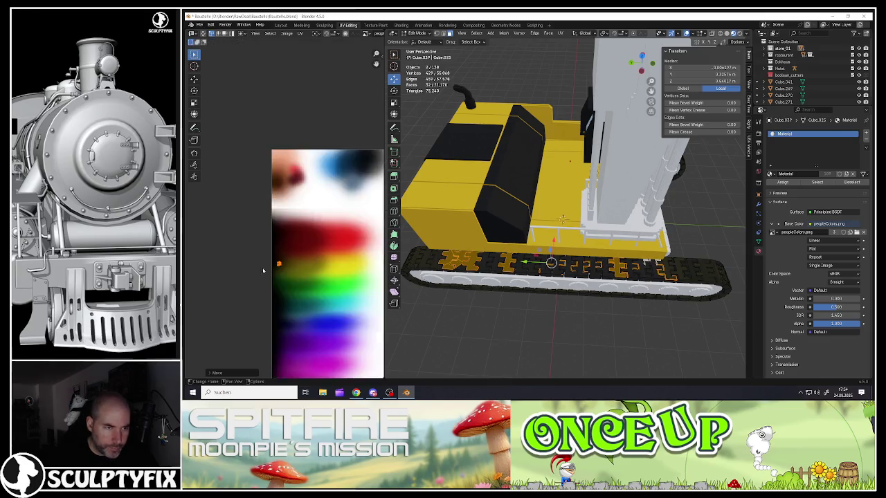
scroll(263, 271, up, 3)
key(g)
click(312, 263)
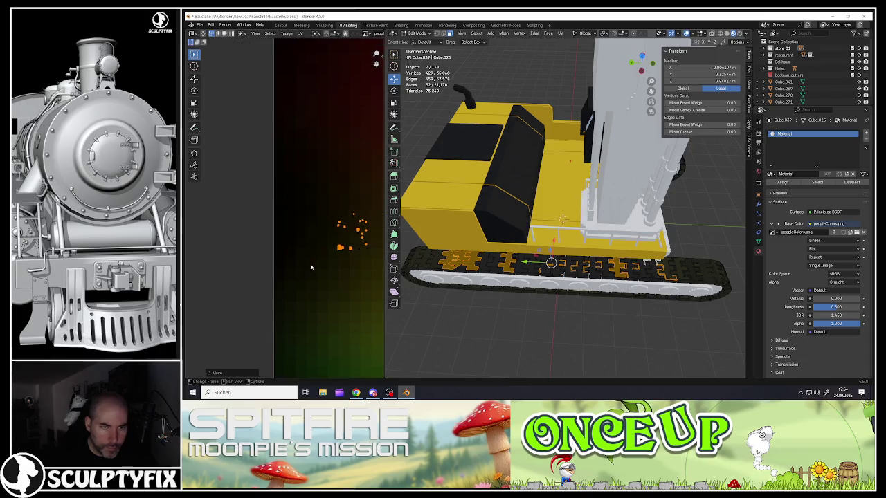
- Return to Object Mode and orbit around the excavator to check both tracks
key(Tab)
mouse_move(526, 250)
middle_down()
mouse_move(546, 264)
mouse_move(523, 274)
mouse_move(554, 250)
middle_up()
scroll(542, 269, up, 4)
scroll(542, 268, up, 2)
scroll(546, 263, down, 3)
scroll(543, 260, up, 3)
scroll(542, 259, down, 2)
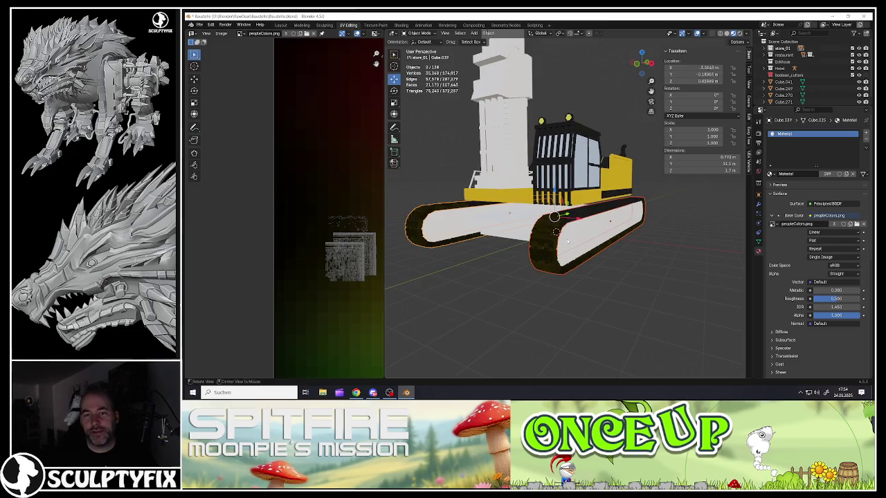
scroll(560, 243, up, 2)
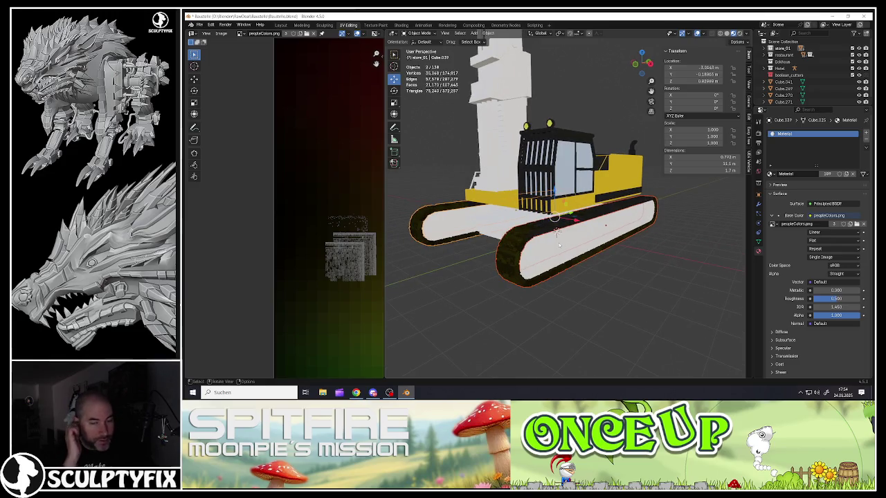
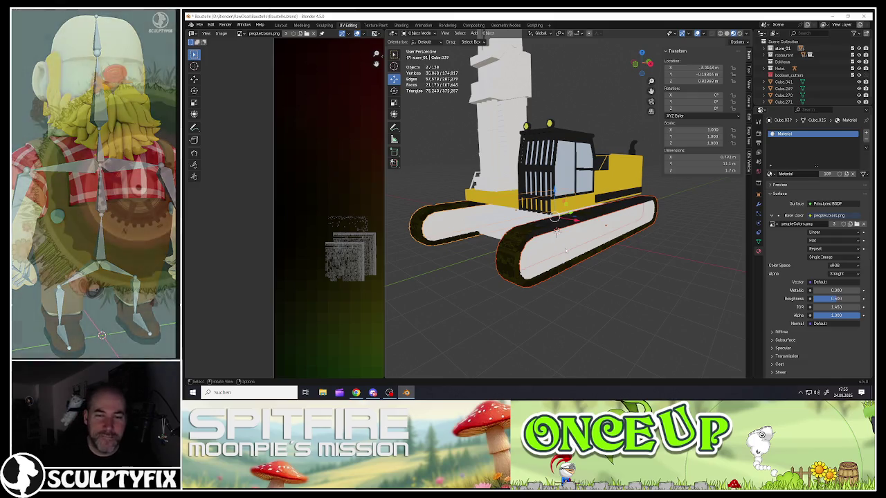
- Frame the excavator and the full palette texture, then save Baustelle.blend
middle_drag(559, 243, 410, 238)
scroll(340, 249, down, 5)
scroll(339, 249, down, 3)
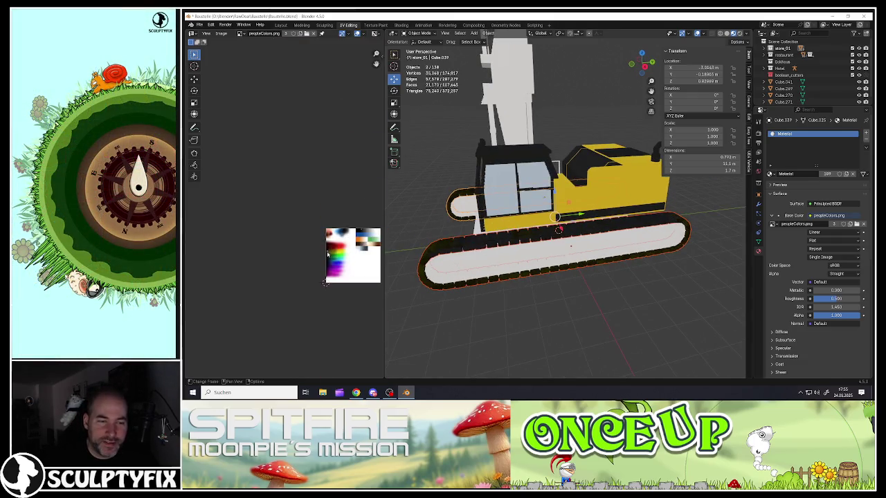
middle_drag(326, 277, 241, 218)
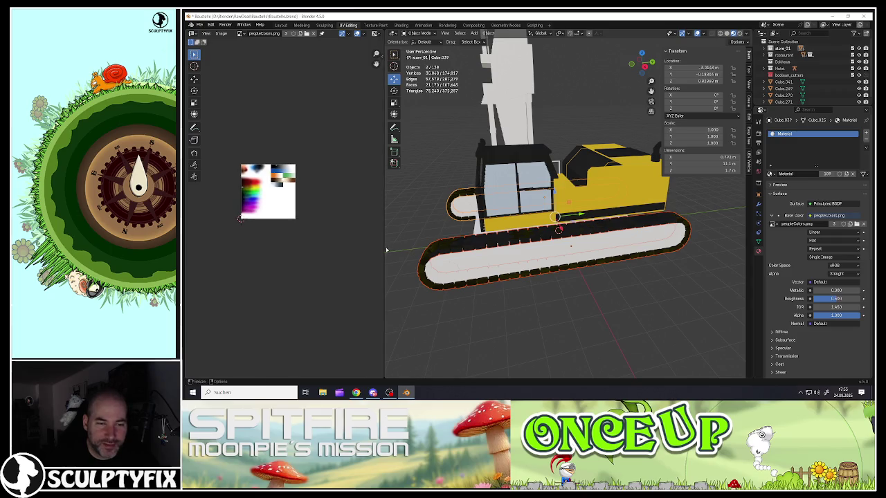
drag(386, 250, 327, 250)
middle_drag(332, 249, 499, 249)
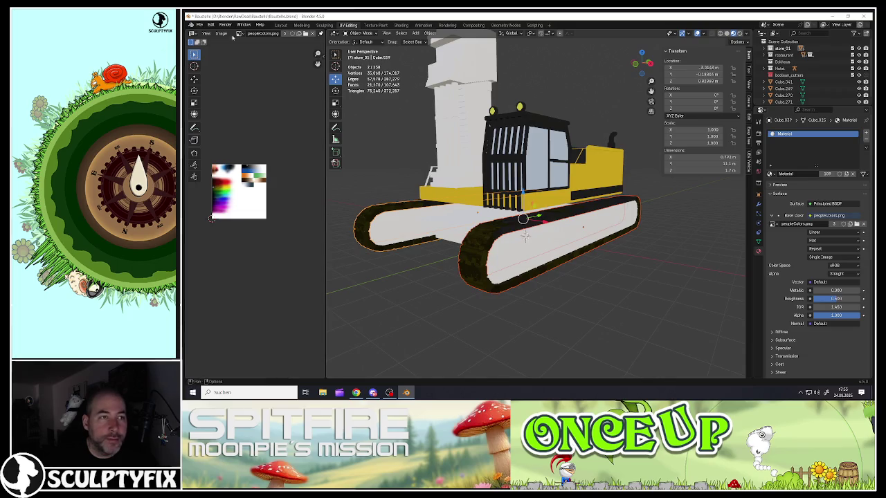
click(205, 26)
click(209, 69)
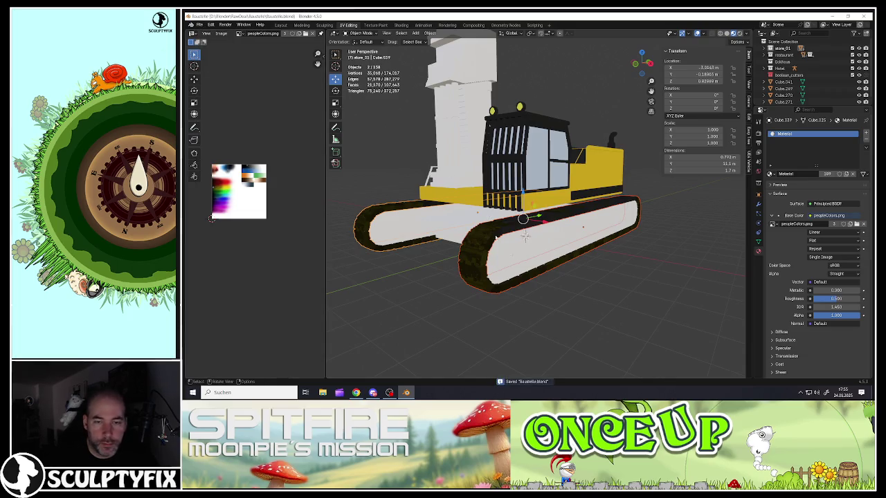
- Select the track wheel cylinders Cylinder.028 and Cylinder.029 on both sides
click(495, 238)
scroll(496, 237, up, 5)
scroll(387, 225, down, 5)
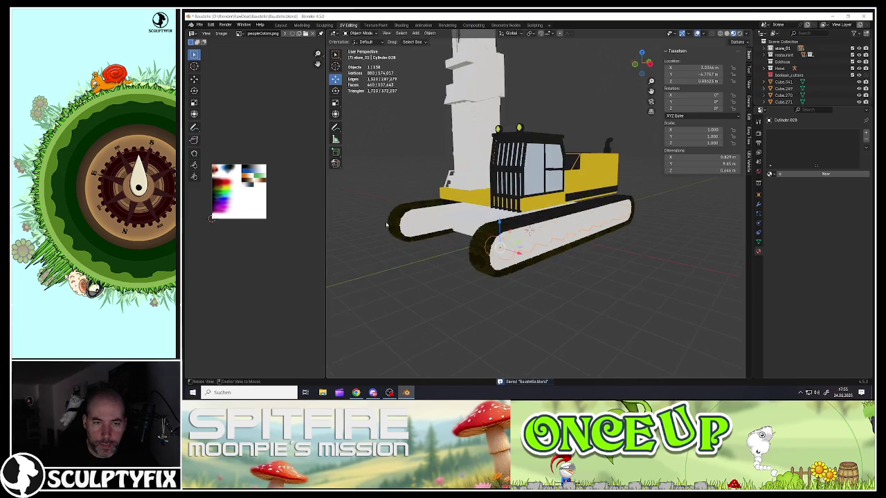
mouse_move(387, 225)
middle_down()
mouse_move(458, 263)
mouse_move(532, 258)
middle_up()
shift+click(458, 263)
- Smart UV Project the selected wheel cylinders in Edit Mode
key(Tab)
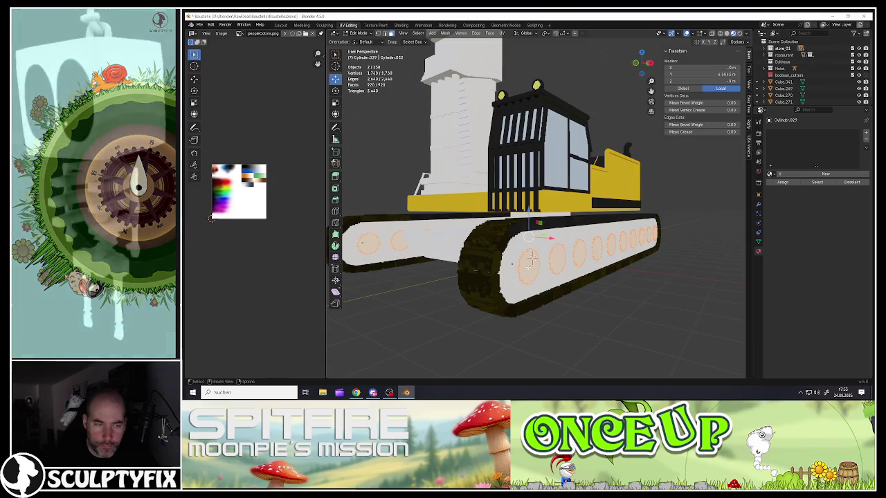
key(u)
click(517, 267)
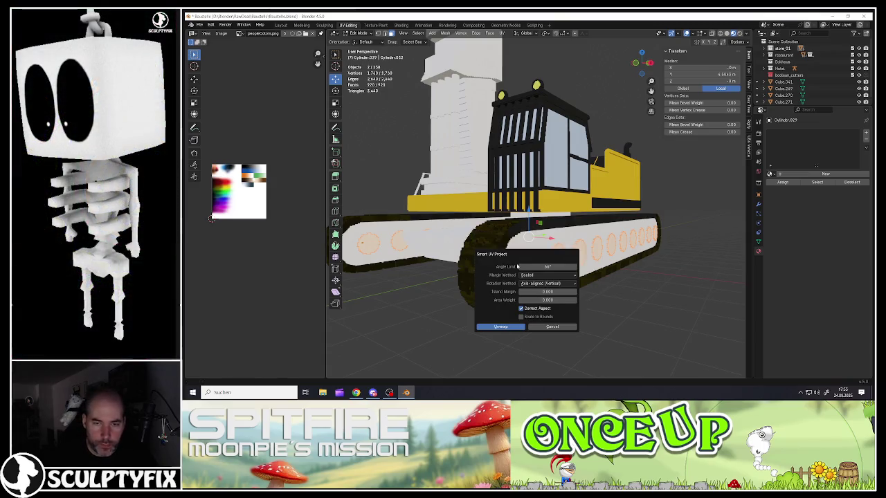
click(500, 327)
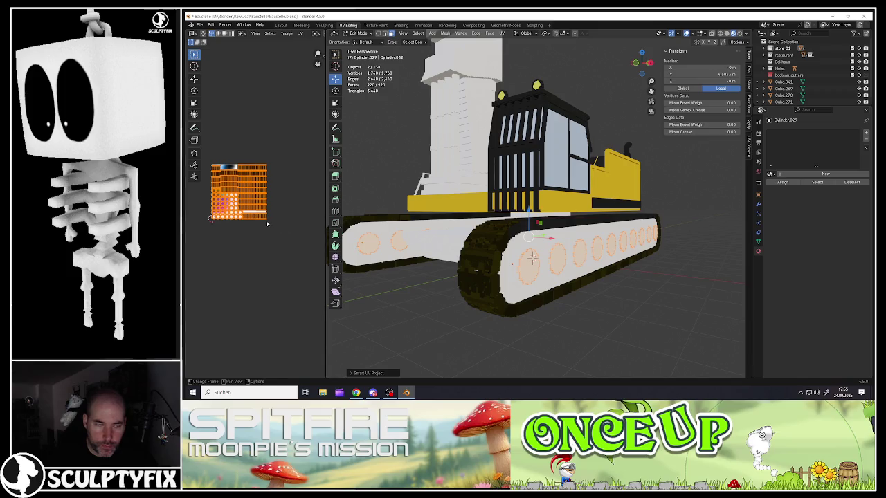
- Scale the wheel UVs down and move them onto the palette's dark top strip
key(s)
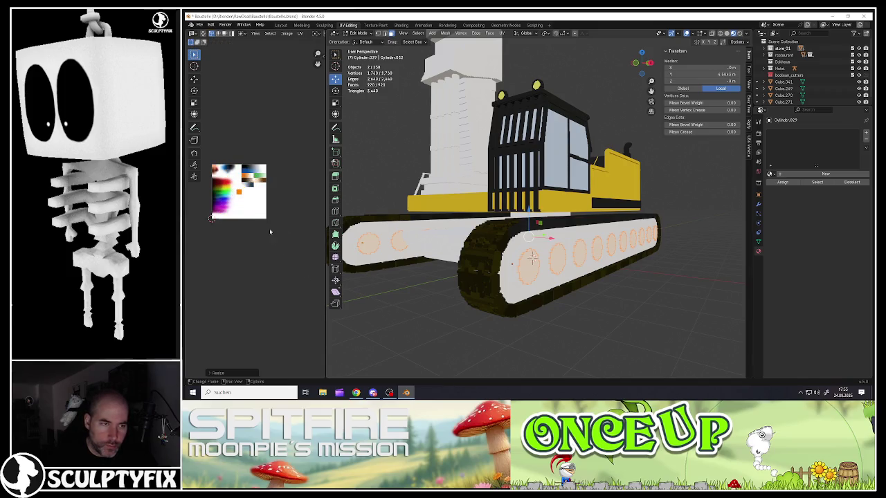
key(g)
click(211, 219)
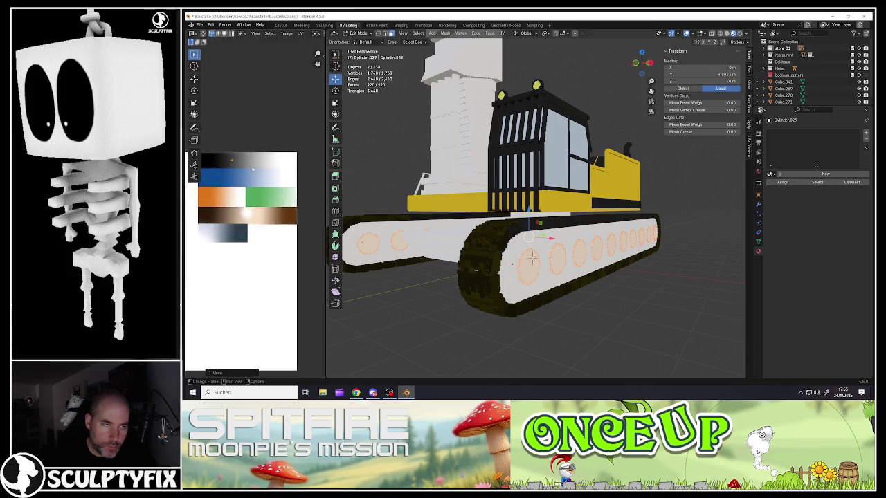
scroll(211, 219, up, 5)
middle_drag(263, 207, 291, 239)
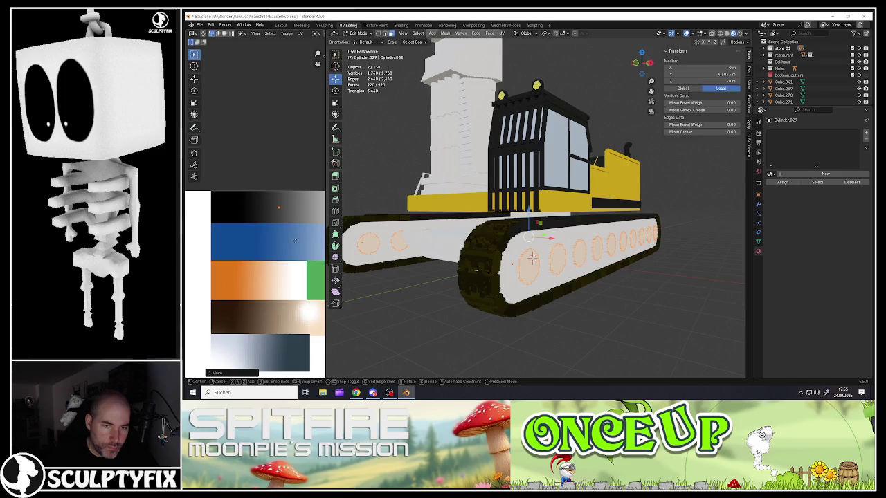
key(g)
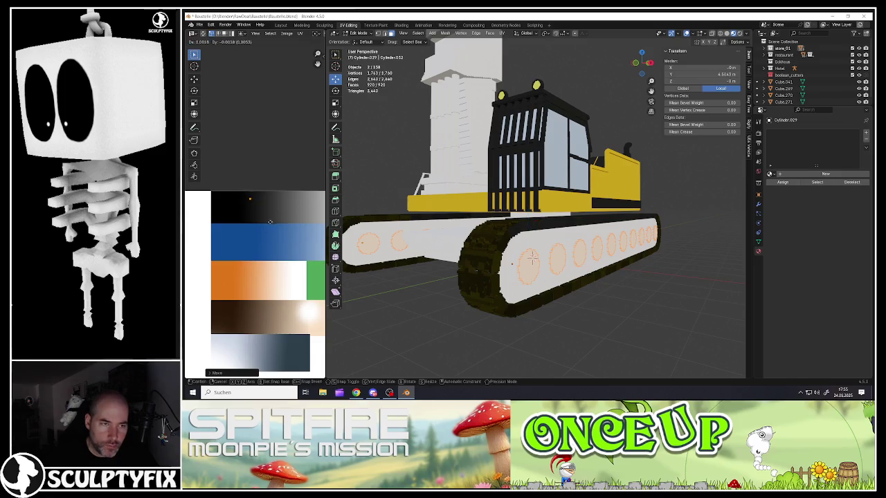
click(264, 224)
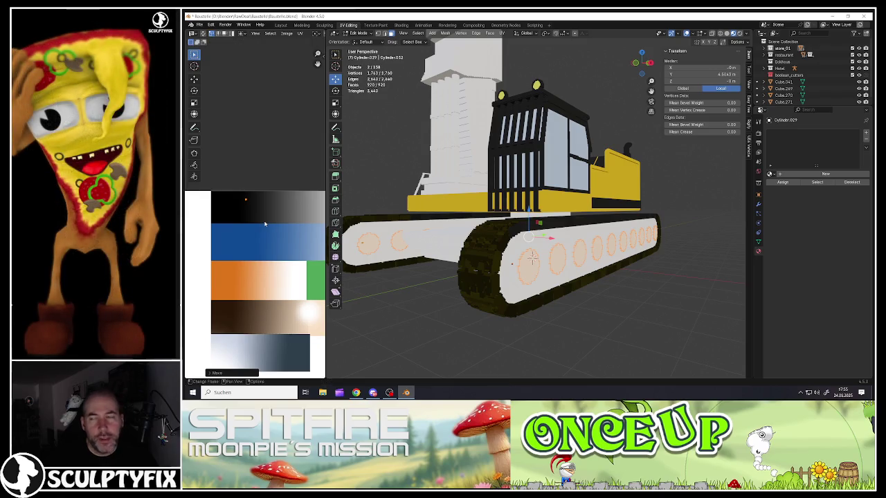
key(g)
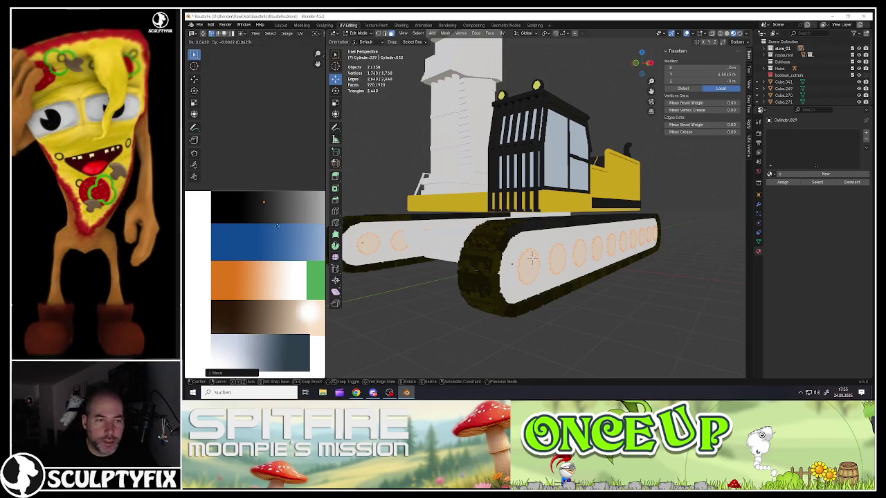
key(Tab)
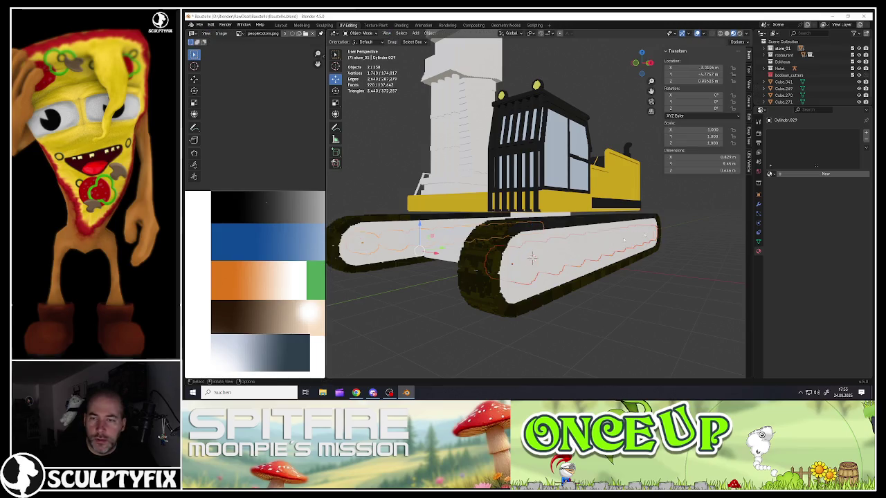
- Select both track bodies, the wheel circles and the wheel cylinders
scroll(537, 208, down, 3)
shift+click(547, 275)
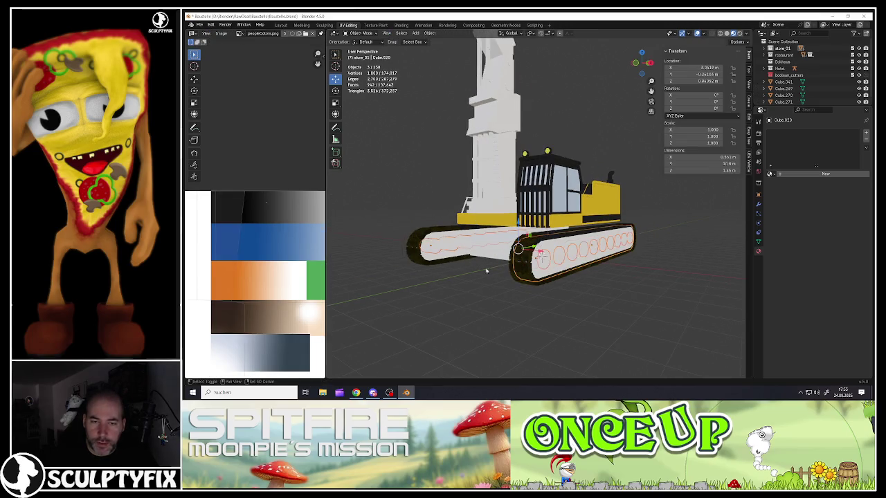
shift+click(449, 259)
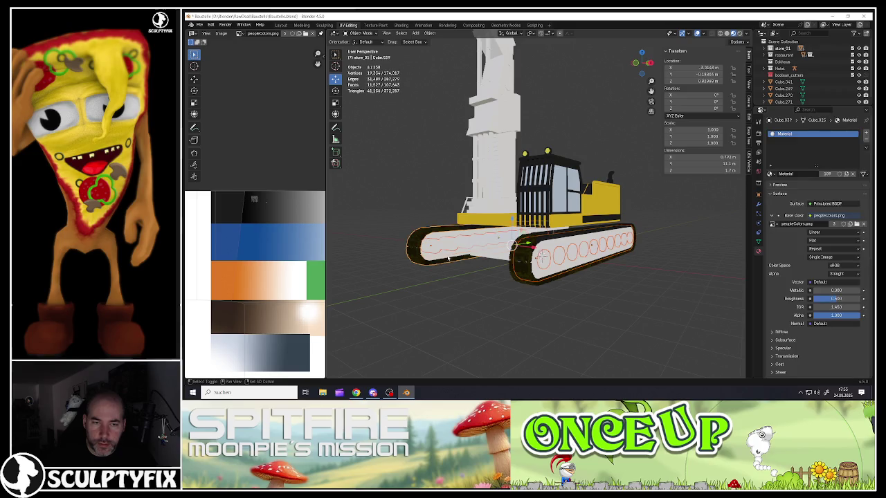
click(542, 257)
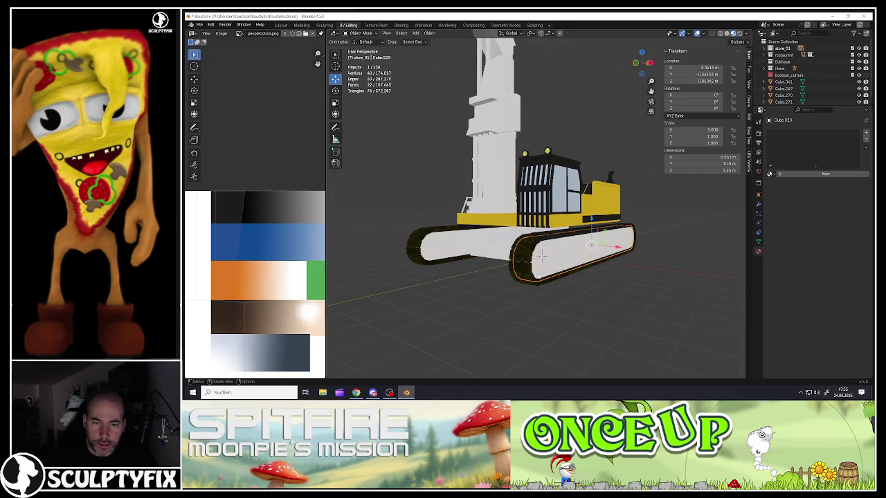
shift+click(542, 258)
shift+click(438, 253)
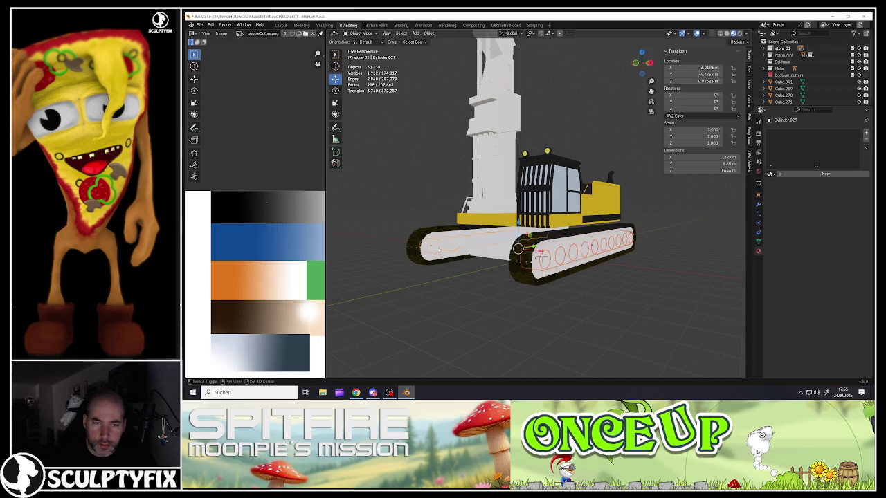
shift+click(432, 256)
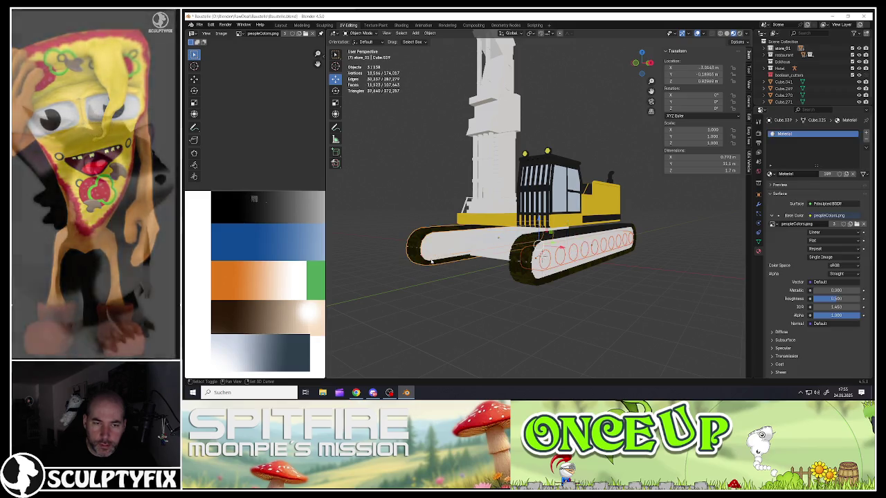
shift+click(436, 254)
- Frame the selection and add the middle undercarriage body, making six parts selected
key(KP_Decimal)
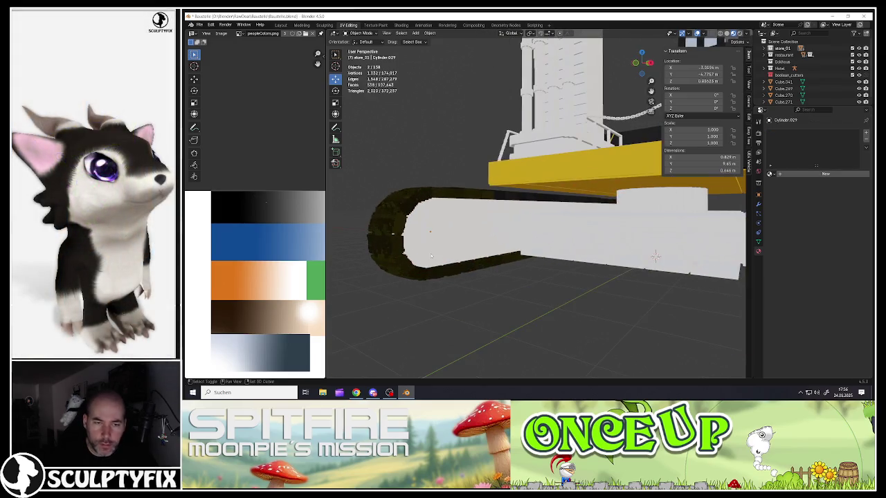
scroll(655, 257, down, 5)
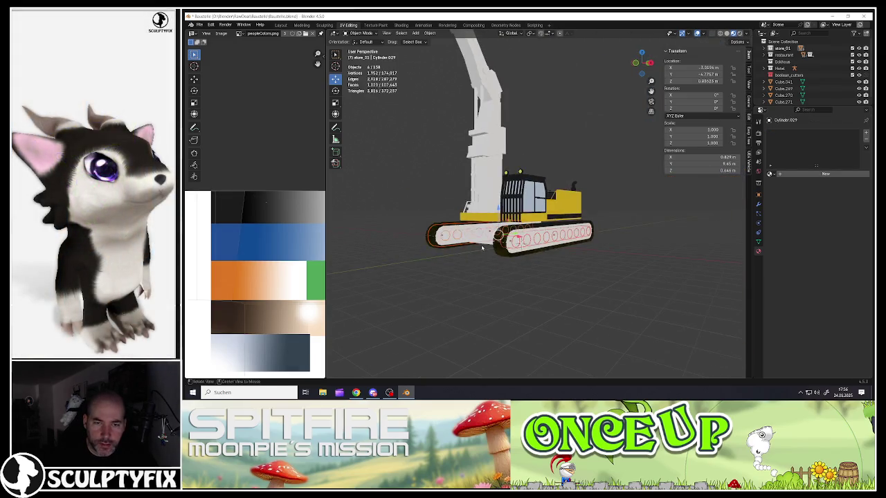
mouse_move(655, 257)
middle_down()
mouse_move(512, 254)
mouse_move(475, 239)
middle_up()
scroll(512, 254, up, 3)
shift+click(511, 257)
scroll(511, 256, down, 4)
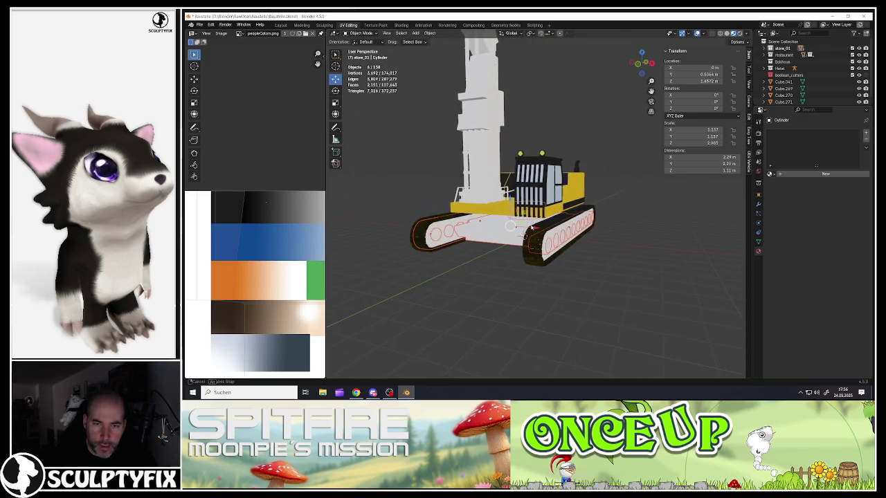
right_click(475, 239)
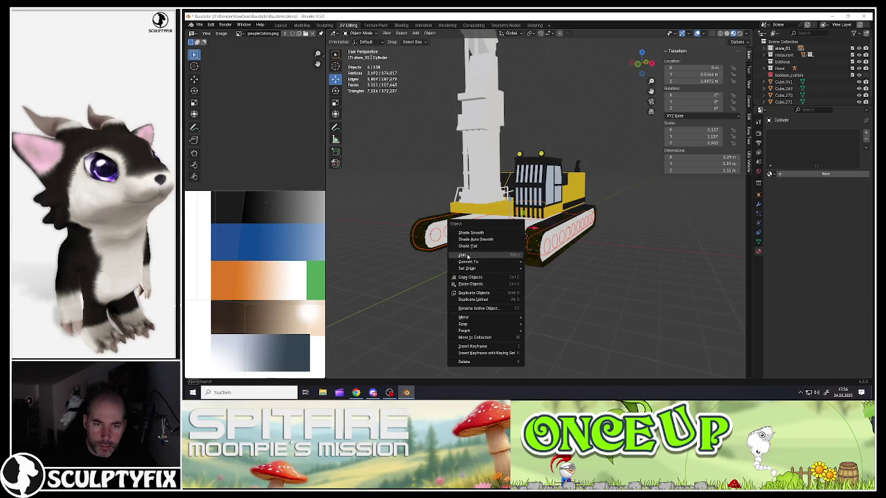
- Join the six parts into one object and Smart UV Project the joined mesh
click(462, 255)
key(Tab)
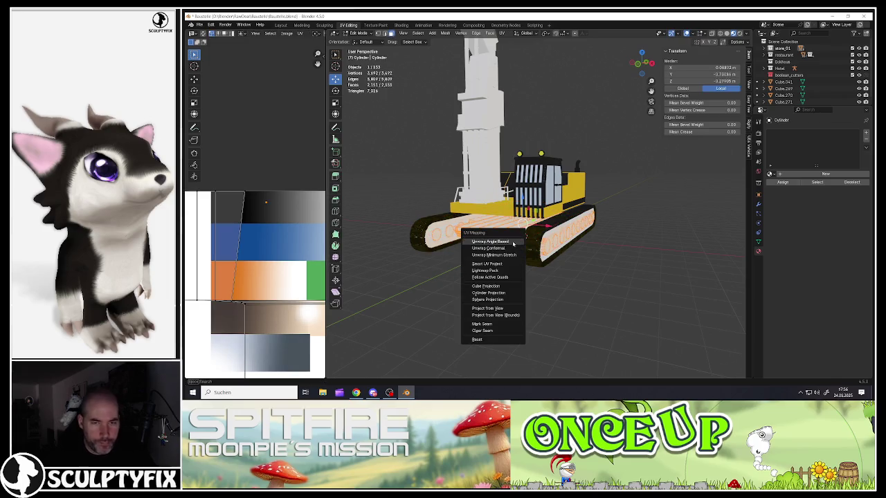
key(u)
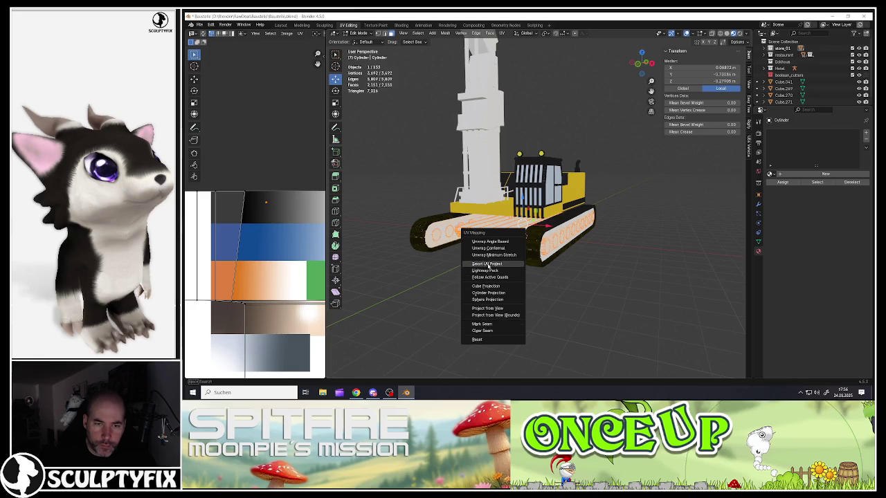
click(488, 264)
click(470, 326)
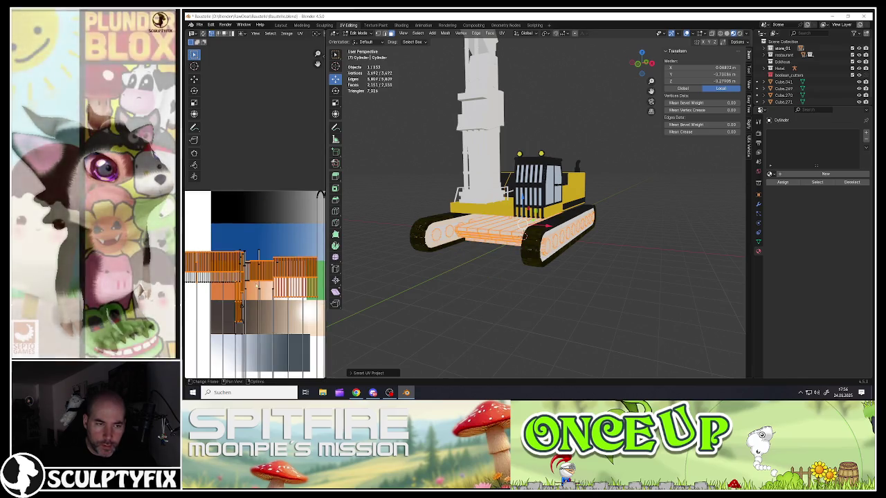
scroll(248, 297, down, 4)
scroll(248, 296, down, 3)
scroll(248, 296, up, 4)
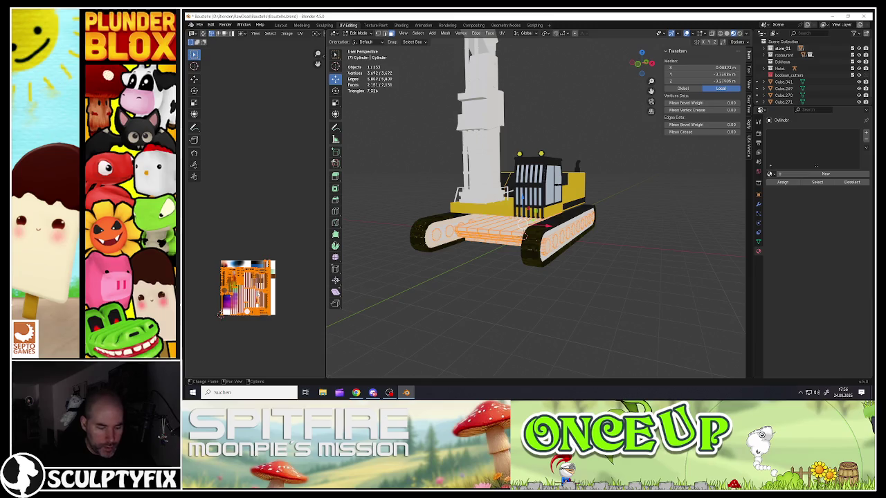
key(u)
click(253, 295)
click(250, 355)
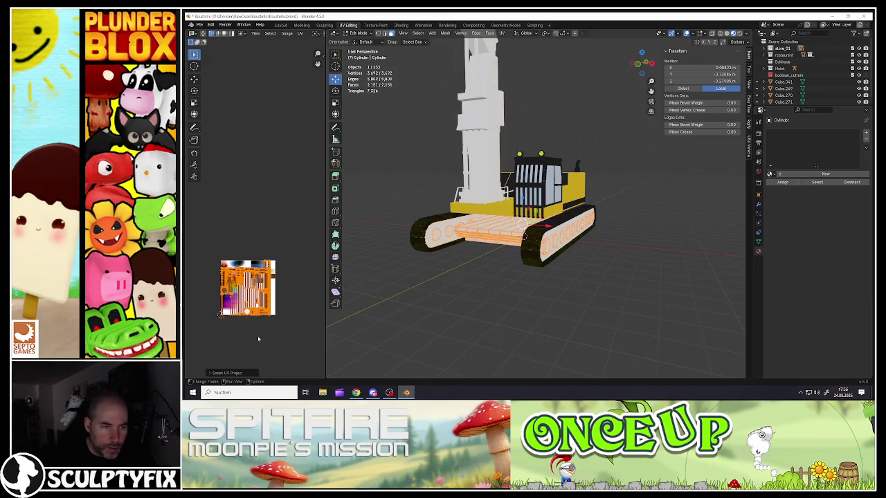
- Shrink the undercarriage UV islands and place them on the palette's black area
key(s)
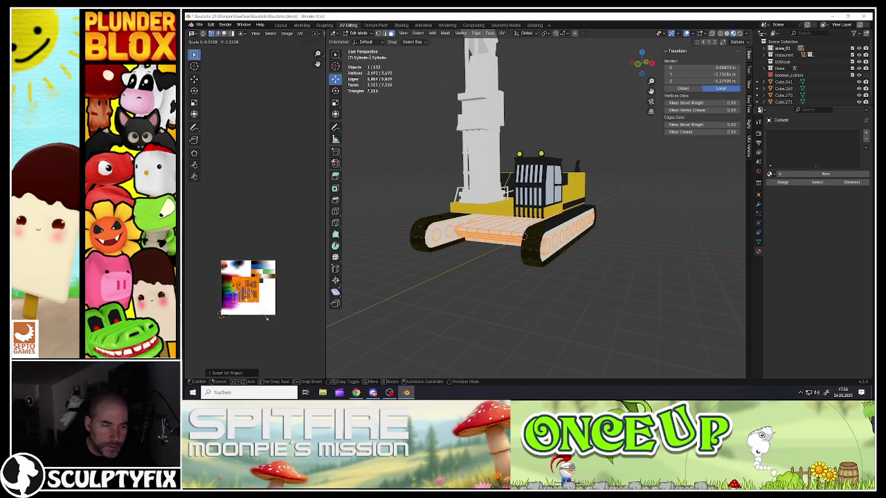
click(270, 327)
key(s)
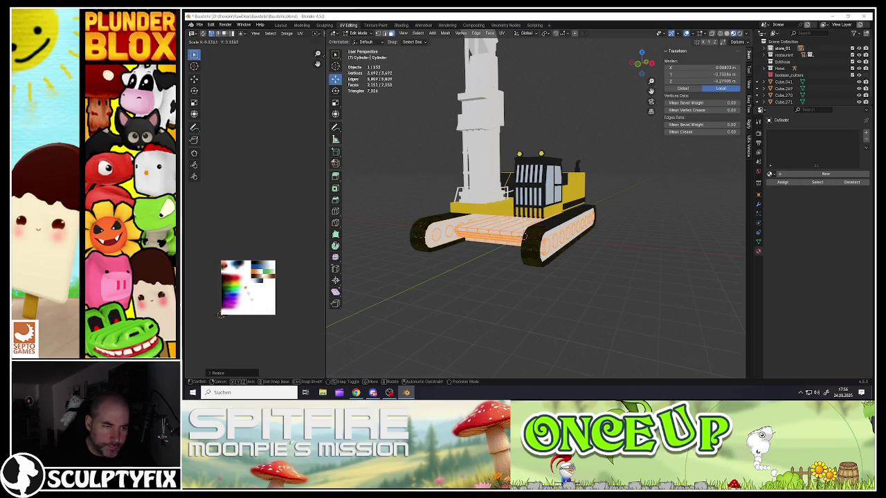
key(g)
click(221, 315)
scroll(235, 297, up, 3)
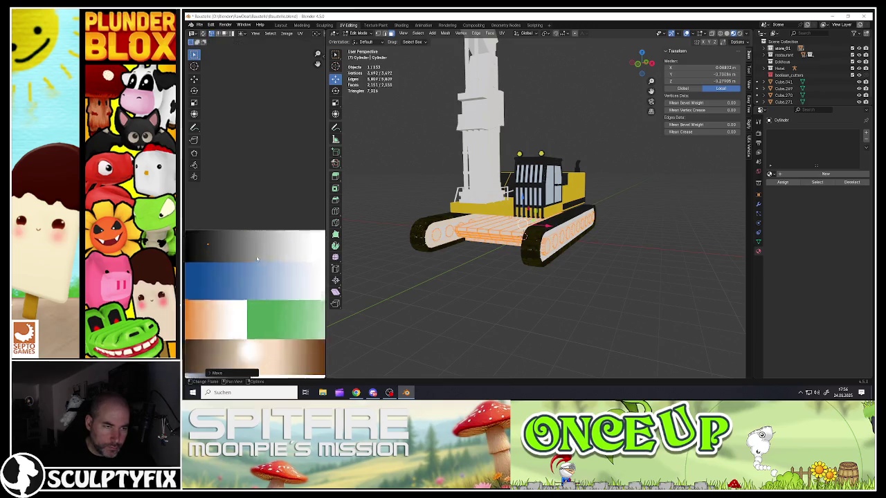
scroll(256, 257, up, 2)
middle_drag(256, 263, 251, 301)
key(g)
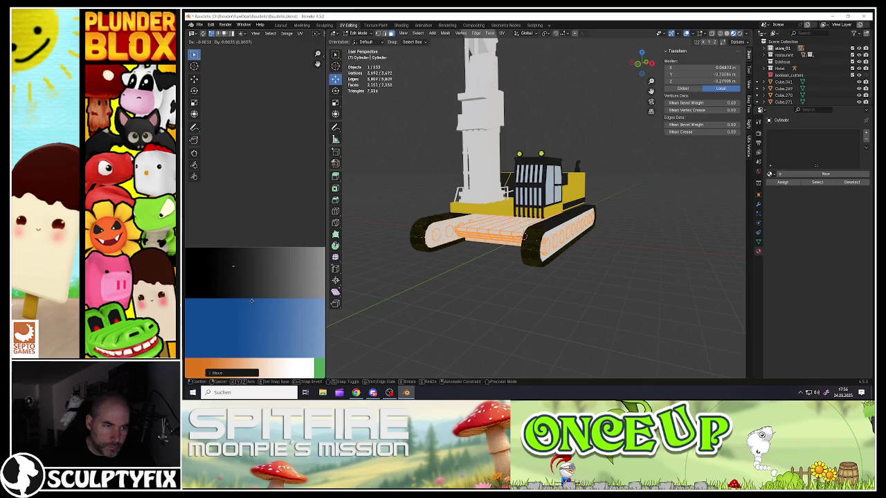
click(247, 295)
key(Tab)
scroll(510, 233, up, 5)
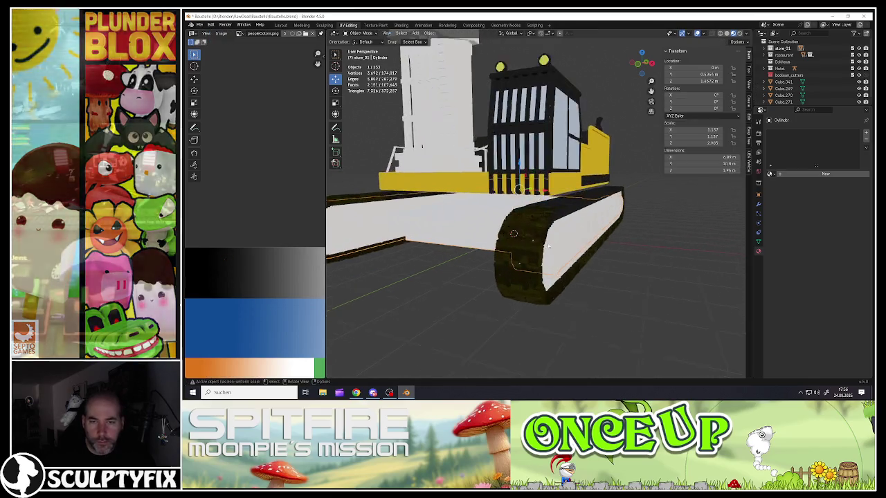
- Assign the existing peopleColors.png-textured Material to the joined undercarriage
click(770, 173)
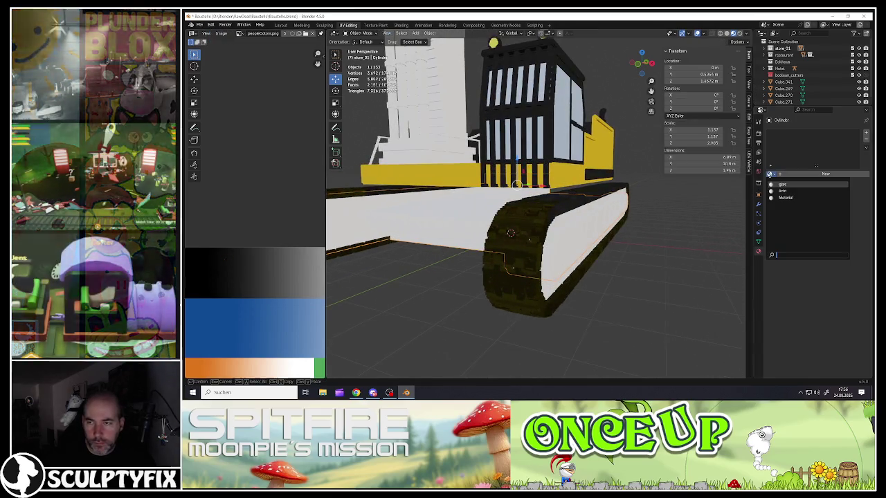
click(785, 200)
scroll(554, 252, down, 5)
middle_drag(554, 252, 471, 237)
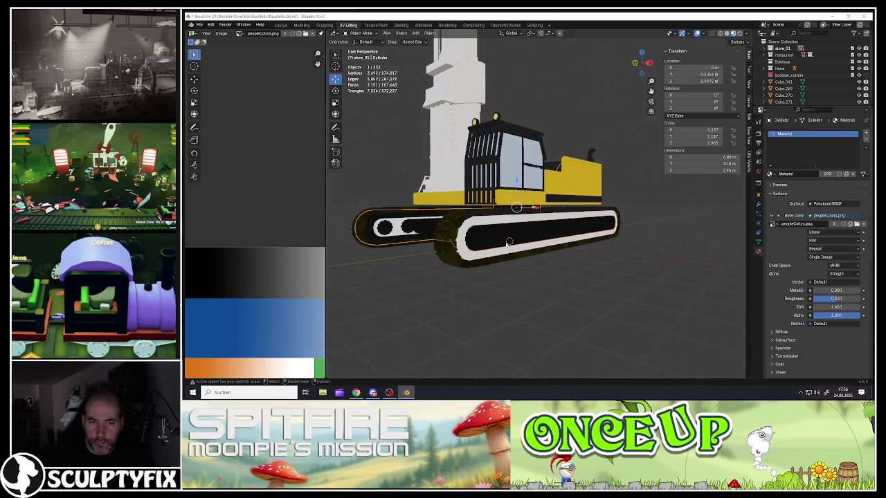
scroll(470, 237, up, 5)
- Select Cube.020, Cube.036 and the textured cylinder together
click(465, 218)
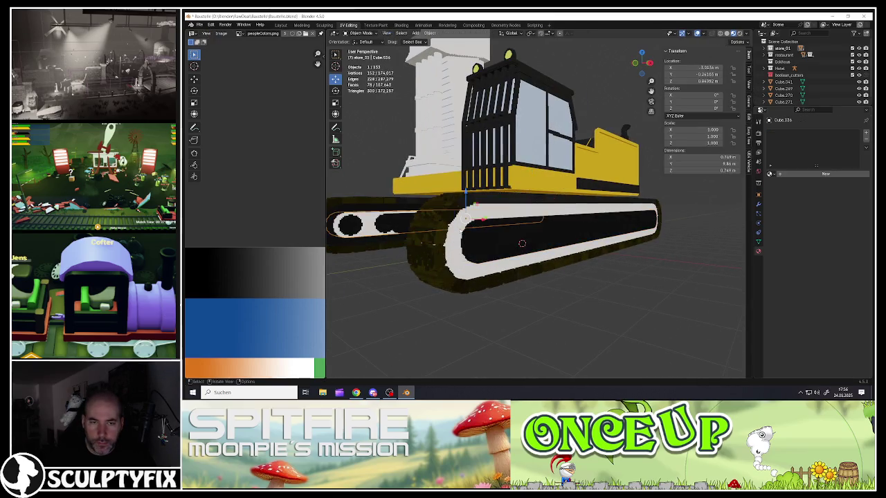
click(466, 218)
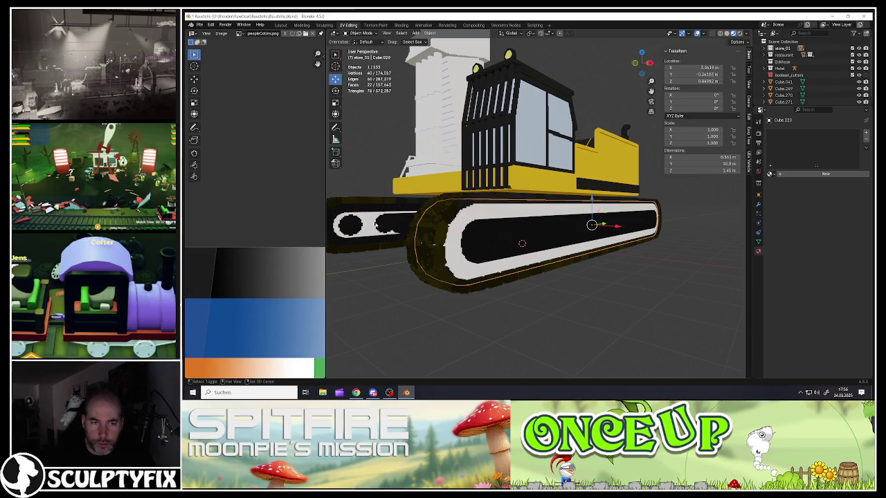
shift+click(466, 218)
shift+click(382, 225)
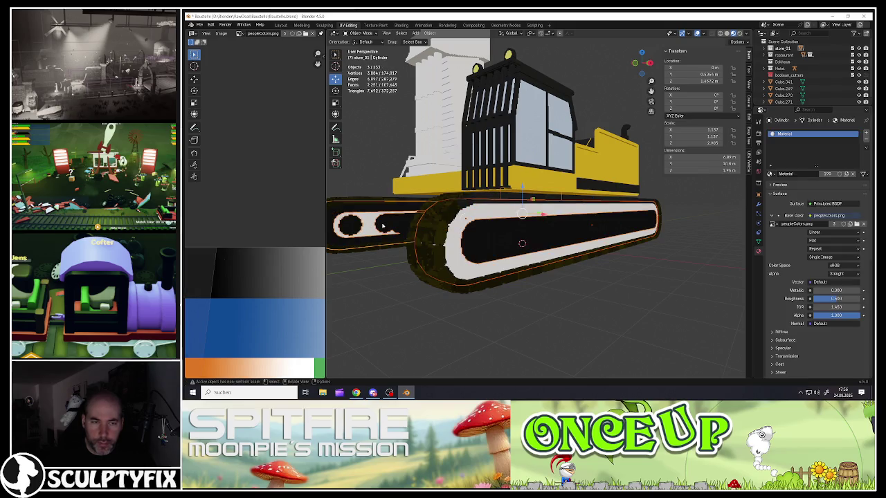
middle_drag(382, 225, 526, 207)
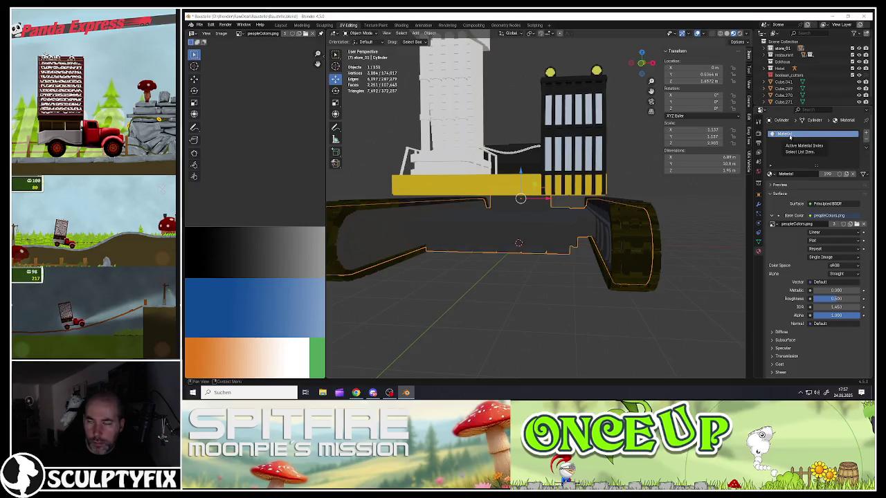
- Briefly try moving the track mesh's UVs, then return to Object Mode
key(Tab)
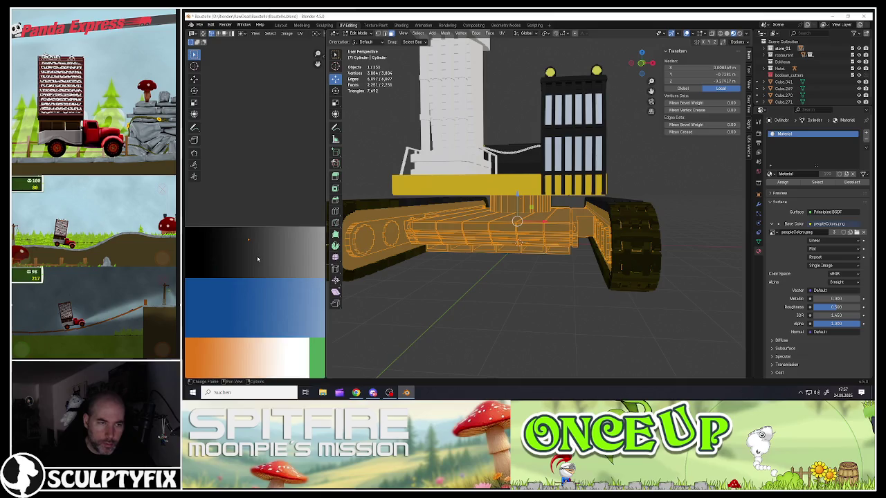
scroll(259, 261, down, 2)
key(g)
key(Escape)
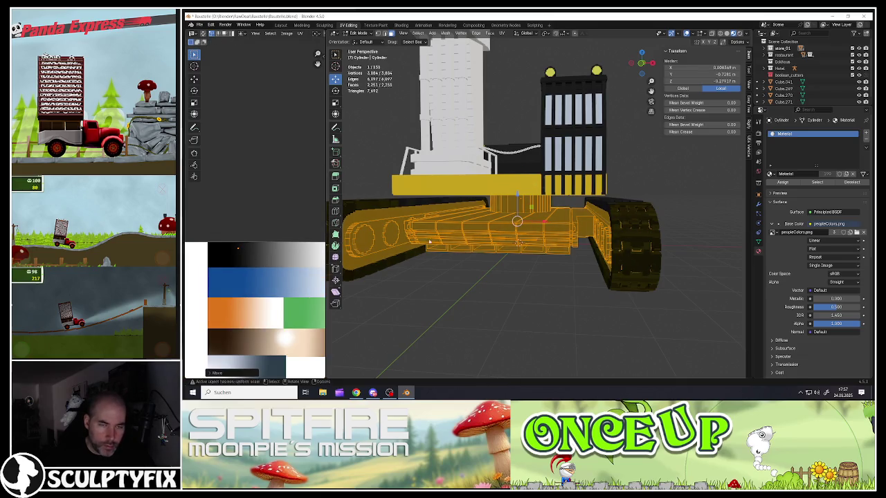
key(Tab)
middle_drag(443, 242, 496, 239)
scroll(496, 240, down, 3)
scroll(487, 239, down, 1)
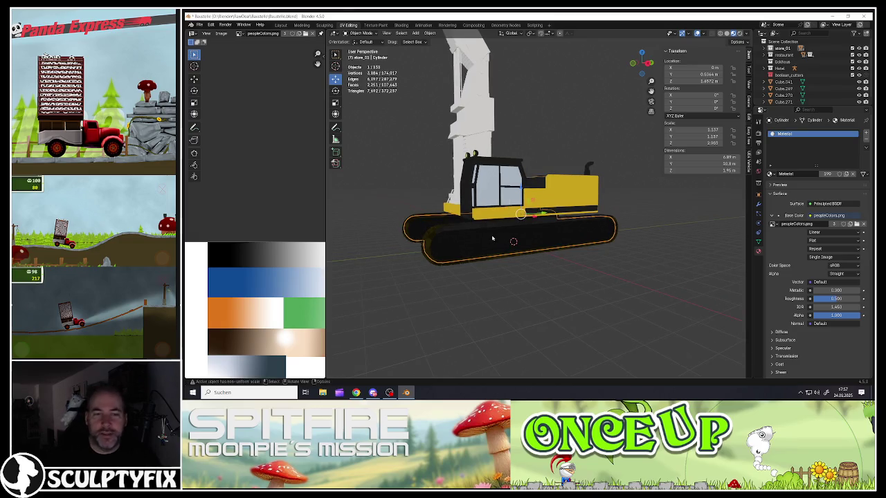
scroll(464, 243, up, 3)
- Select both track plates linked and try moving their UVs to another palette colour
key(Tab)
scroll(468, 246, up, 2)
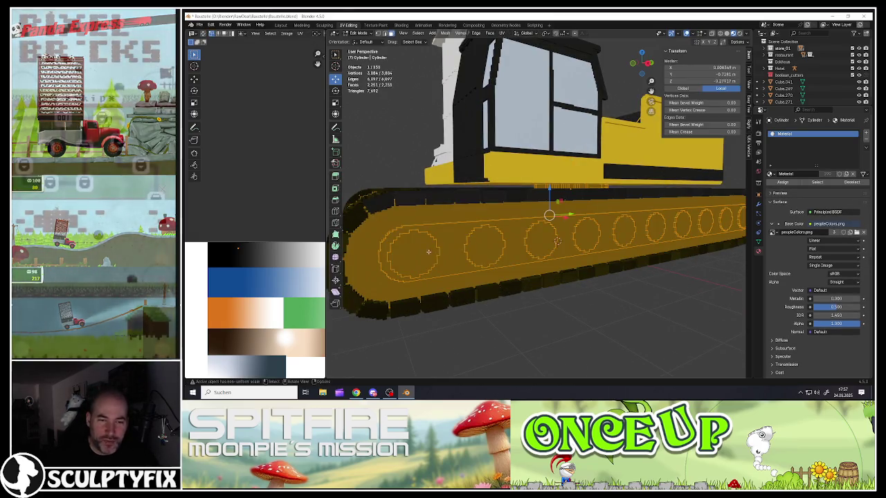
click(432, 258)
key(l)
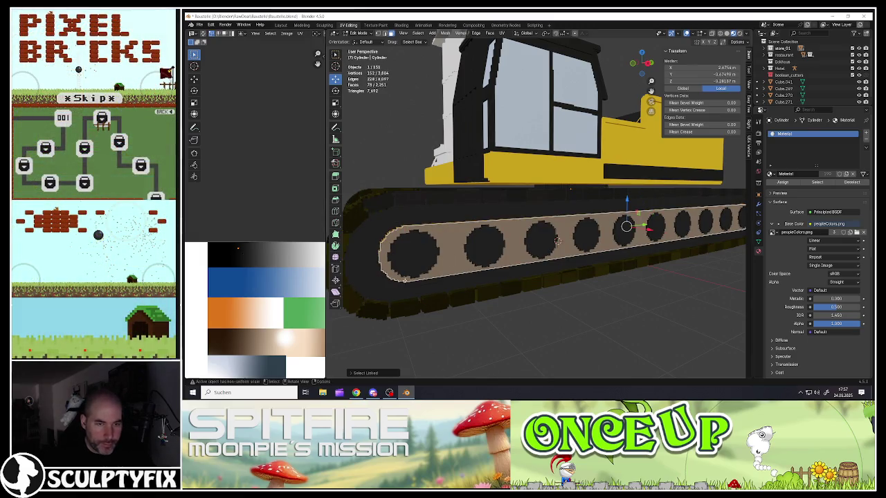
middle_drag(485, 229, 510, 218)
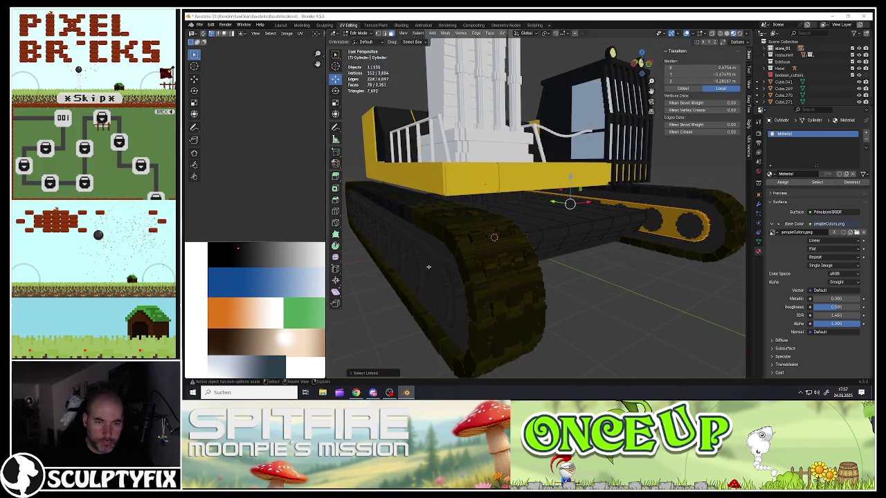
key(l)
scroll(239, 250, up, 2)
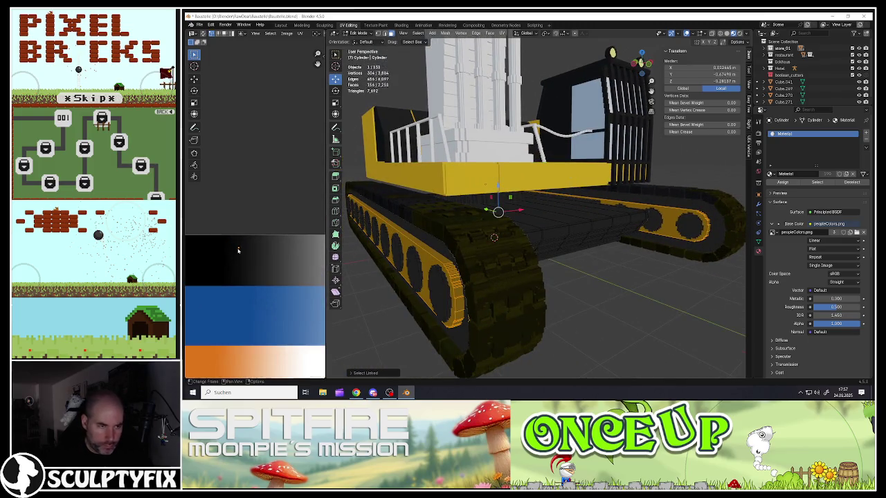
scroll(240, 256, up, 2)
key(g)
key(Escape)
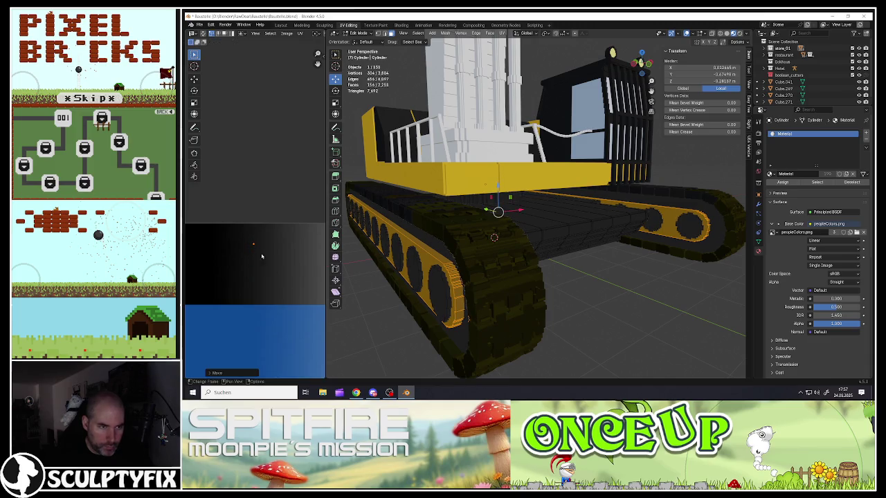
key(Tab)
- Select the track wheels one by one with select-linked, leaving out the shaft and outer rim
mouse_move(484, 250)
middle_down()
mouse_move(450, 251)
mouse_move(458, 250)
middle_up()
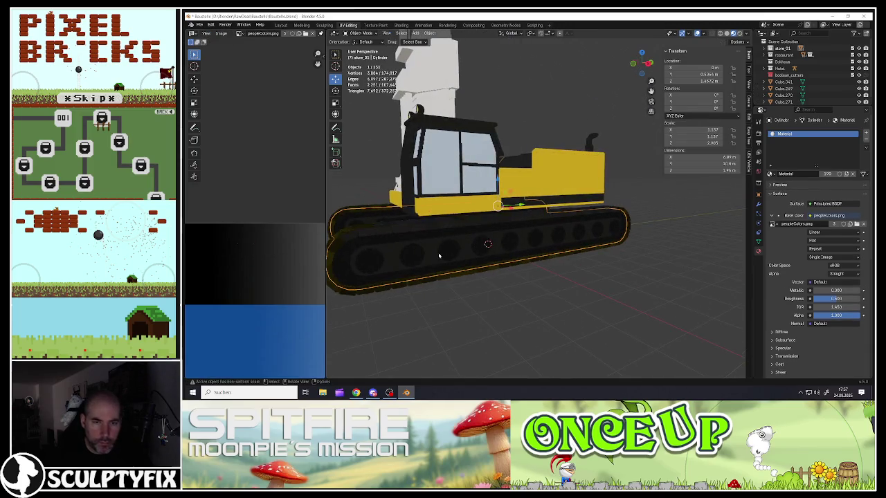
scroll(439, 253, up, 2)
scroll(425, 253, up, 2)
key(Tab)
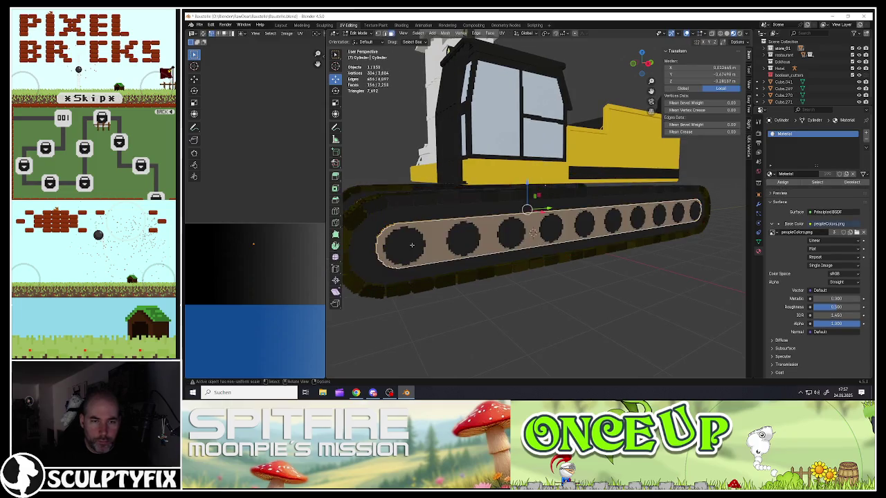
key(l)
key(l)
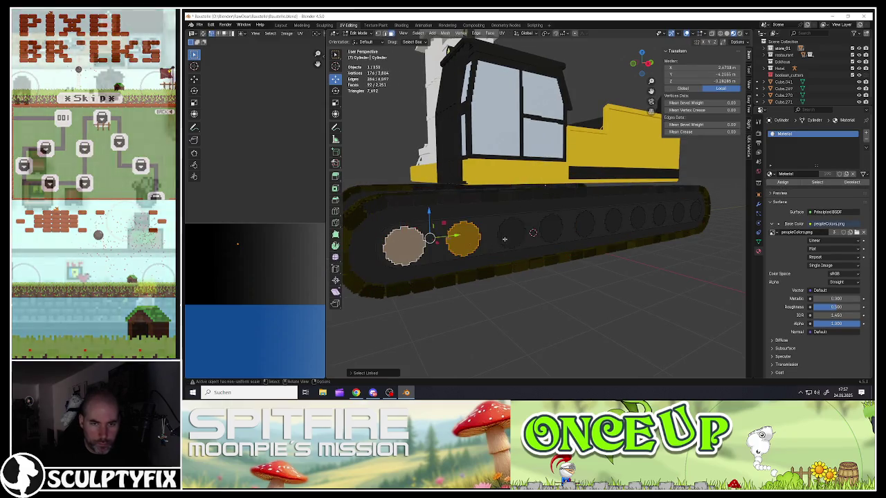
key(l)
key(l)
key(l)
key(l)
key(l)
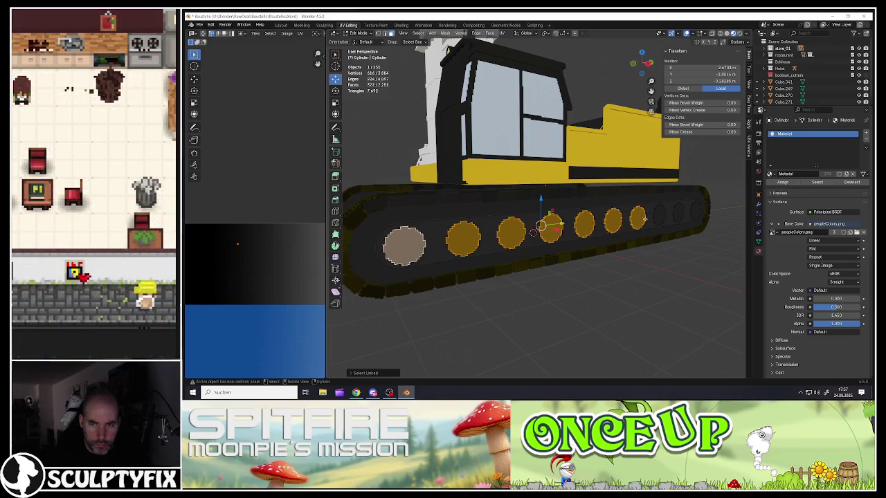
key(l)
key(l)
key(l)
middle_drag(695, 211, 554, 221)
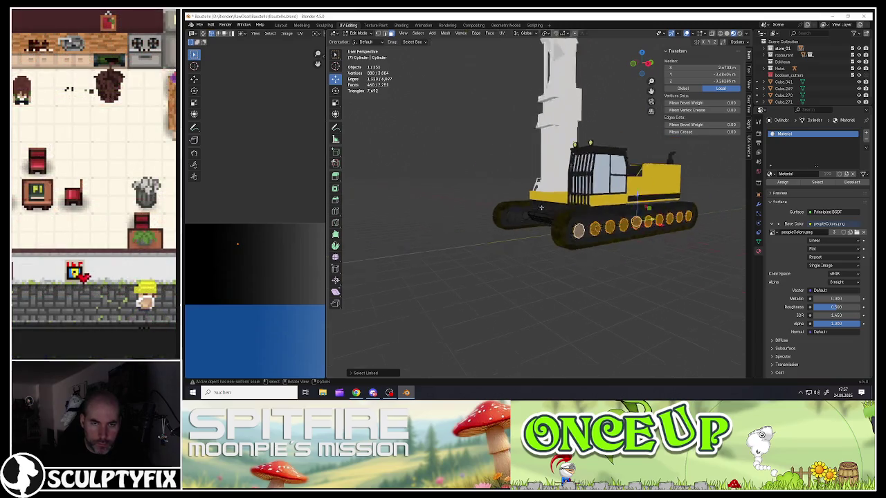
scroll(526, 221, up, 5)
key(l)
key(l)
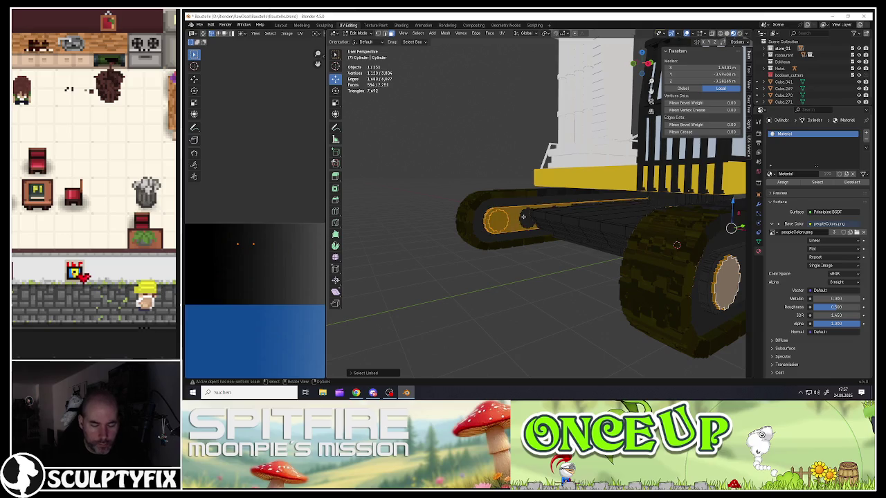
key(shift+l)
key(l)
- Add the remaining wheel discs and move all wheel UVs onto the palette's dark area
scroll(523, 220, down, 4)
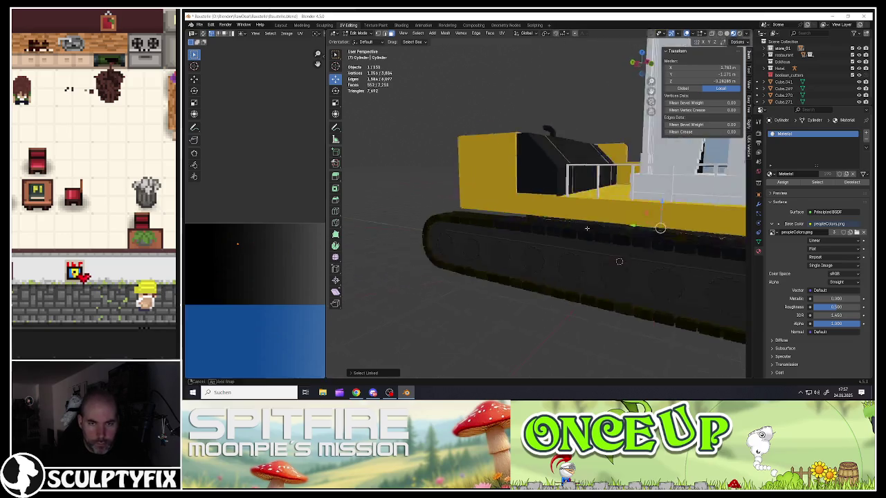
middle_drag(522, 219, 620, 266)
scroll(620, 265, down, 2)
scroll(619, 266, up, 2)
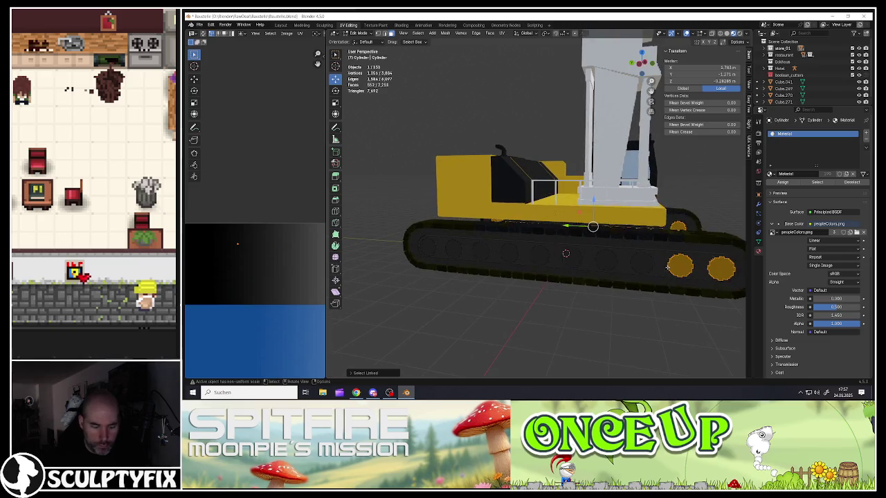
key(l)
key(l)
key(l)
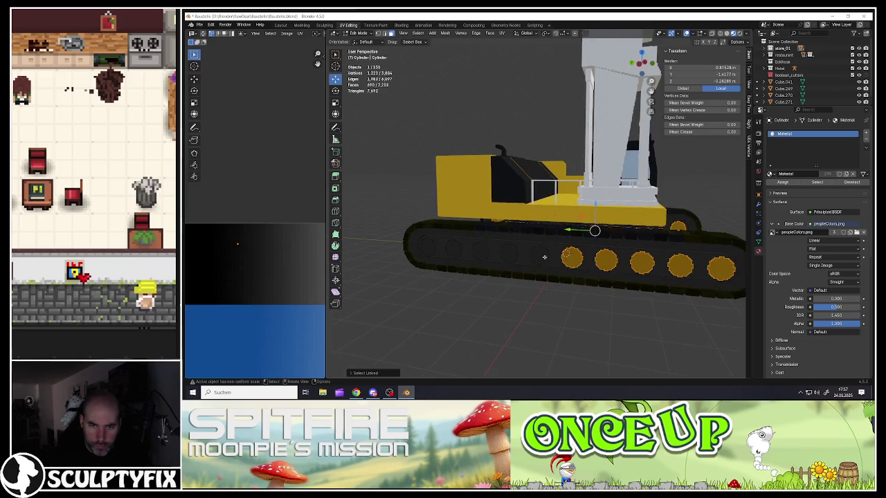
key(l)
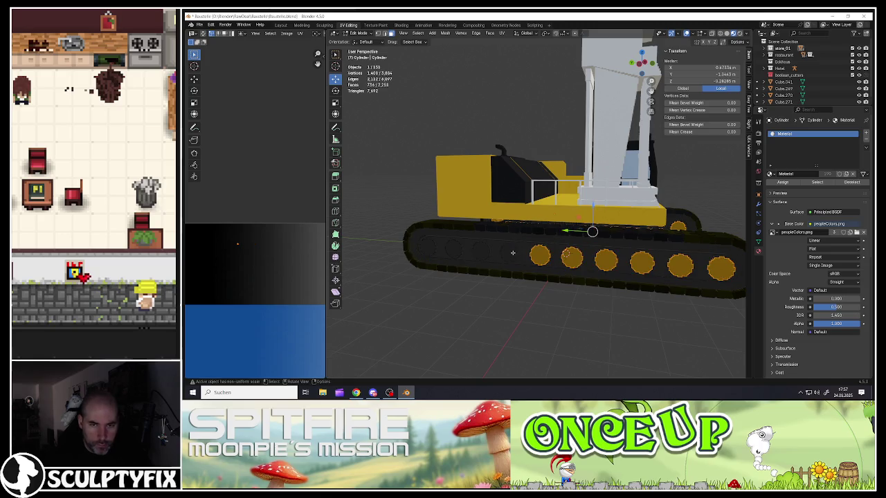
key(l)
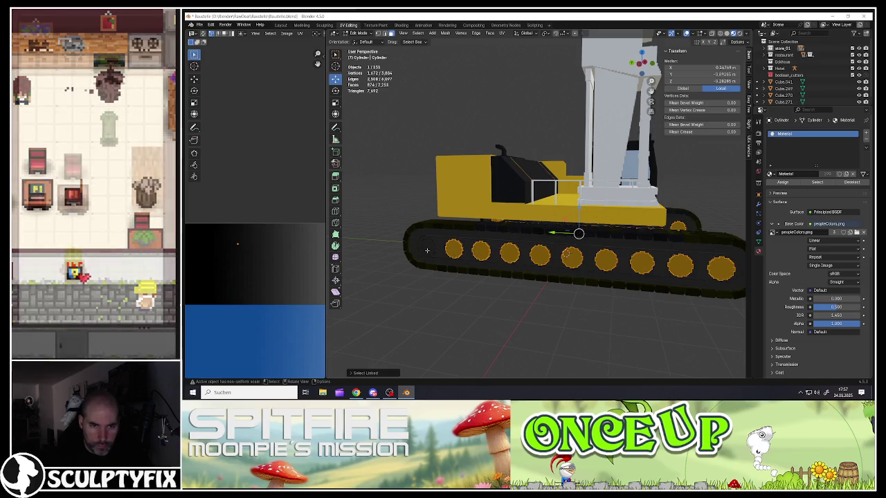
mouse_move(483, 252)
middle_down()
mouse_move(452, 249)
mouse_move(520, 248)
middle_up()
scroll(493, 246, up, 2)
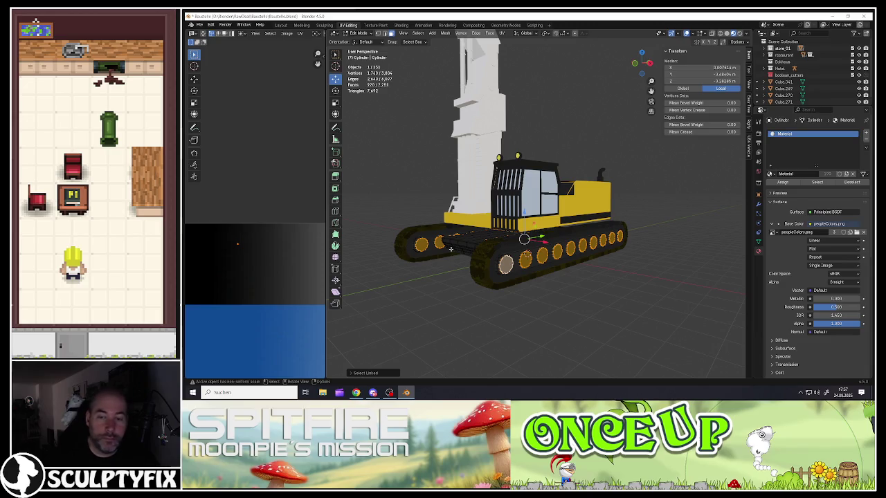
scroll(246, 268, down, 3)
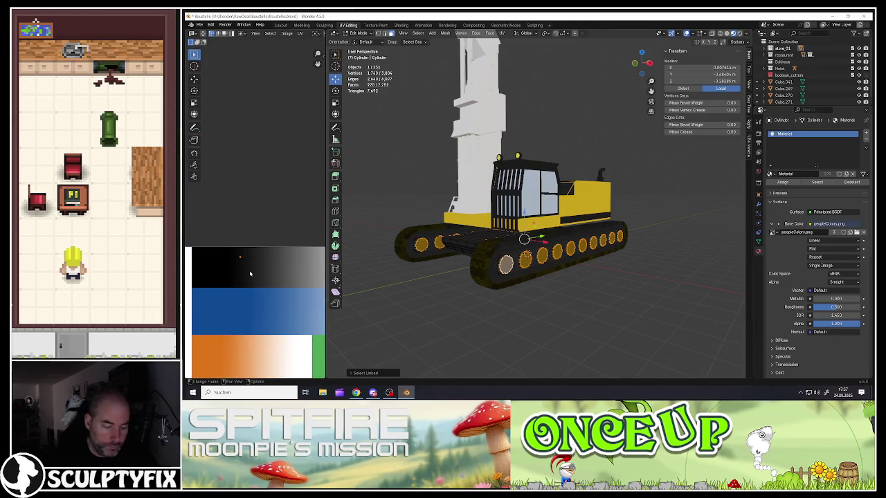
key(g)
click(261, 282)
key(Tab)
middle_drag(457, 263, 519, 249)
- Clear the track selection and select the outer track bands on both sides
scroll(536, 255, up, 3)
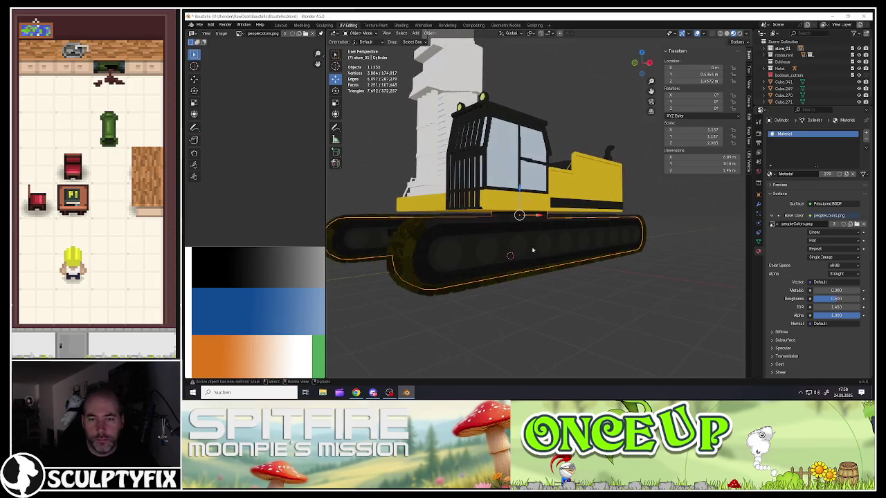
scroll(519, 248, up, 2)
key(Tab)
key(a)
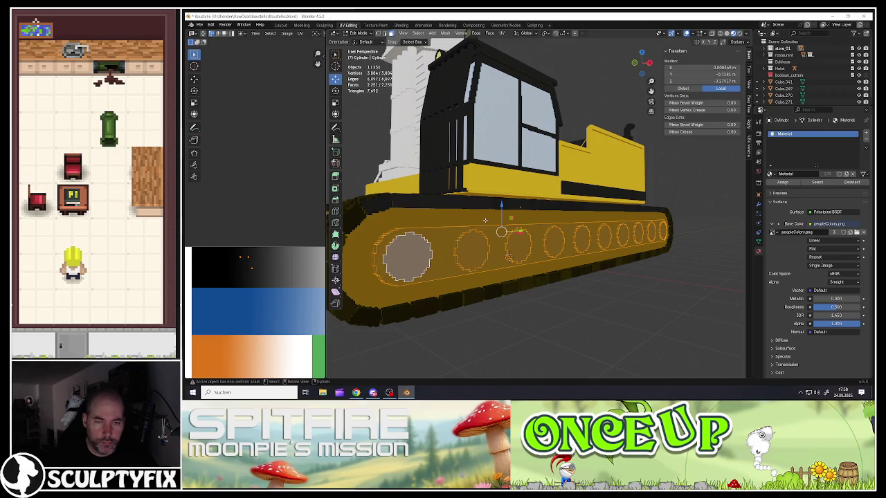
key(alt+a)
key(l)
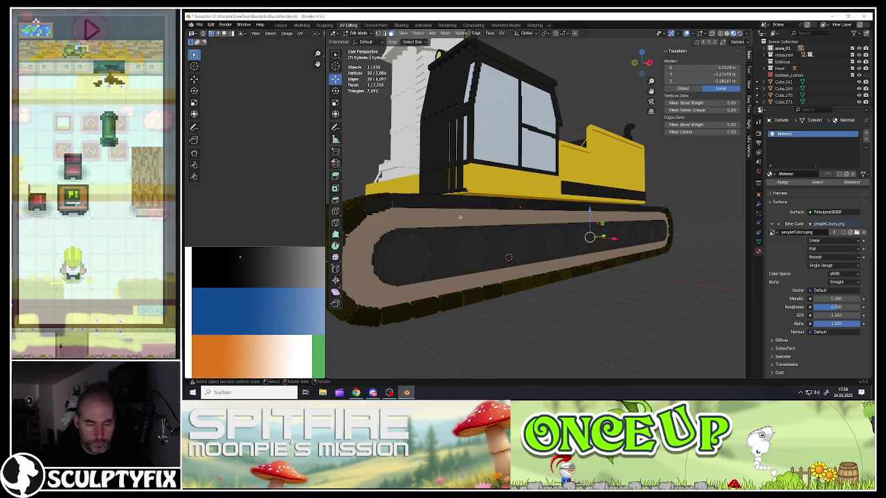
scroll(396, 223, down, 3)
key(l)
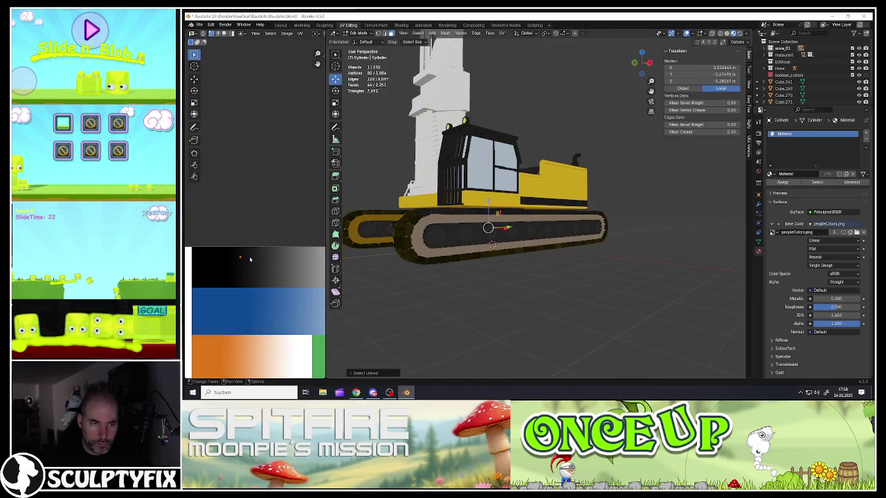
- Move the track band UVs onto the palette's black area
scroll(243, 262, up, 3)
scroll(243, 261, up, 2)
key(g)
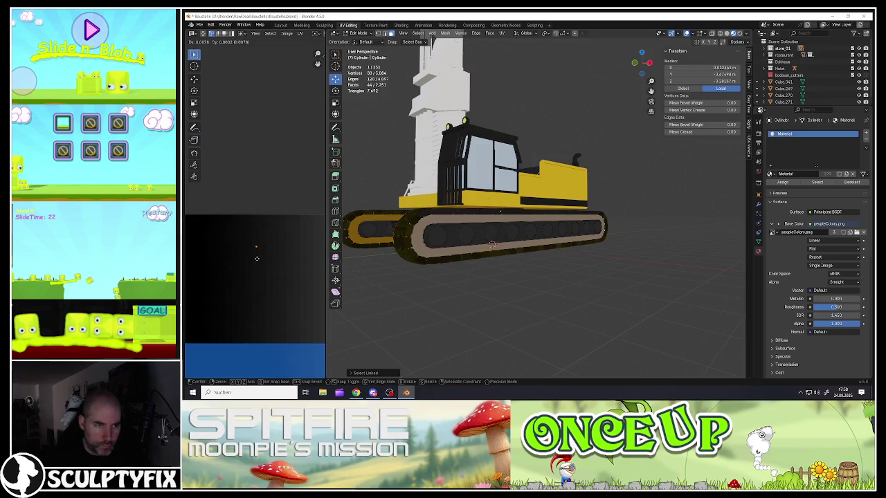
click(257, 259)
key(Tab)
mouse_move(469, 249)
middle_down()
mouse_move(434, 247)
mouse_move(507, 267)
middle_up()
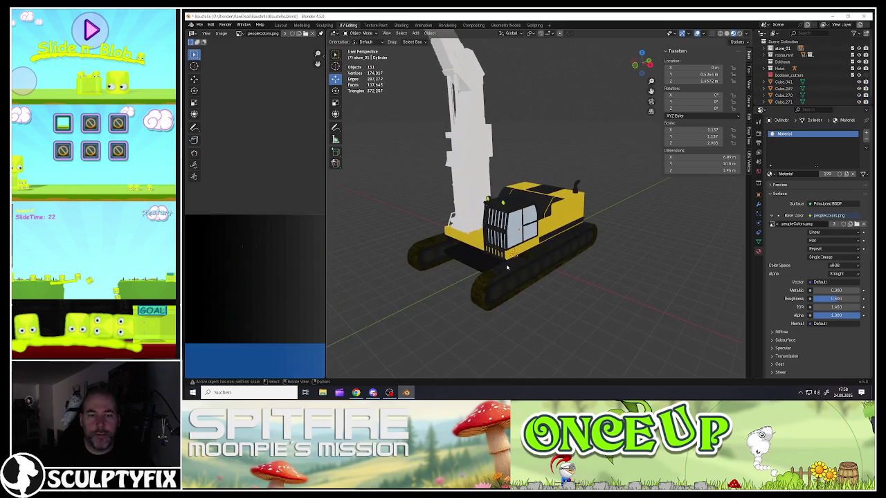
- Save Baustelle.blend, then select the two crane arm pieces and the horizontal boom
click(200, 25)
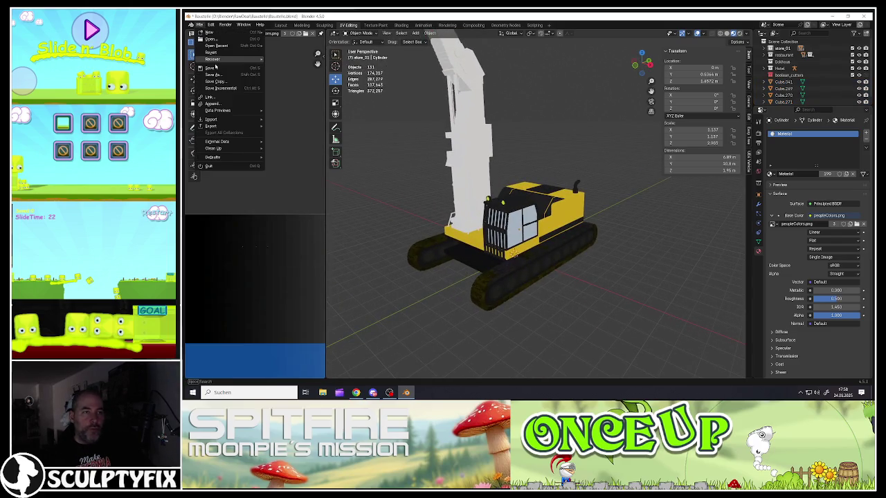
click(213, 67)
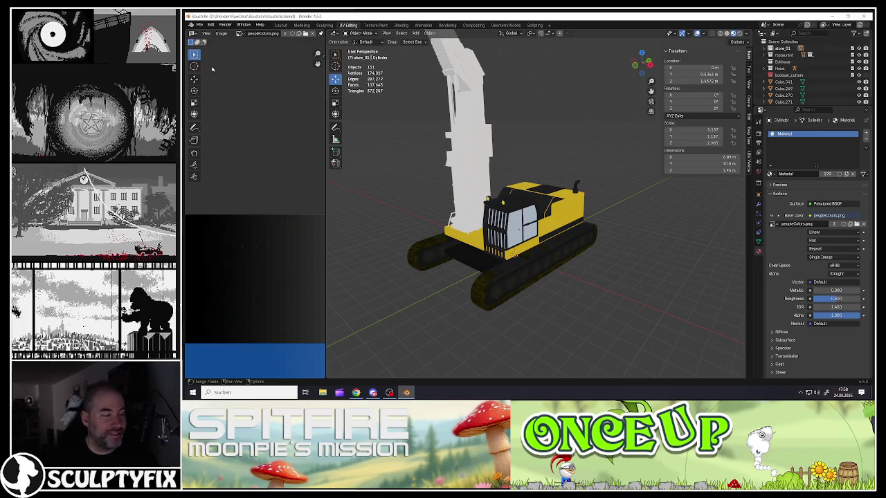
key(g)
mouse_move(552, 210)
middle_down()
mouse_move(523, 160)
mouse_move(541, 226)
mouse_move(525, 138)
mouse_move(492, 108)
middle_up()
click(541, 227)
shift+click(524, 138)
shift+click(495, 95)
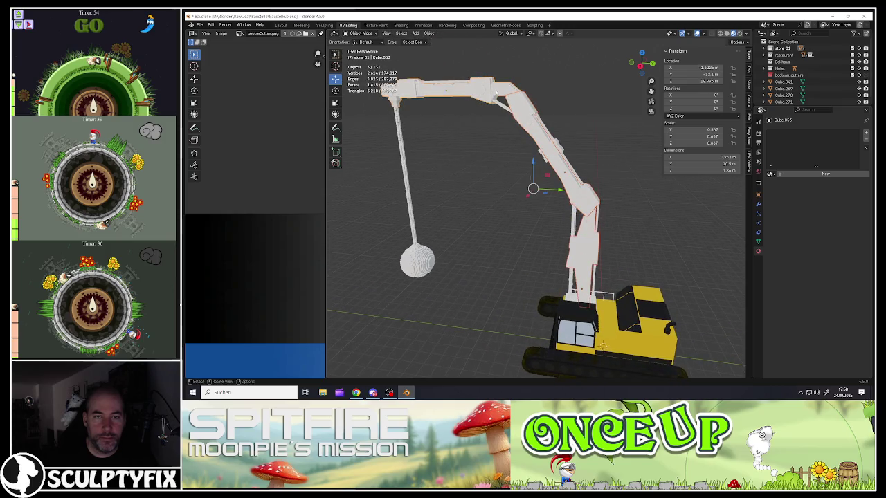
- Join the three arm pieces into one object and Smart UV Project it in Edit Mode
right_click(499, 91)
click(494, 90)
key(Tab)
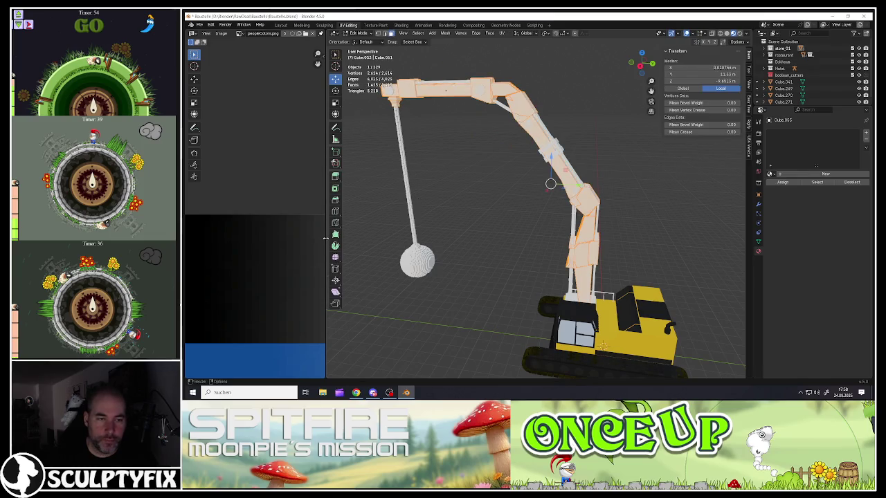
drag(326, 238, 448, 239)
scroll(348, 267, down, 3)
scroll(348, 266, down, 2)
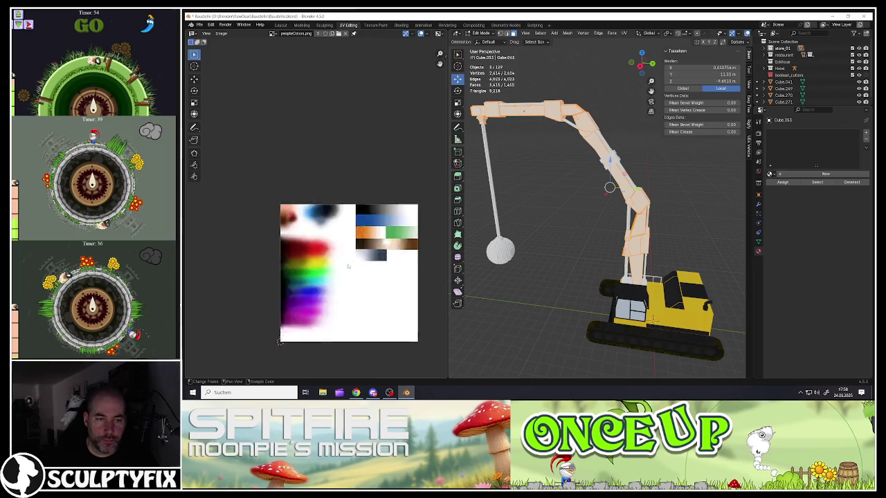
scroll(348, 266, up, 3)
key(u)
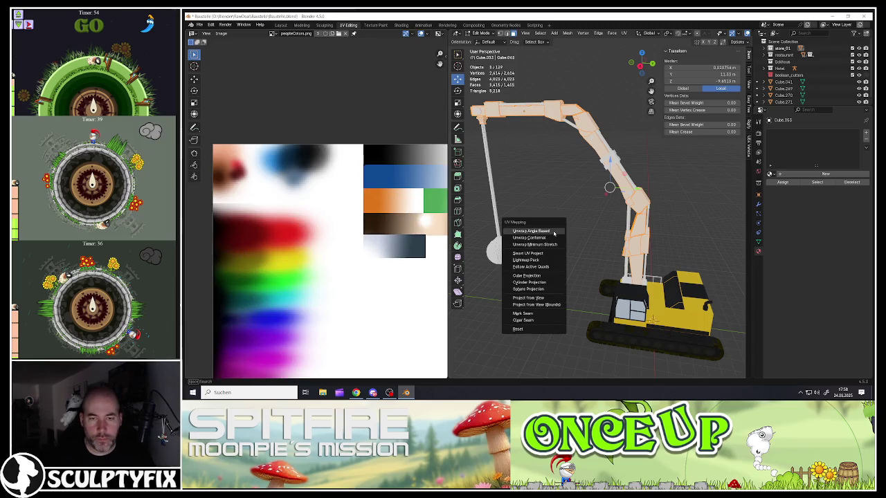
click(526, 253)
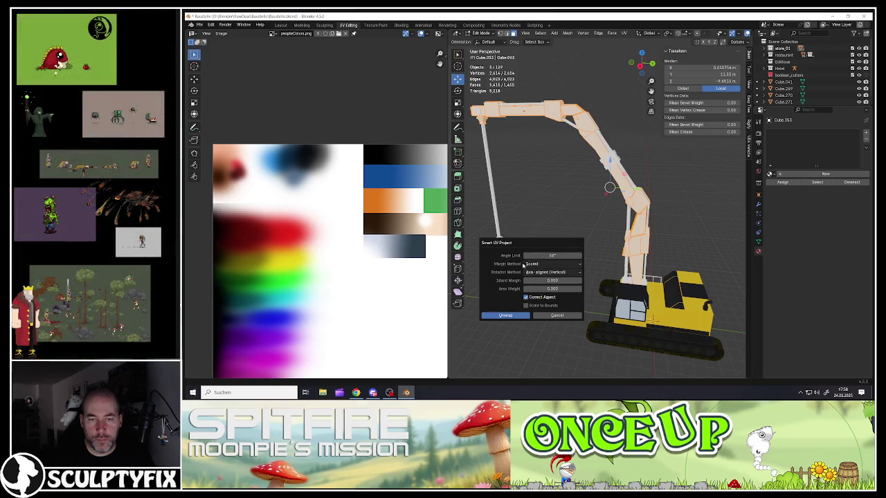
click(506, 316)
- Shrink the arm's UV islands and move them onto the palette's yellow shades
scroll(395, 311, down, 5)
key(s)
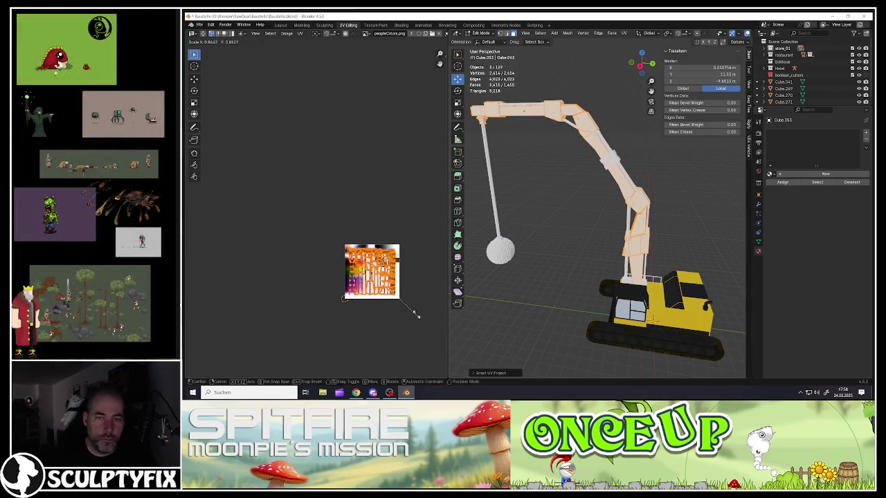
click(395, 298)
key(s)
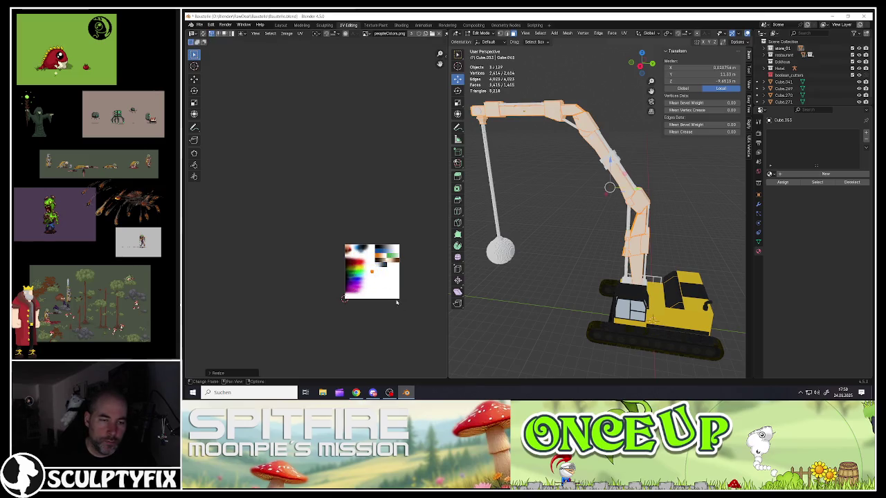
click(372, 272)
key(g)
click(379, 293)
scroll(360, 291, up, 3)
scroll(374, 304, up, 2)
key(s)
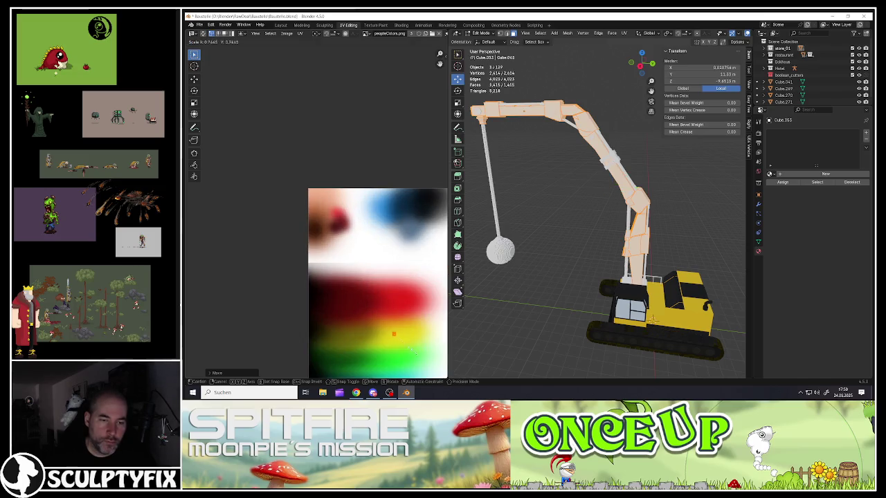
click(396, 339)
key(g)
click(396, 334)
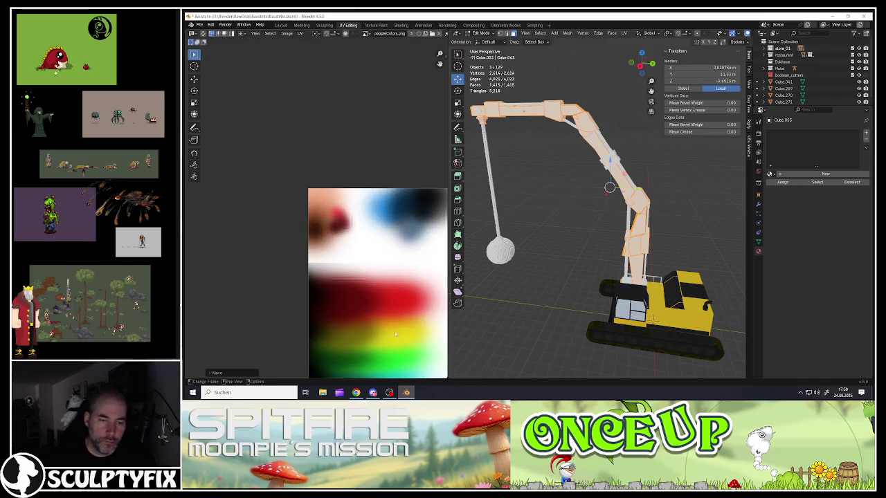
- Compare against the yellow cab's UV layout, then reopen the crane arm in Edit Mode
key(Tab)
click(663, 308)
key(Tab)
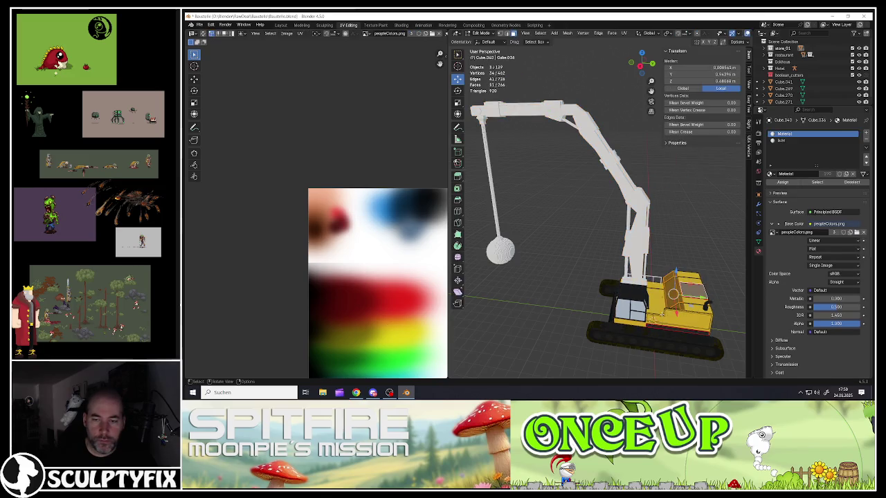
key(Tab)
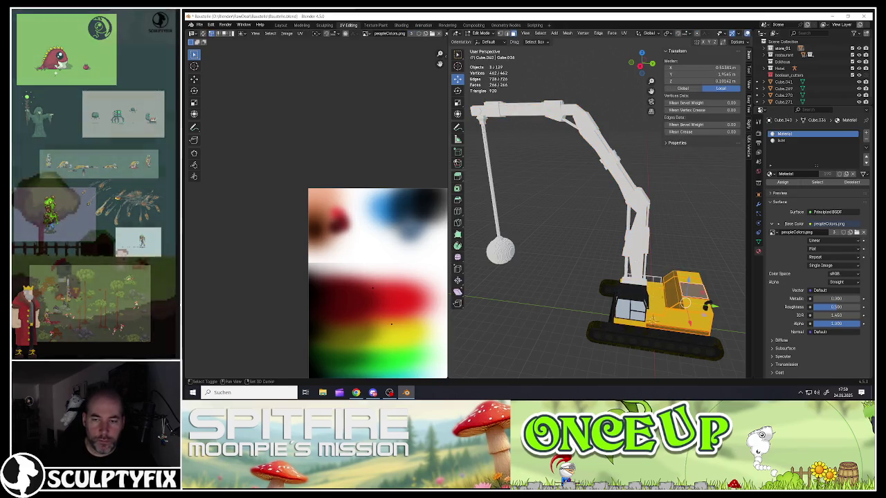
click(621, 205)
key(Tab)
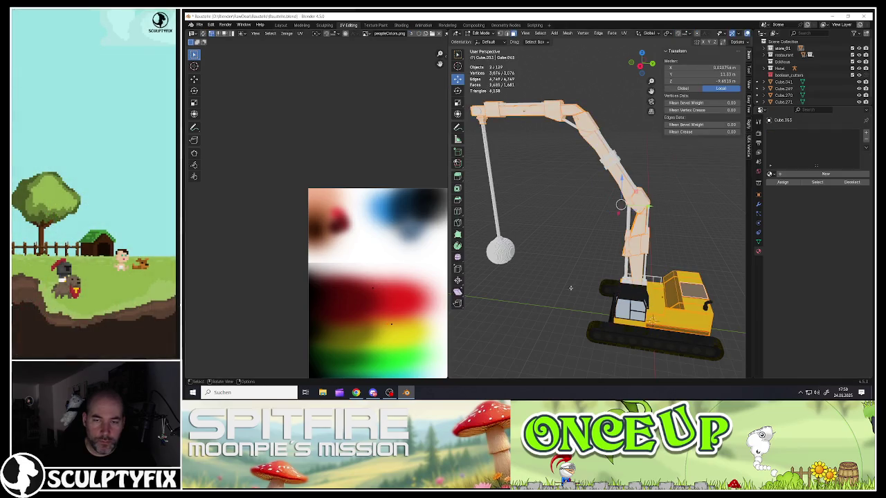
scroll(387, 336, up, 6)
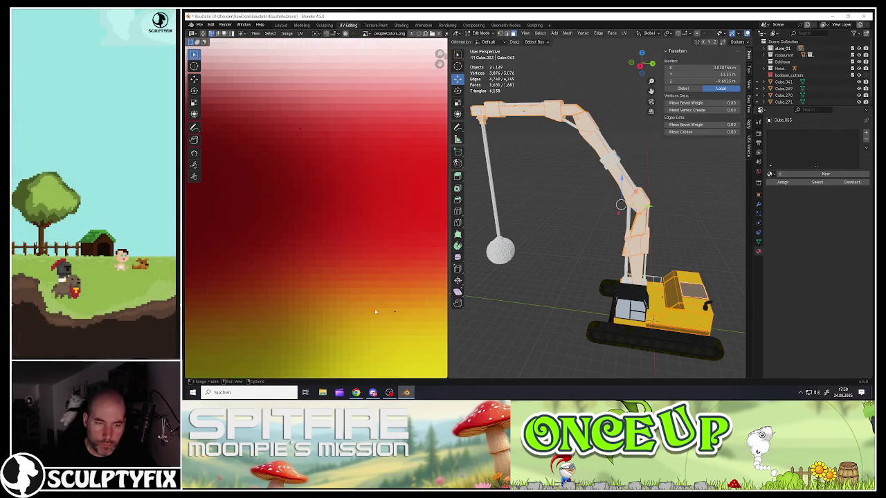
- Reposition the arm's UVs on the yellow shade and assign the existing palette material
key(b)
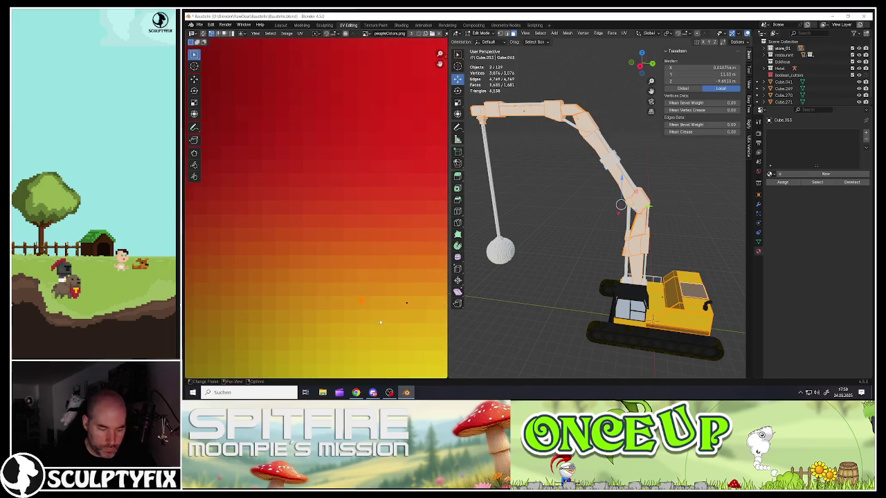
key(g)
click(411, 324)
key(s)
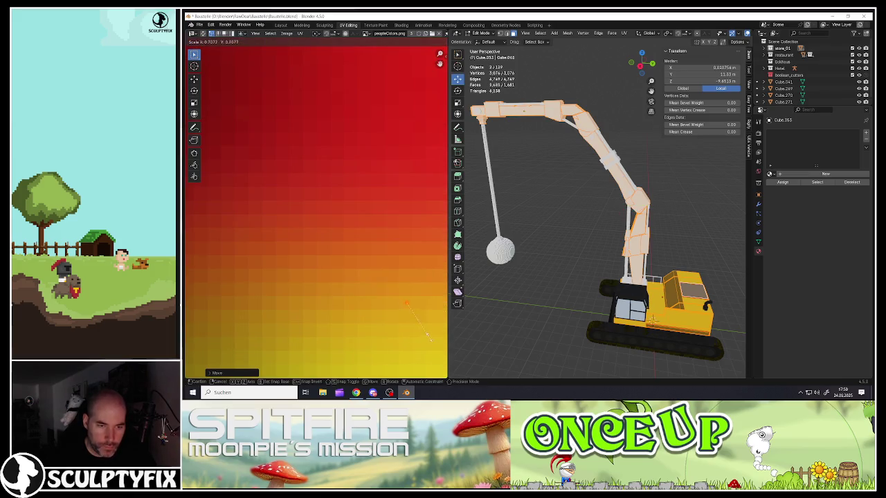
key(Escape)
scroll(623, 249, down, 3)
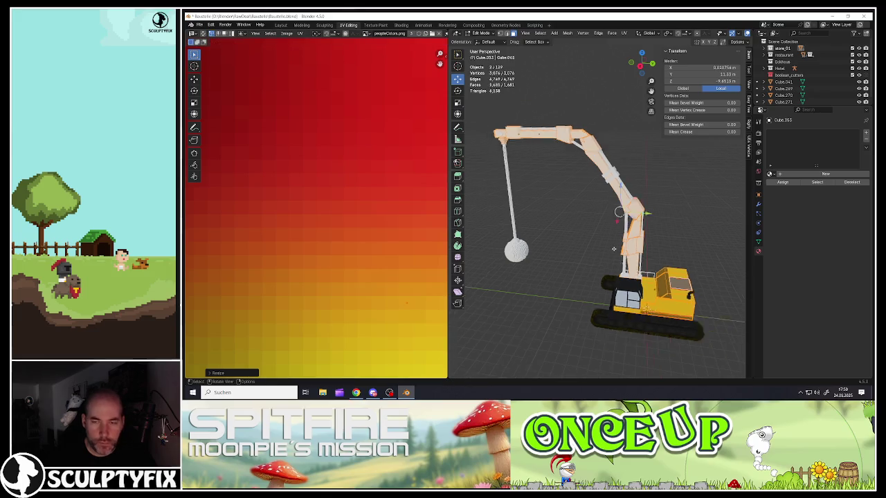
key(Tab)
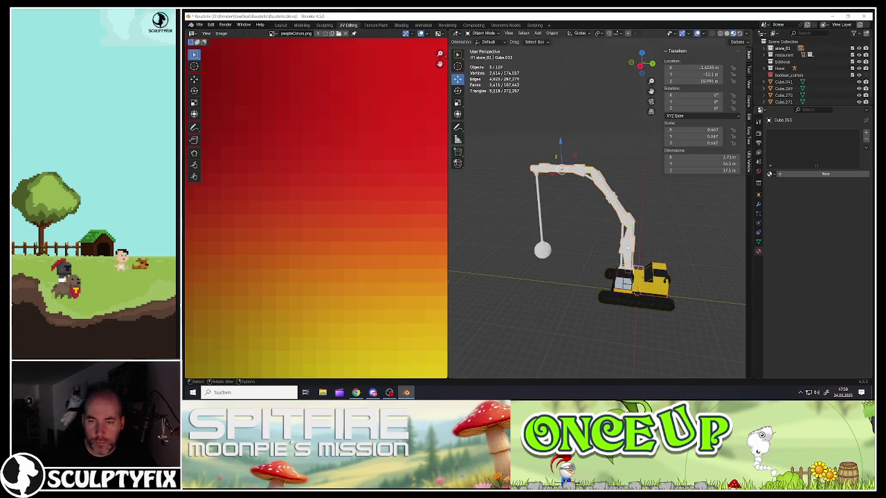
click(770, 174)
click(785, 198)
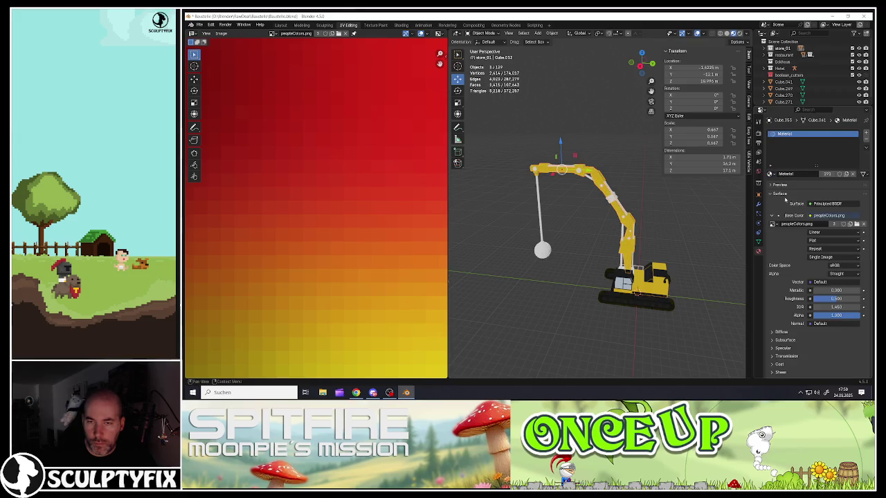
- Select the small crane-top part and add a crane column piece
middle_drag(649, 261, 638, 331)
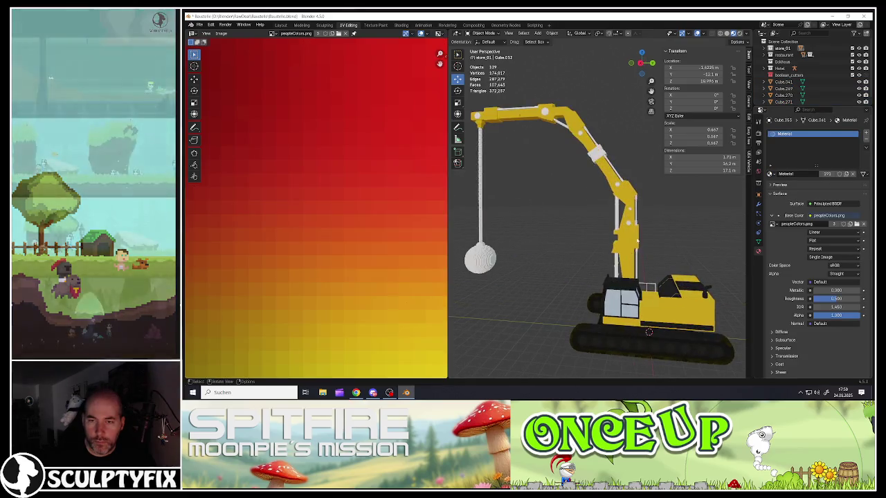
click(575, 122)
scroll(628, 367, up, 3)
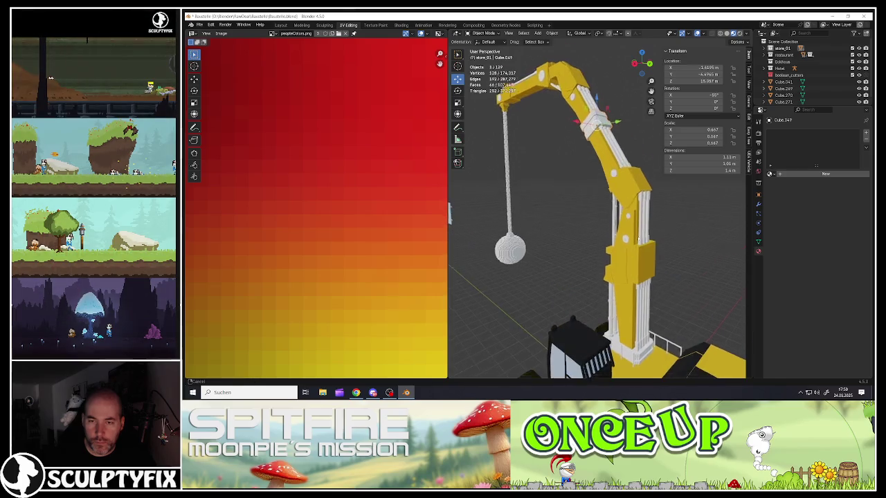
scroll(606, 225, up, 5)
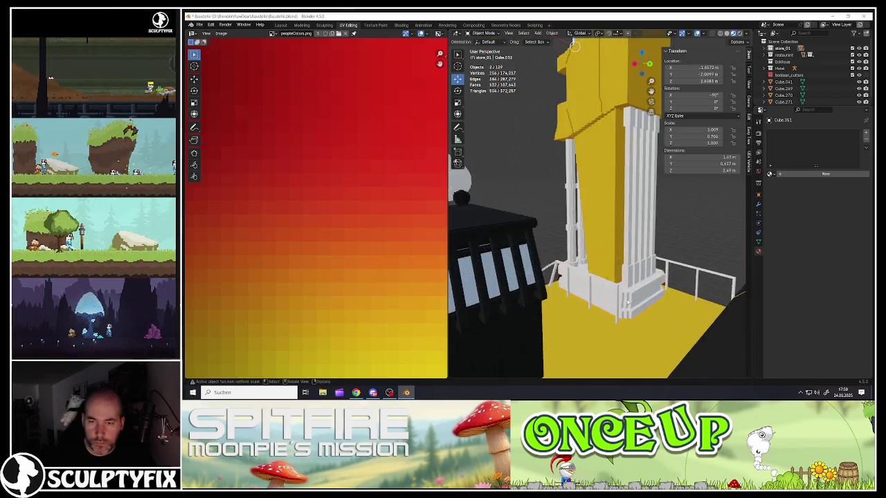
shift+click(606, 225)
scroll(606, 225, down, 5)
- Select a boom cylinder and add the remaining boom pieces to the selection
middle_drag(606, 225, 565, 183)
scroll(582, 208, down, 3)
scroll(564, 183, up, 1)
scroll(565, 183, up, 5)
scroll(520, 177, down, 5)
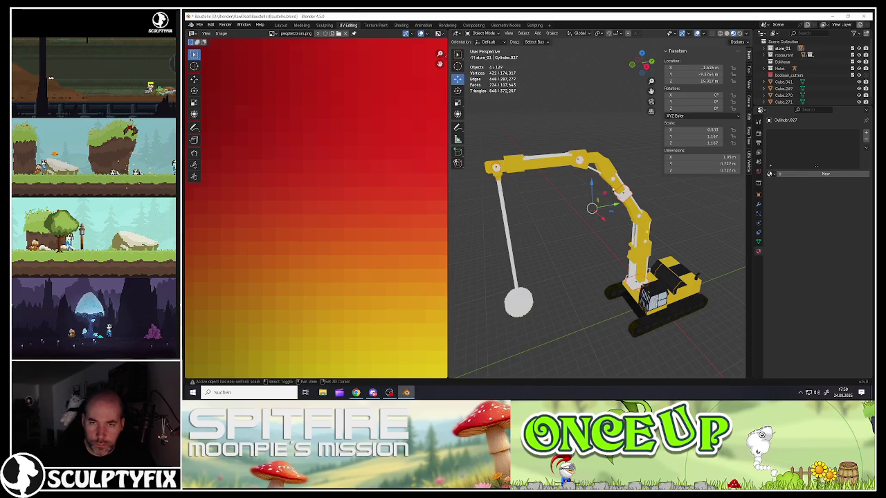
scroll(597, 208, up, 1)
scroll(597, 208, up, 2)
scroll(596, 208, up, 2)
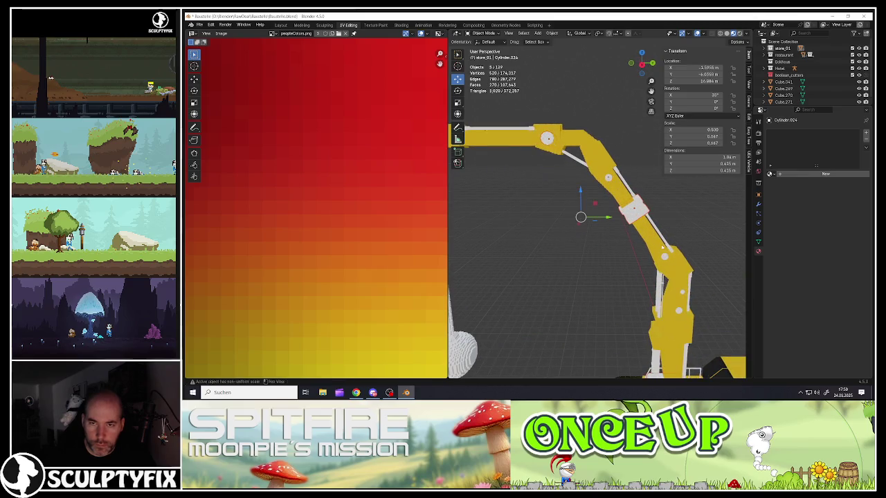
middle_drag(663, 247, 608, 180)
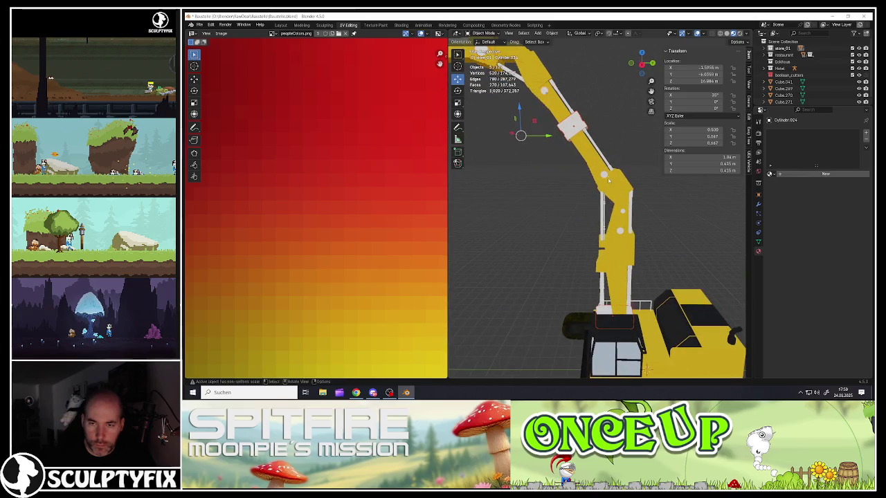
click(625, 221)
shift+click(621, 234)
scroll(616, 239, down, 3)
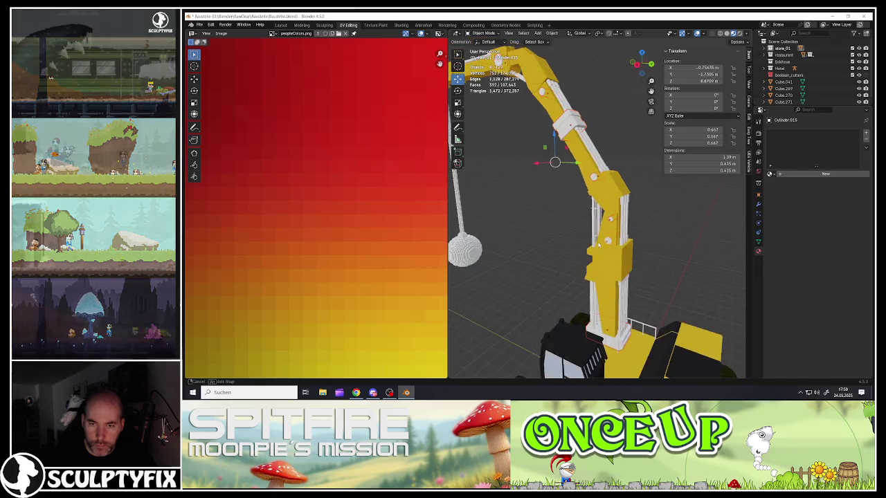
scroll(609, 243, down, 2)
- Smart UV Project all the boom pieces' geometry in Edit Mode
key(Tab)
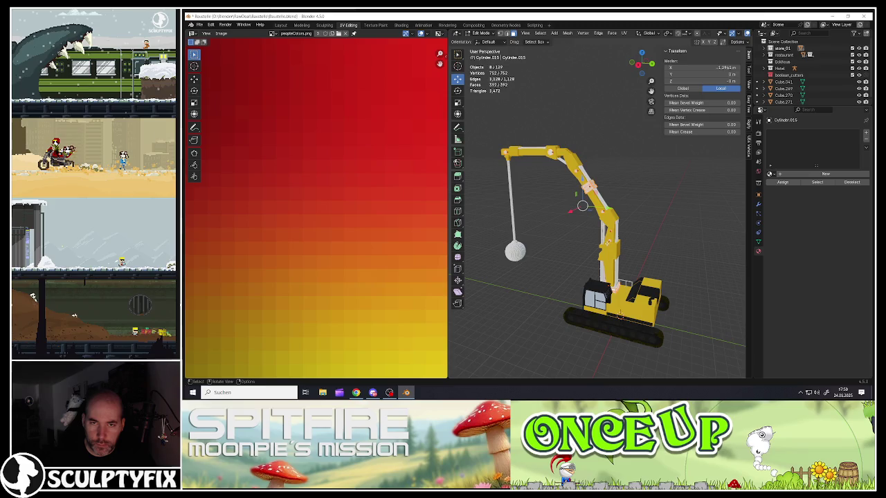
scroll(327, 280, down, 5)
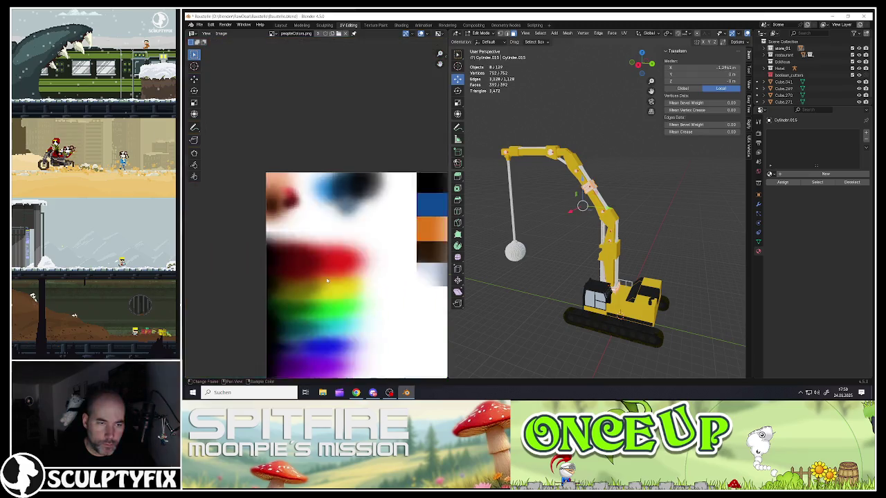
scroll(346, 290, down, 2)
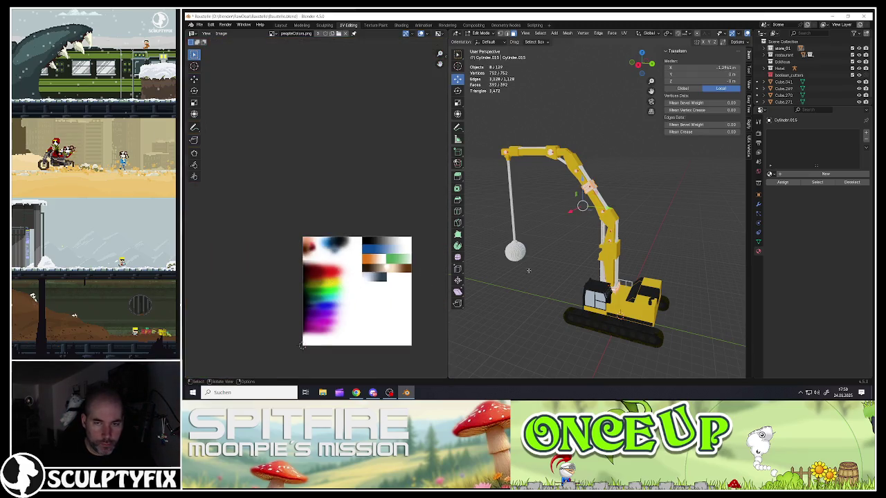
key(Tab)
key(Tab)
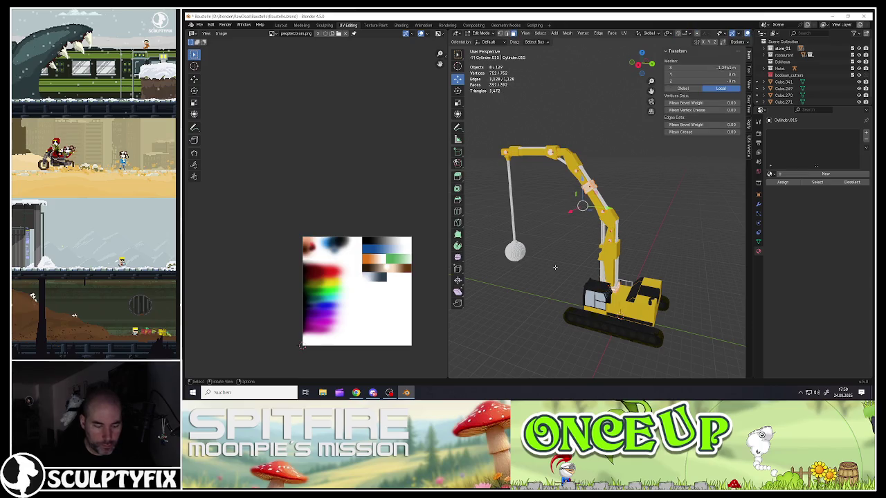
key(u)
click(551, 268)
click(527, 330)
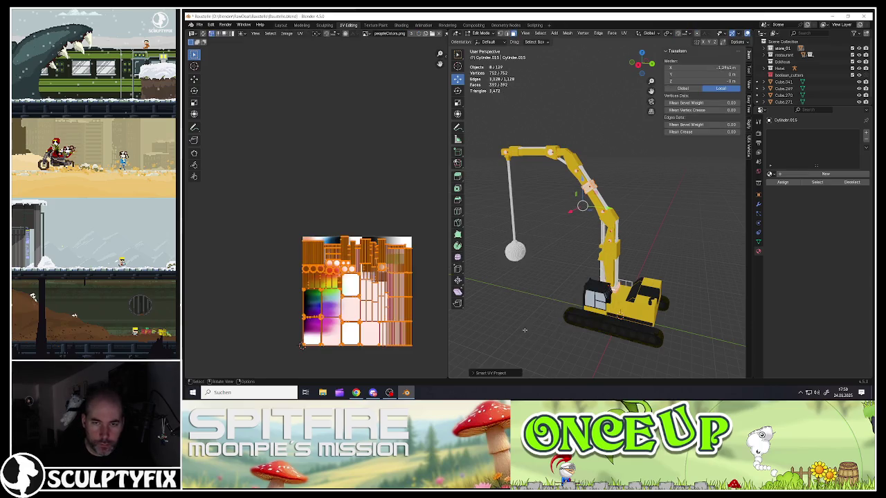
- Shrink the boom's UVs to a tiny dot and place it on one palette colour
key(s)
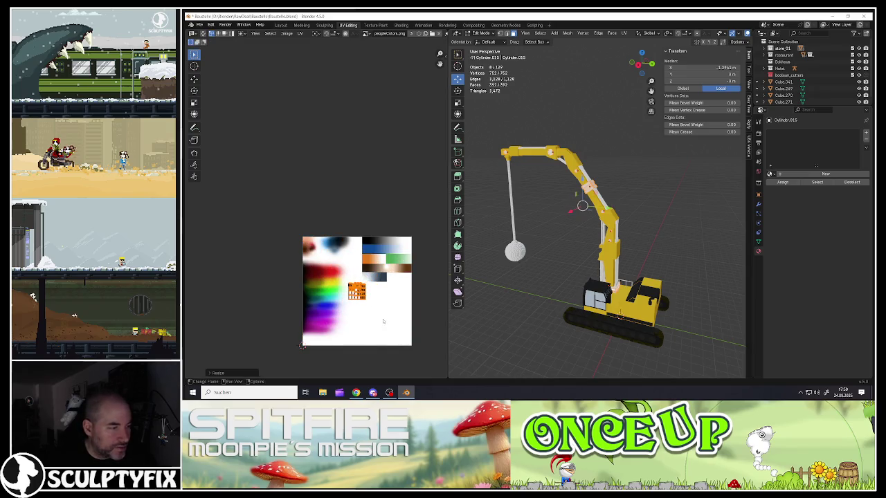
click(393, 335)
click(362, 302)
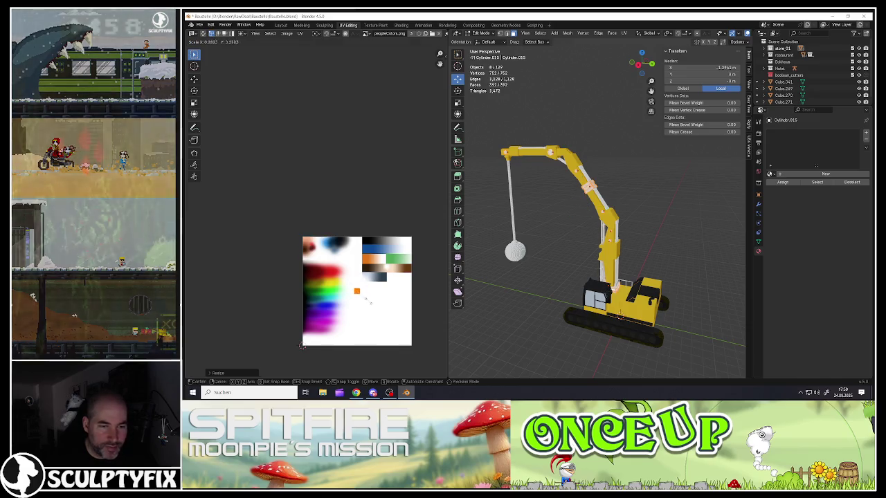
key(g)
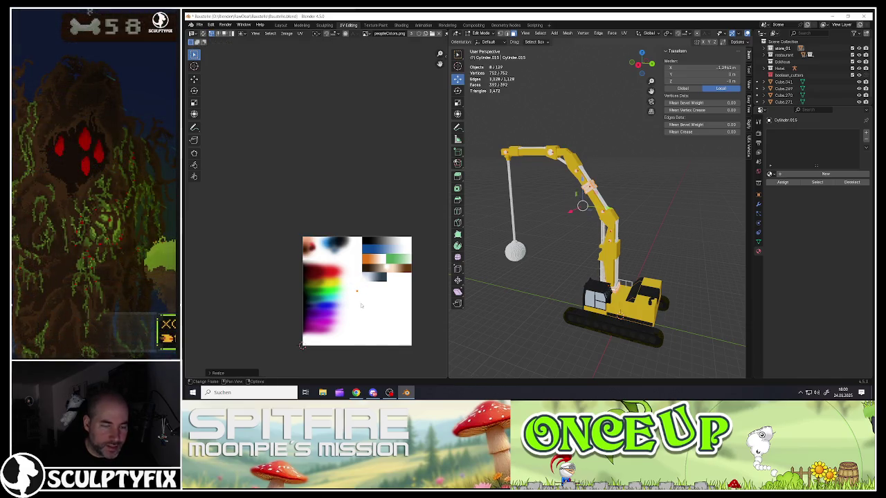
click(302, 346)
scroll(312, 291, up, 5)
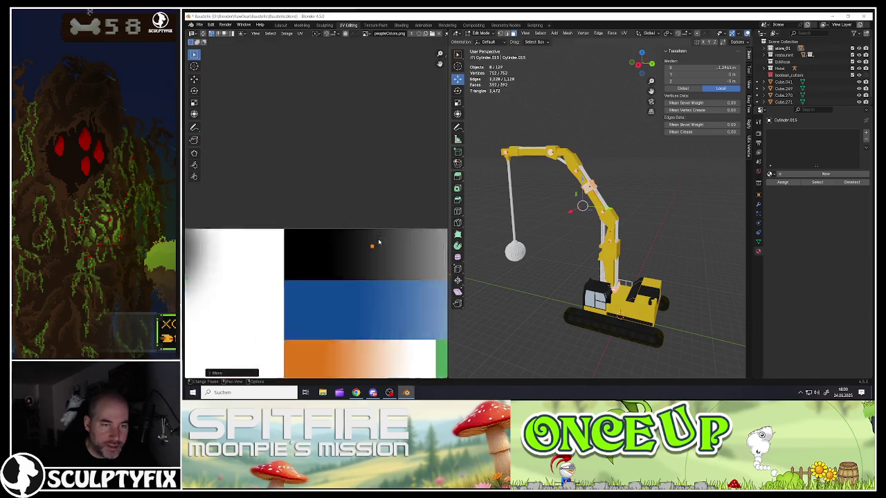
scroll(315, 276, up, 5)
key(g)
scroll(316, 242, up, 8)
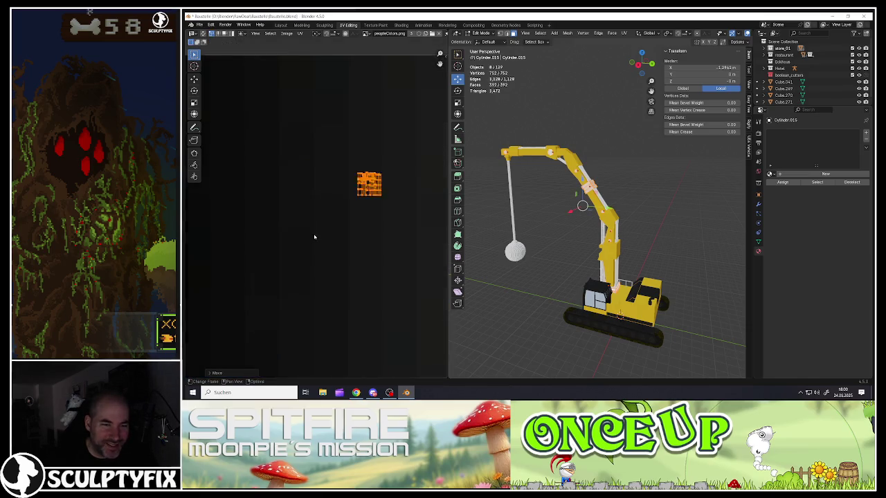
scroll(340, 232, up, 1)
click(360, 245)
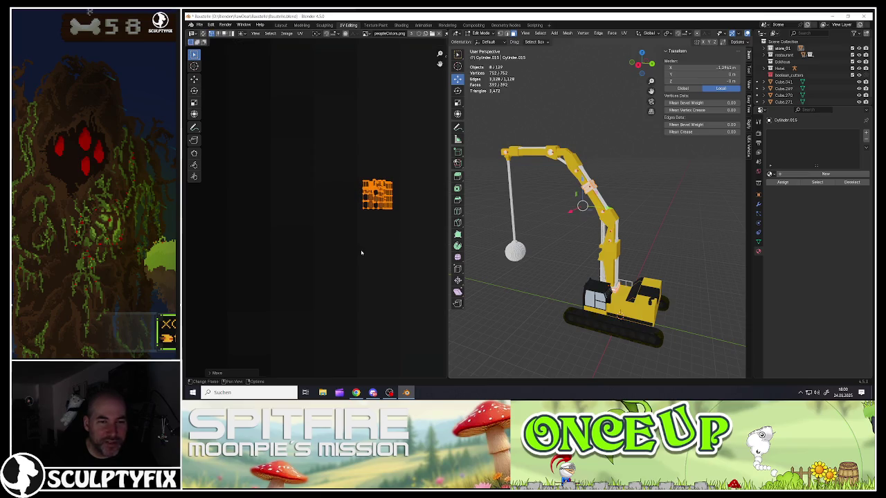
- Assign the existing peopleColors palette material and check the UV placement on the crane
key(Tab)
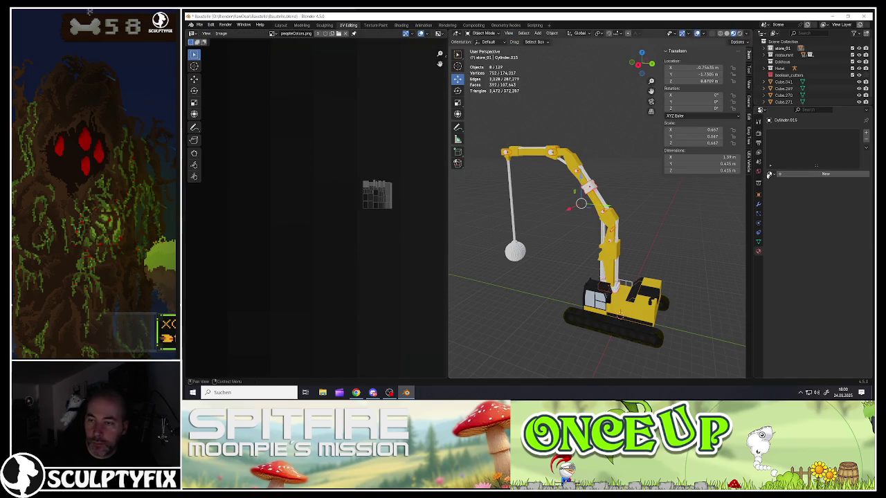
click(768, 174)
click(772, 199)
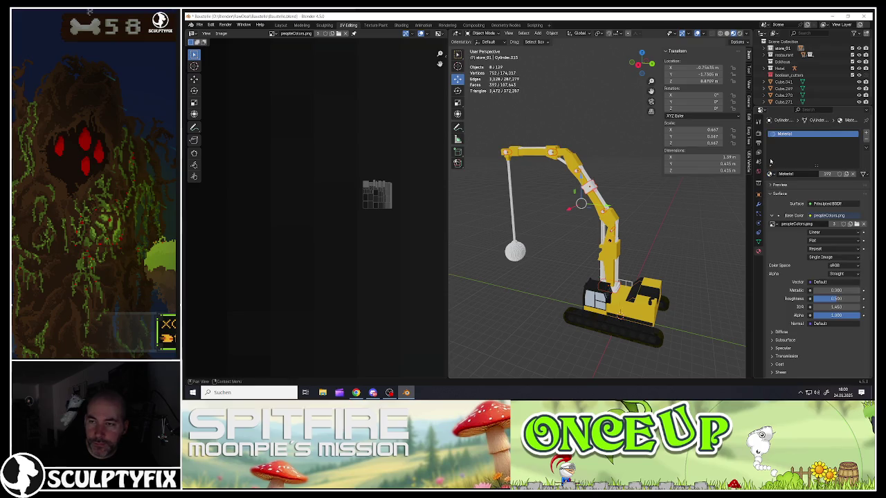
middle_drag(590, 215, 666, 221)
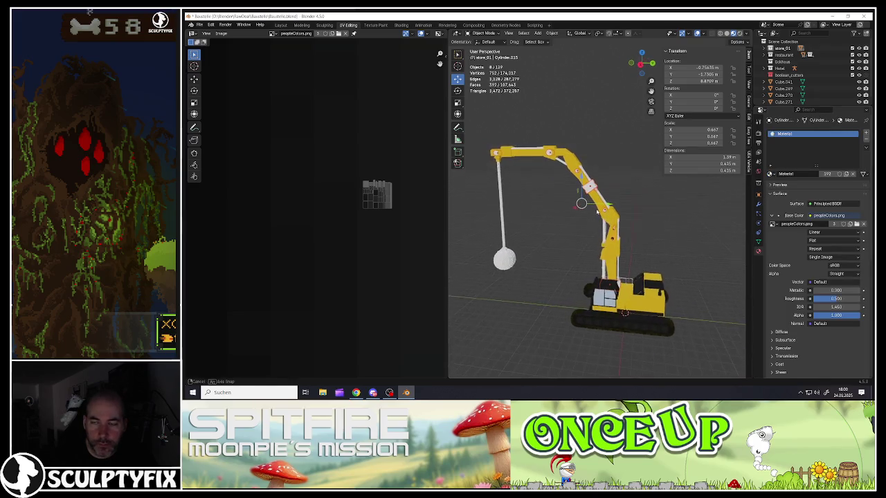
key(Tab)
scroll(588, 201, up, 3)
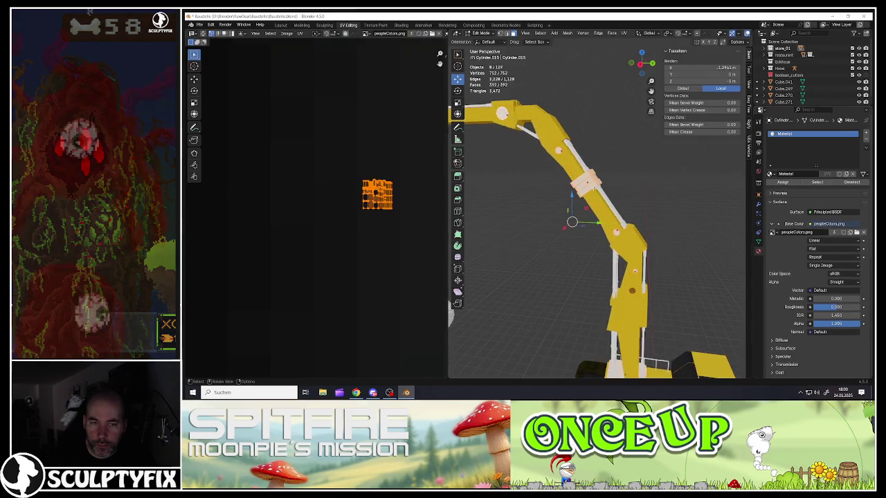
scroll(588, 200, down, 4)
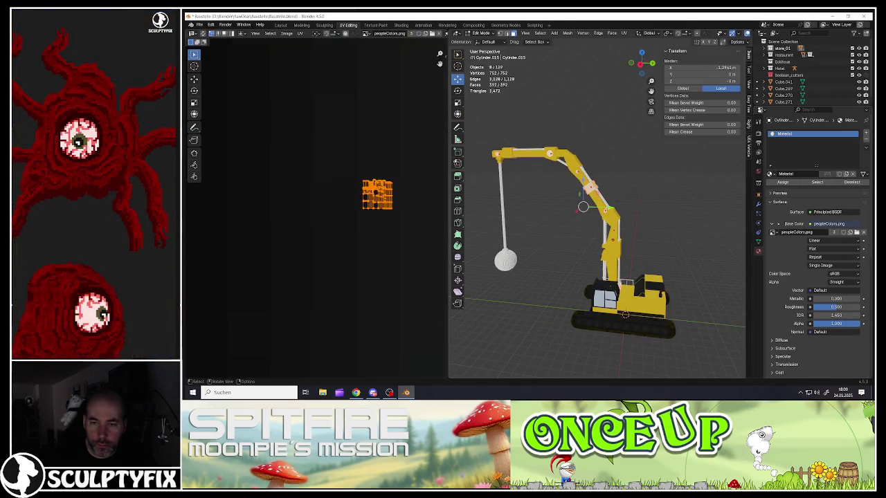
key(Tab)
scroll(606, 207, up, 3)
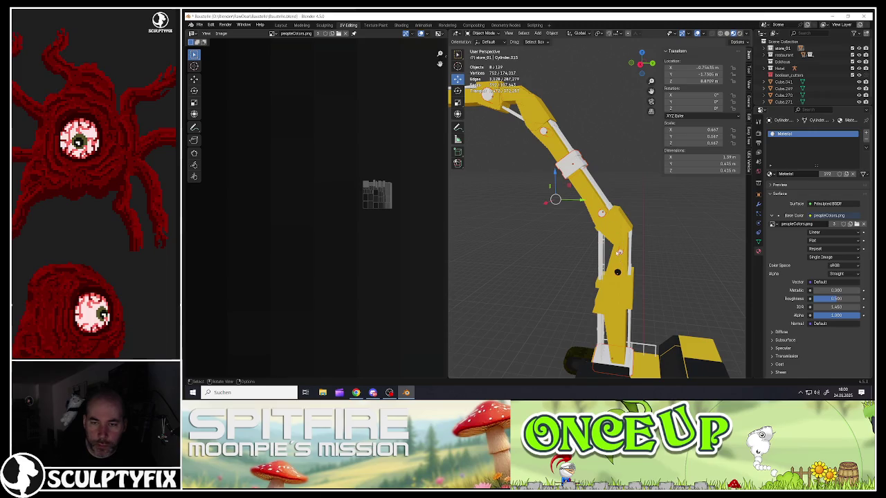
right_click(562, 176)
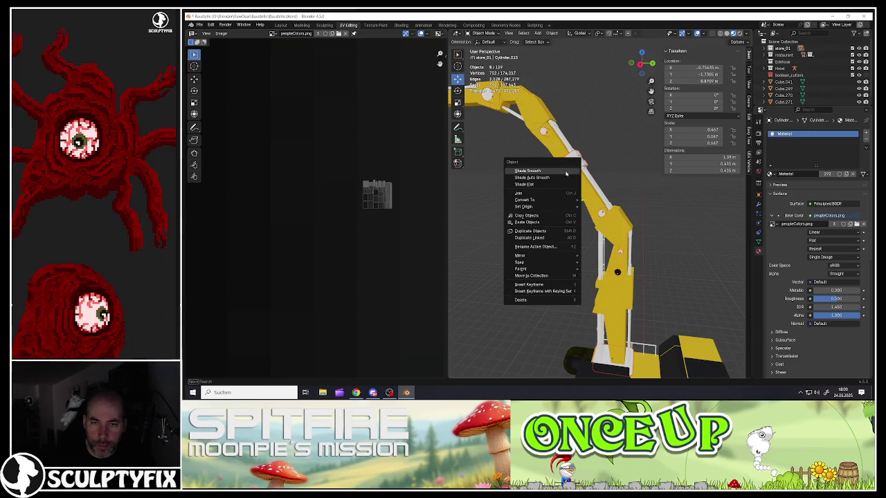
- Join the boom pieces into one object and remove its empty second material slot
click(528, 196)
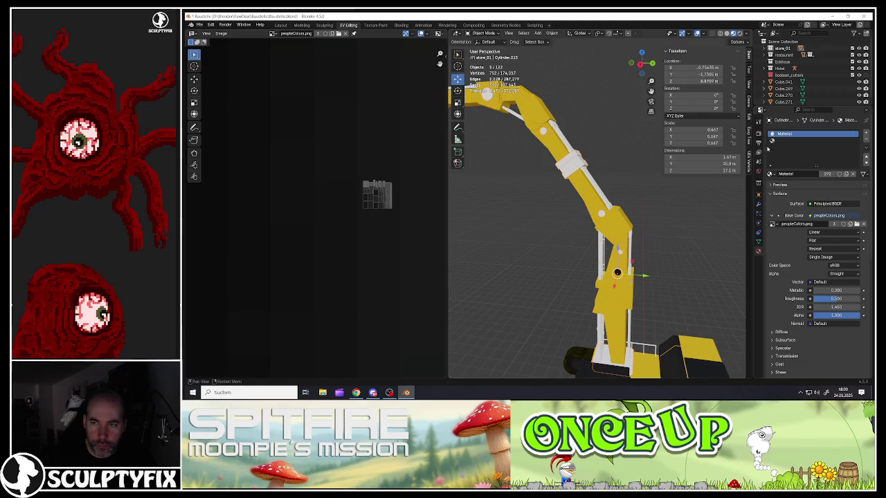
click(798, 144)
click(865, 141)
scroll(559, 185, down, 3)
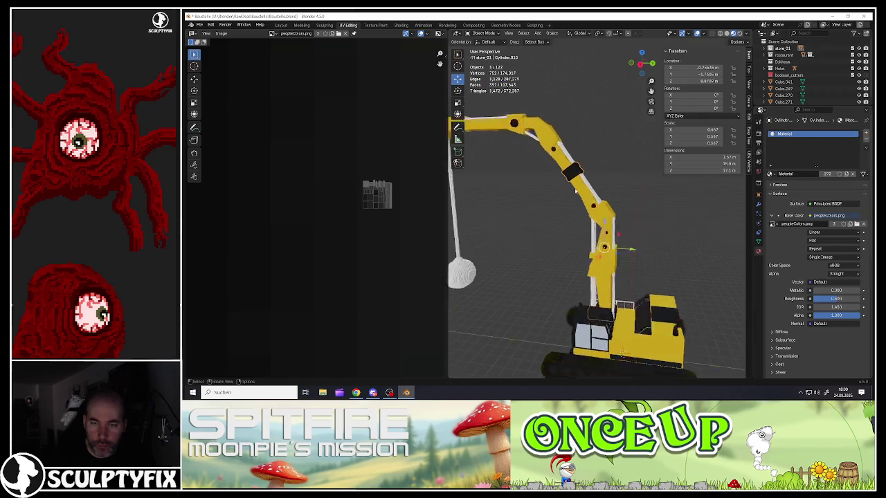
scroll(559, 185, down, 2)
scroll(559, 185, down, 1)
- Select the crane mast pieces, an upper boom piece and two piston cylinders
middle_drag(558, 185, 568, 205)
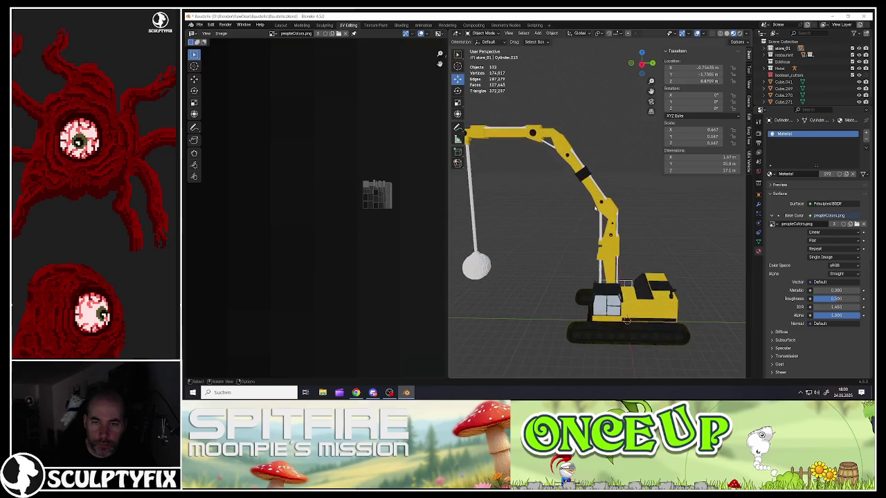
click(618, 240)
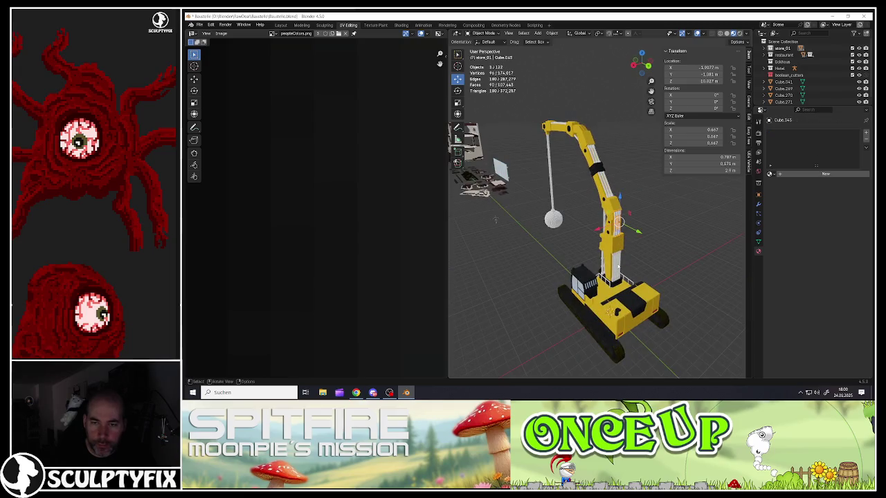
scroll(618, 240, up, 2)
click(617, 229)
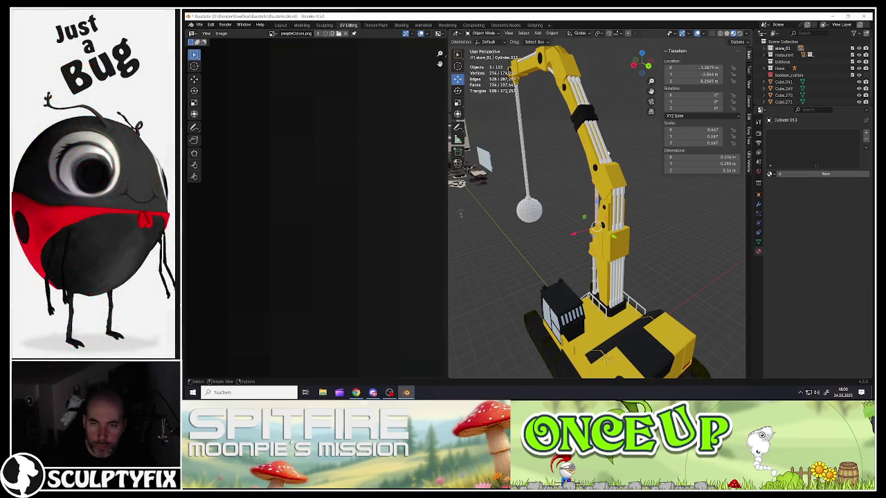
click(590, 116)
mouse_move(583, 88)
middle_down()
mouse_move(587, 165)
mouse_move(557, 168)
middle_up()
click(582, 160)
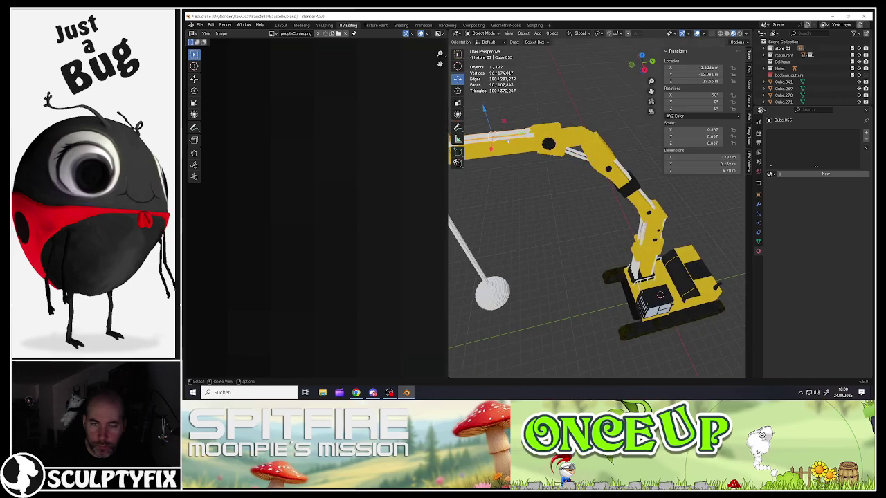
middle_drag(508, 141, 608, 254)
scroll(540, 180, down, 3)
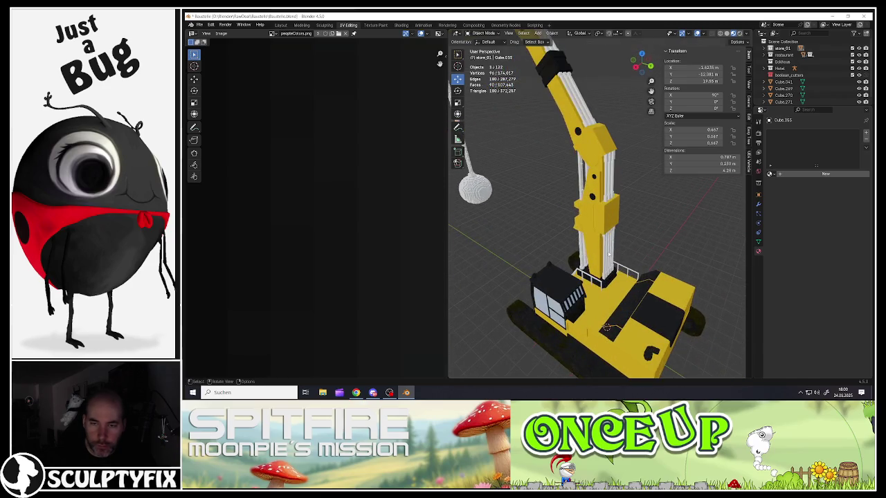
shift+click(579, 183)
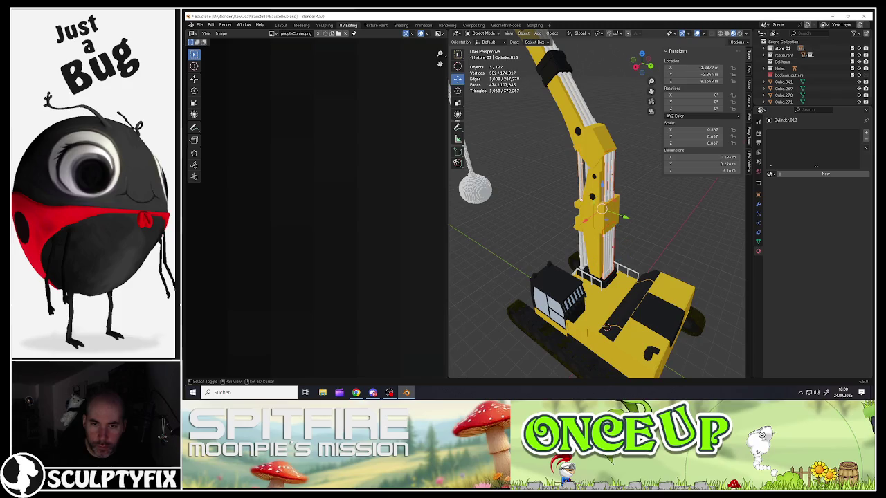
shift+click(580, 247)
- Add further piston cylinders, boom segments and the top horizontal boom to the selection
mouse_move(581, 247)
middle_down()
mouse_move(595, 186)
mouse_move(584, 171)
mouse_move(580, 194)
middle_up()
scroll(585, 182, up, 3)
scroll(583, 179, up, 1)
shift+click(591, 175)
scroll(585, 171, up, 2)
shift+click(584, 171)
scroll(585, 171, down, 4)
scroll(580, 198, down, 3)
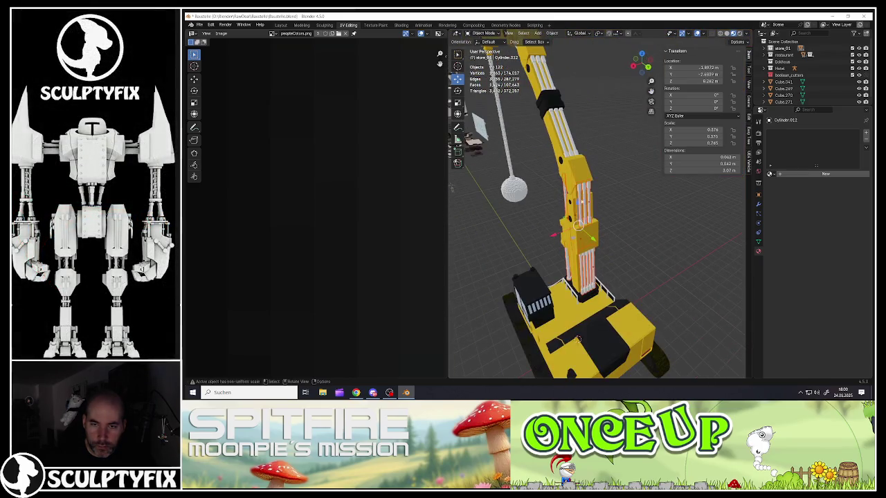
mouse_move(568, 134)
middle_down()
mouse_move(589, 176)
mouse_move(551, 185)
mouse_move(566, 194)
middle_up()
shift+click(581, 175)
shift+click(551, 184)
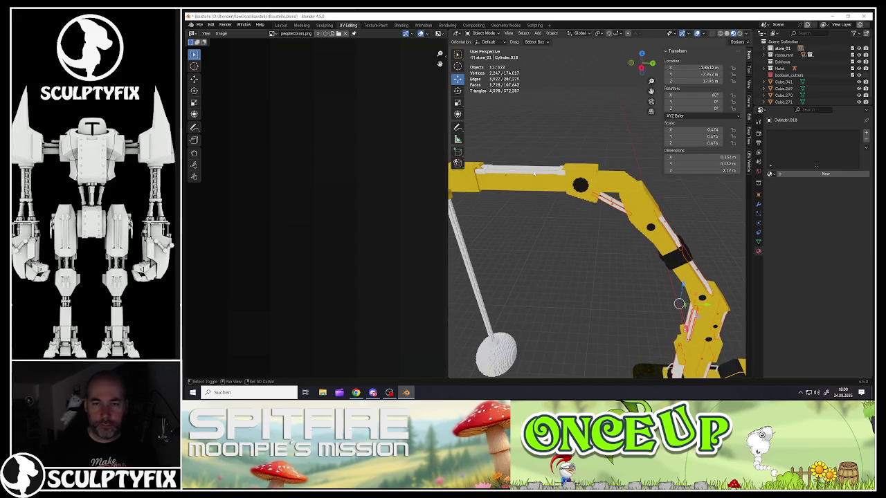
shift+click(678, 291)
scroll(581, 241, down, 5)
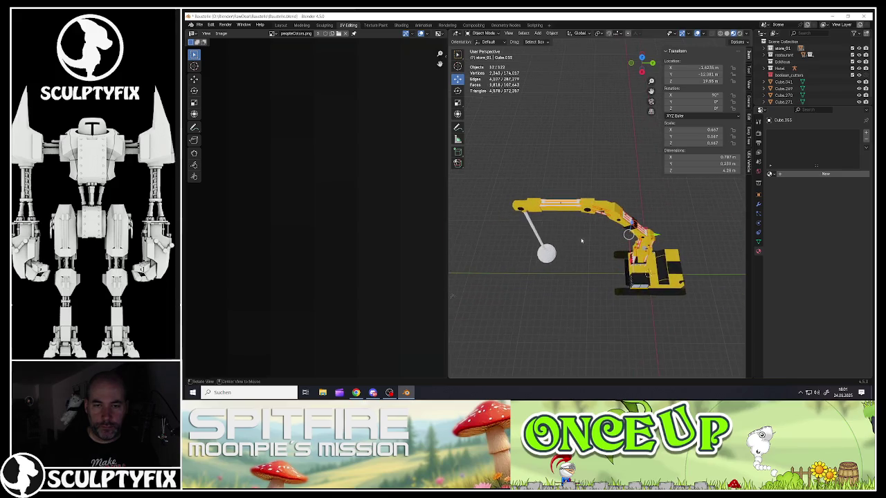
middle_drag(581, 241, 577, 192)
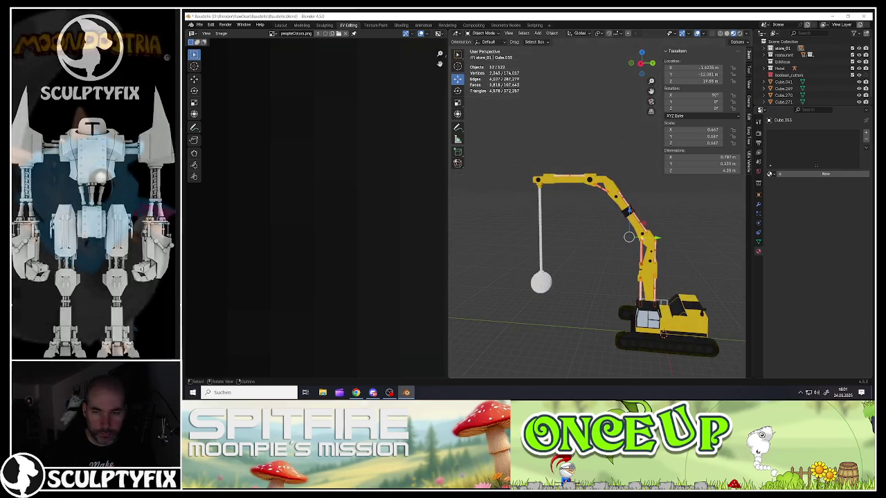
scroll(640, 242, up, 3)
- Join the selected boom parts into one object and open it in Edit Mode
right_click(637, 223)
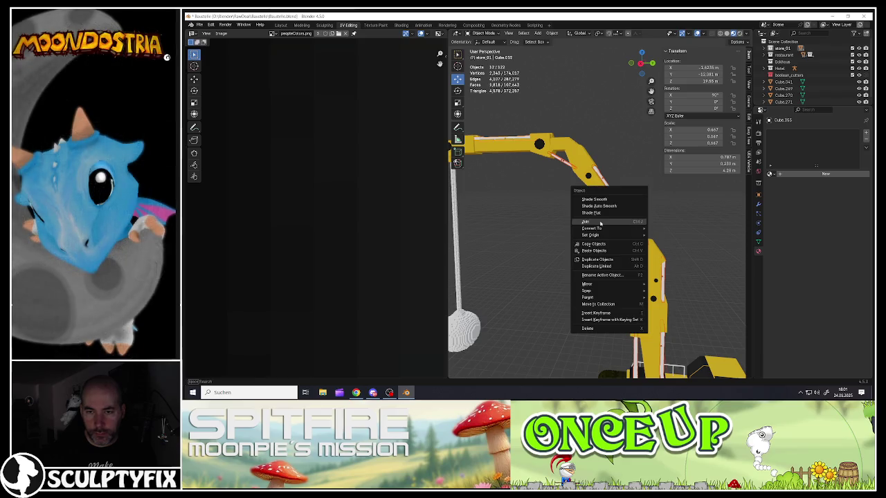
click(601, 223)
key(Tab)
key(Home)
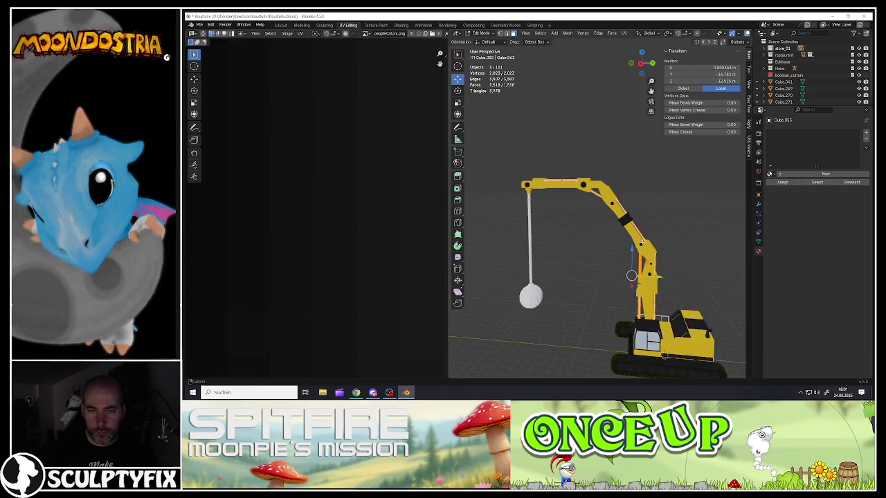
middle_drag(664, 356, 651, 350)
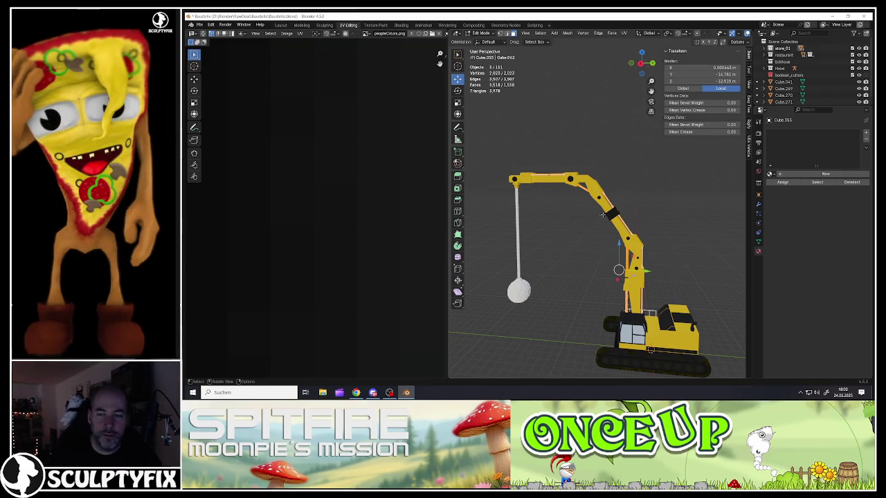
- Widen the 3D viewport, orbit around the crane and excavator base, and undo the boom join
scroll(603, 214, up, 3)
scroll(485, 235, up, 1)
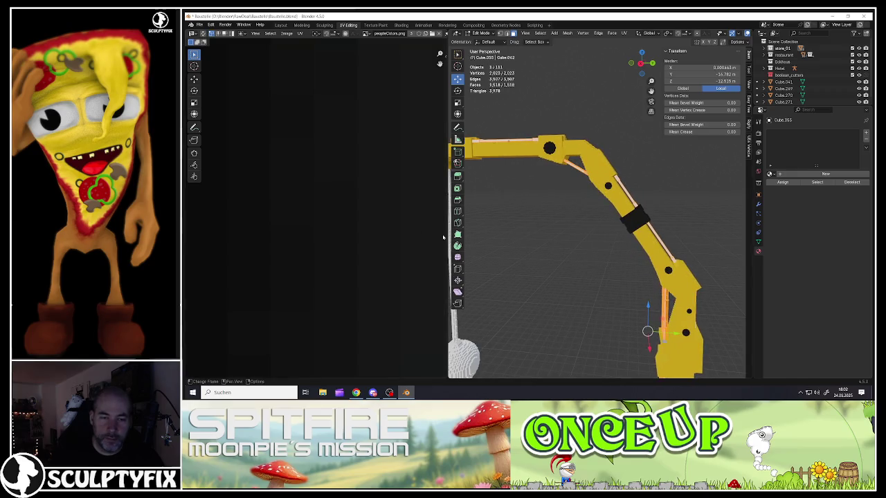
drag(446, 237, 281, 238)
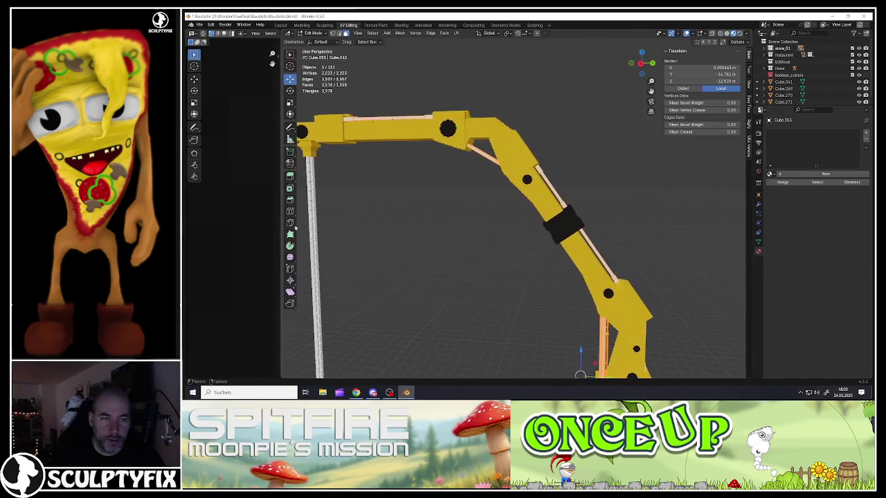
scroll(466, 216, down, 2)
mouse_move(466, 215)
middle_down()
mouse_move(505, 239)
mouse_move(547, 291)
middle_up()
scroll(527, 270, up, 3)
middle_drag(568, 208, 587, 217)
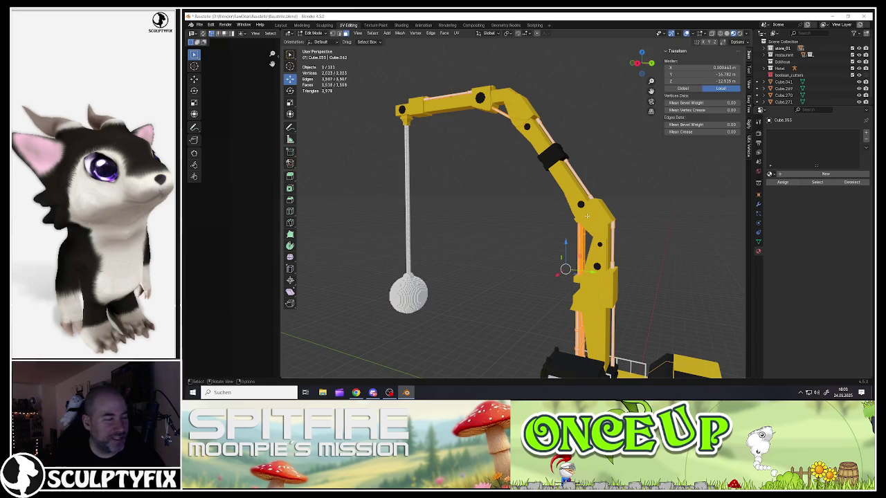
mouse_move(586, 217)
middle_down()
mouse_move(579, 185)
mouse_move(560, 170)
mouse_move(552, 196)
middle_up()
scroll(560, 171, up, 3)
scroll(560, 170, down, 3)
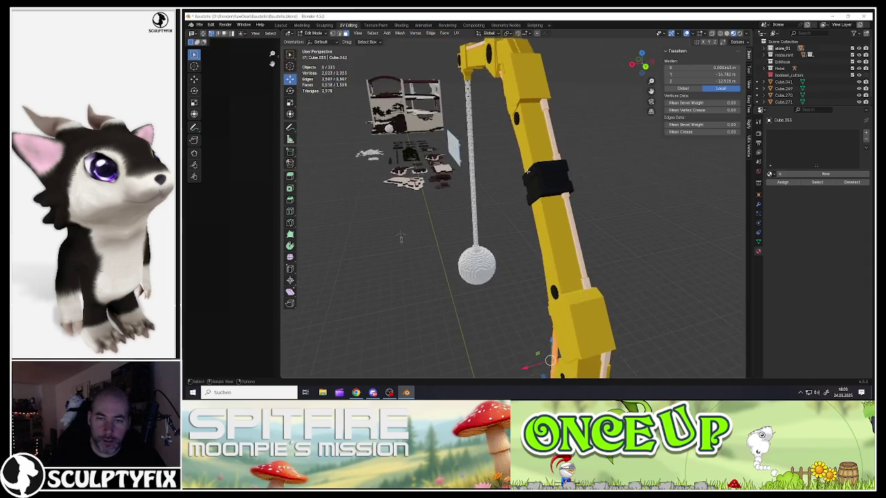
key(Tab)
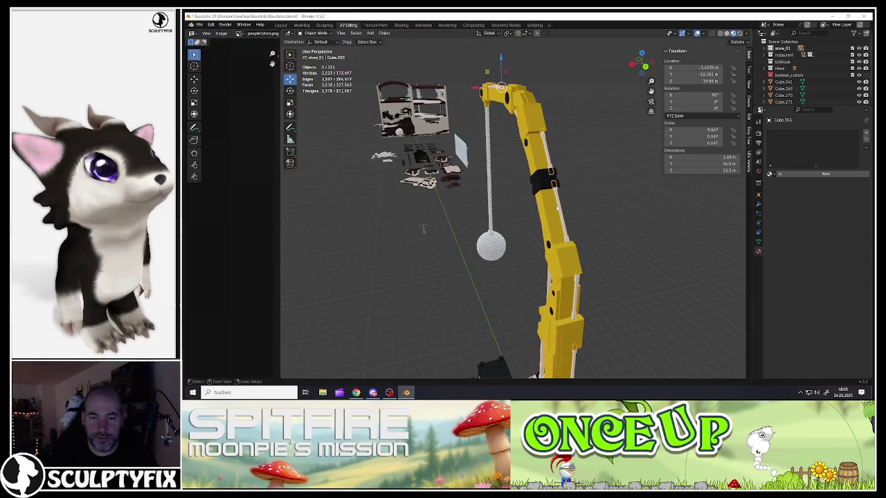
- Select the first arrayed boom rod pieces and apply their Array modifier
click(548, 185)
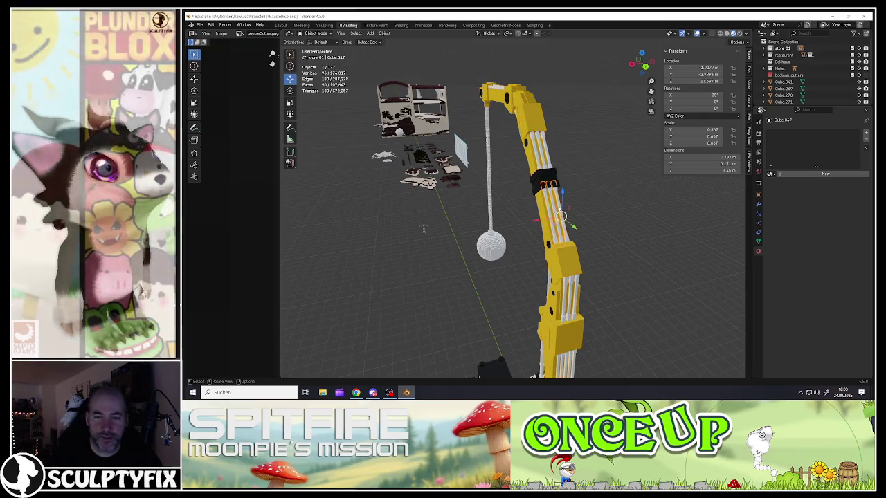
click(758, 205)
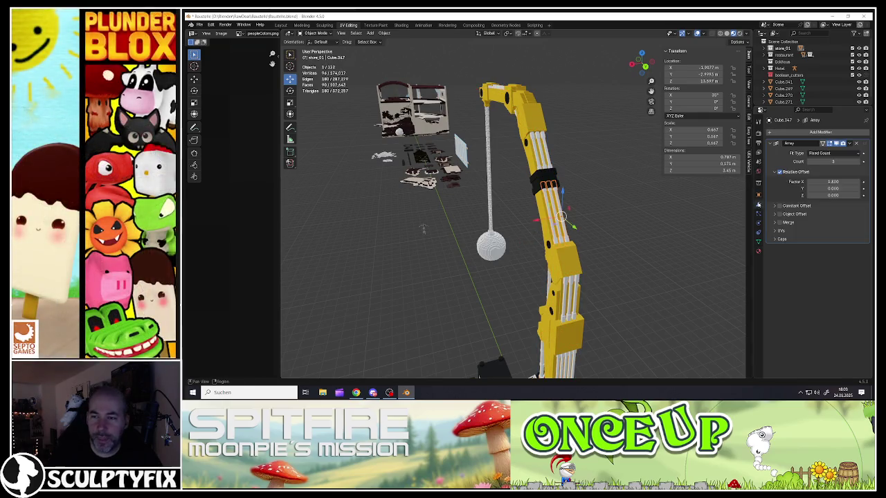
click(851, 144)
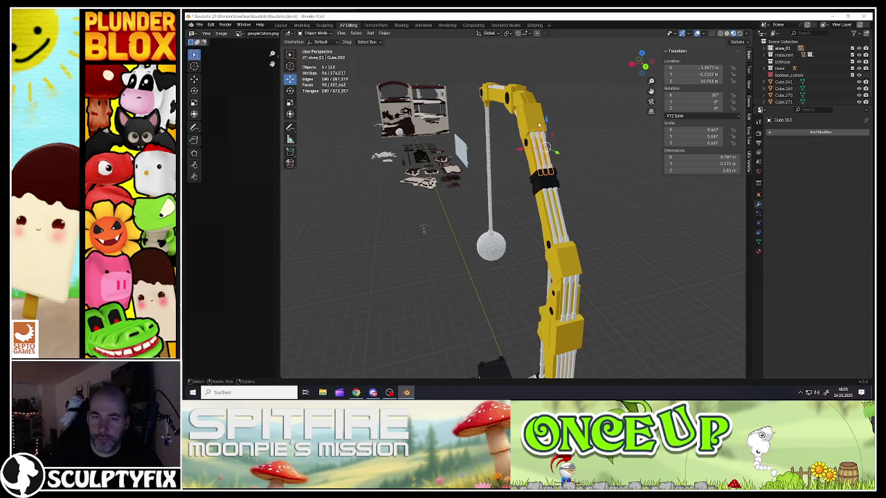
click(855, 143)
- Select the remaining arrayed rod pieces around the boom and cab, and apply their Array modifiers
mouse_move(527, 208)
middle_down()
mouse_move(516, 100)
mouse_move(499, 63)
mouse_move(513, 99)
middle_up()
click(485, 52)
scroll(513, 99, up, 3)
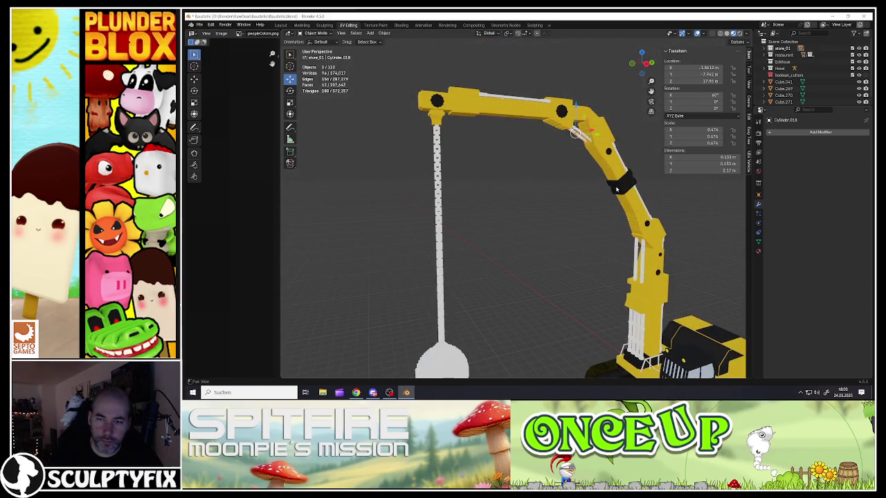
middle_drag(579, 136, 588, 208)
click(590, 218)
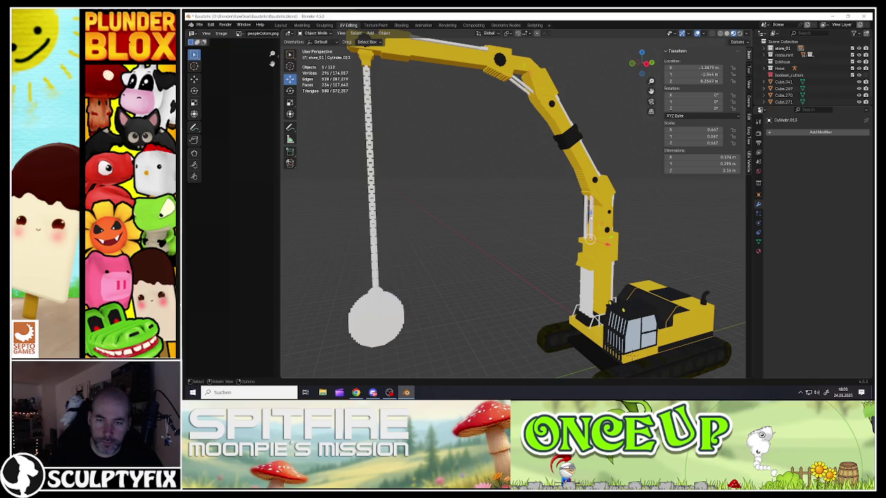
middle_drag(588, 278, 485, 263)
click(599, 284)
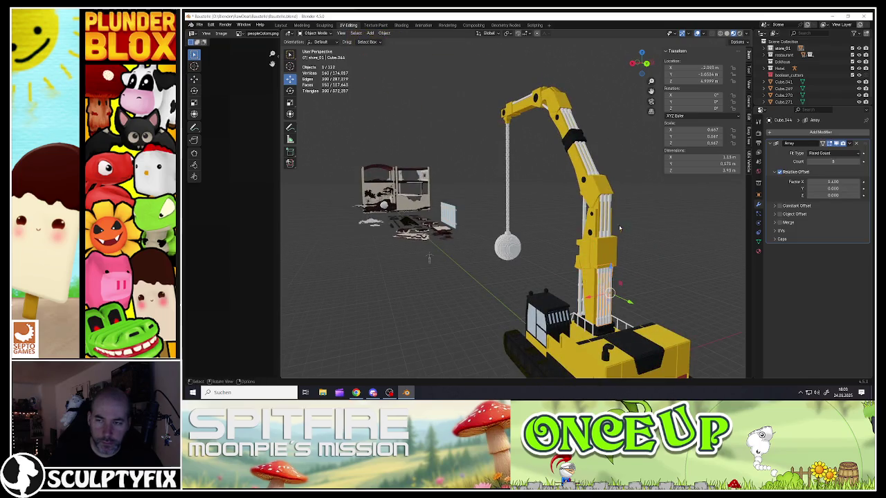
click(856, 144)
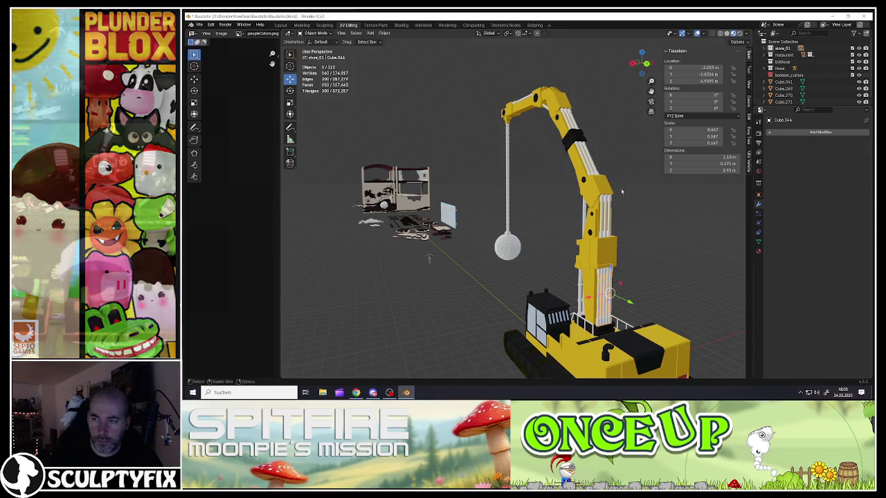
mouse_move(588, 291)
middle_down()
mouse_move(573, 358)
mouse_move(542, 199)
middle_up()
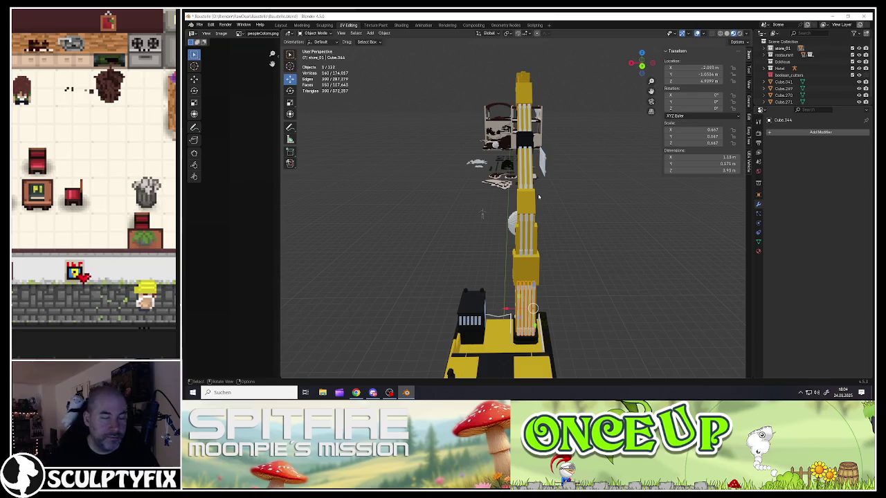
shift+click(527, 228)
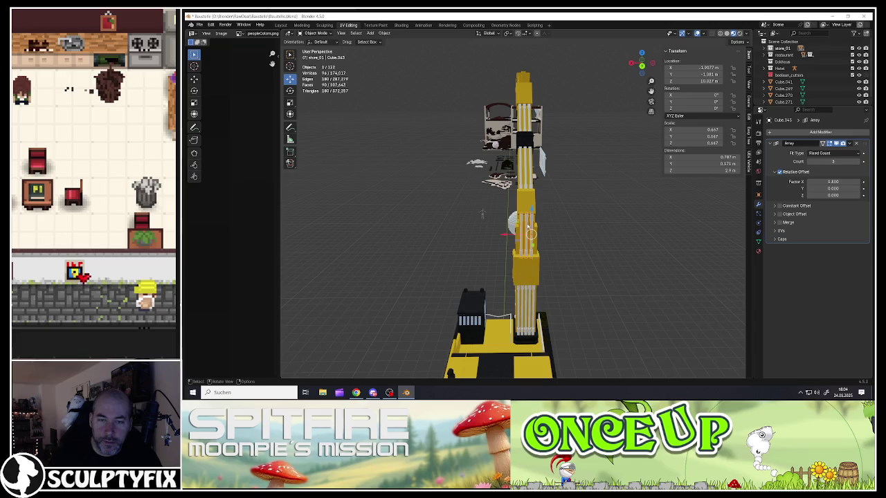
- Apply the remaining Array modifier as real geometry, then select the first rod pieces on the yellow arm
click(850, 143)
click(819, 151)
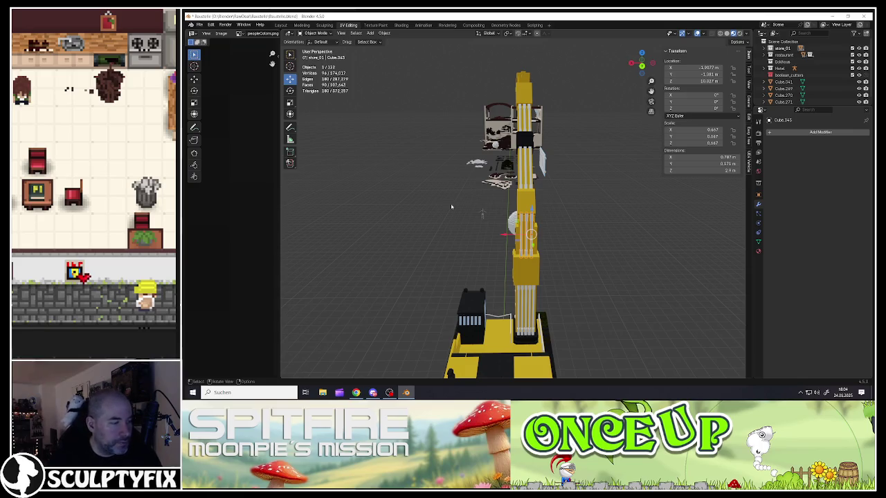
click(532, 308)
click(531, 238)
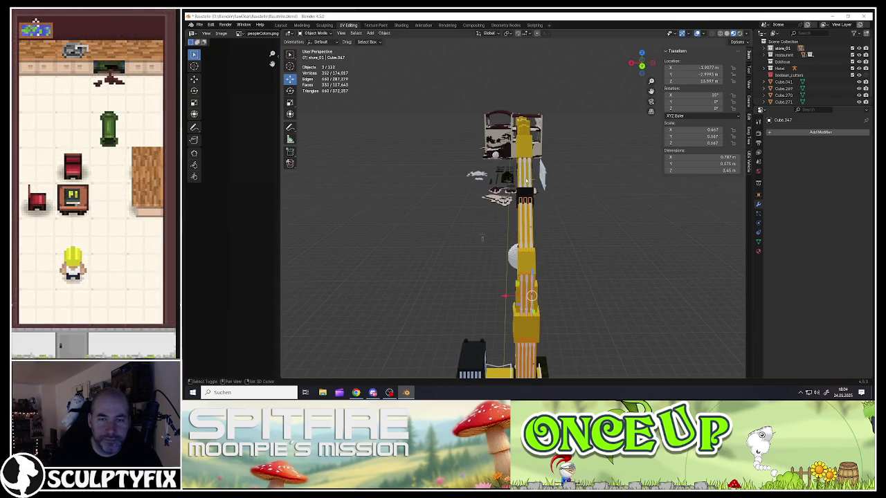
shift+click(526, 221)
- Add the piston cylinders along the crane arm to the selection
mouse_move(526, 222)
middle_down()
mouse_move(561, 160)
mouse_move(564, 359)
middle_up()
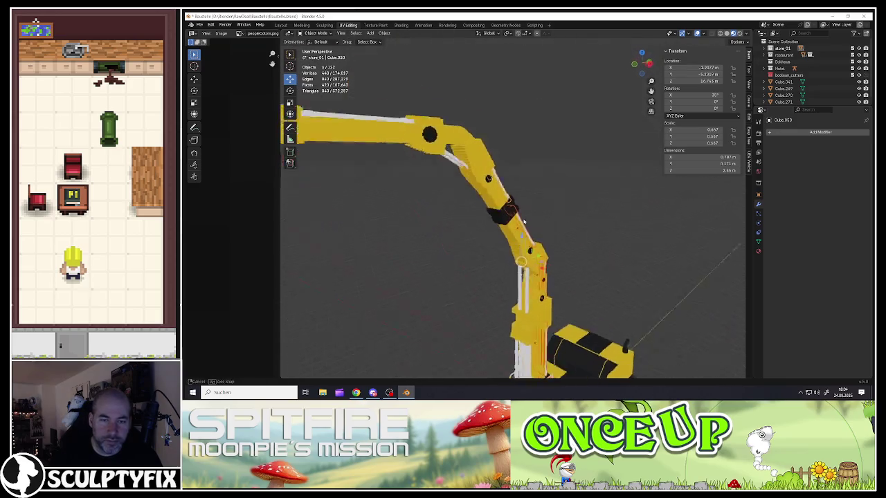
scroll(521, 285, up, 3)
shift+click(521, 284)
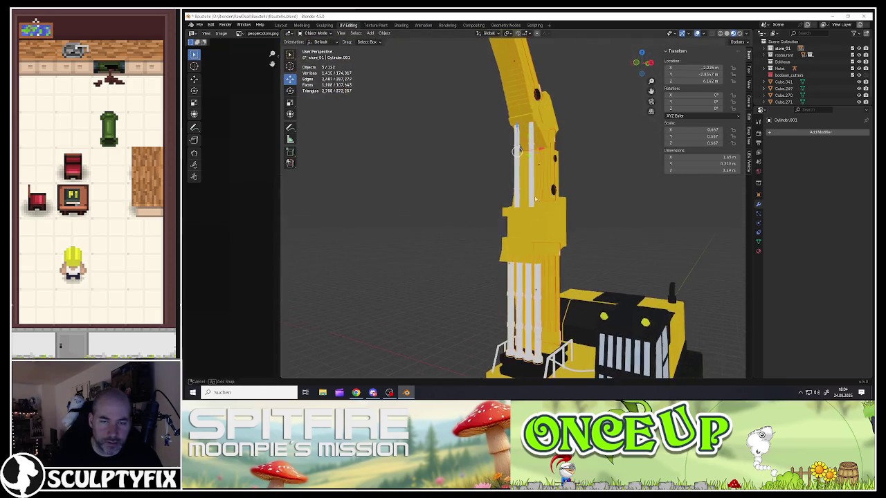
mouse_move(521, 284)
middle_down()
mouse_move(518, 179)
mouse_move(526, 187)
middle_up()
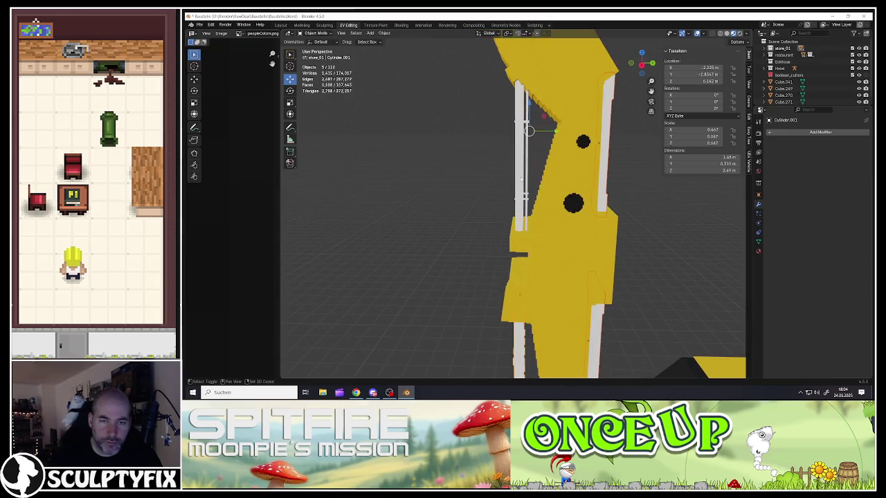
shift+click(526, 187)
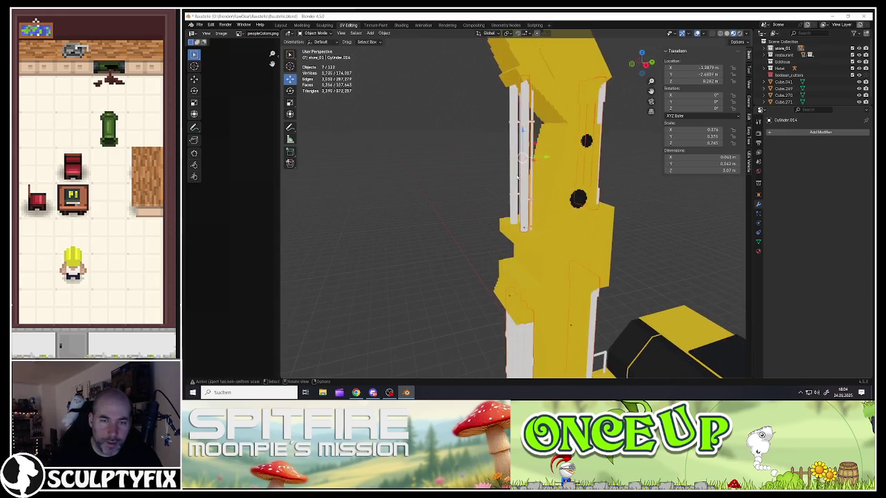
middle_drag(526, 186, 516, 178)
shift+click(516, 177)
shift+click(525, 158)
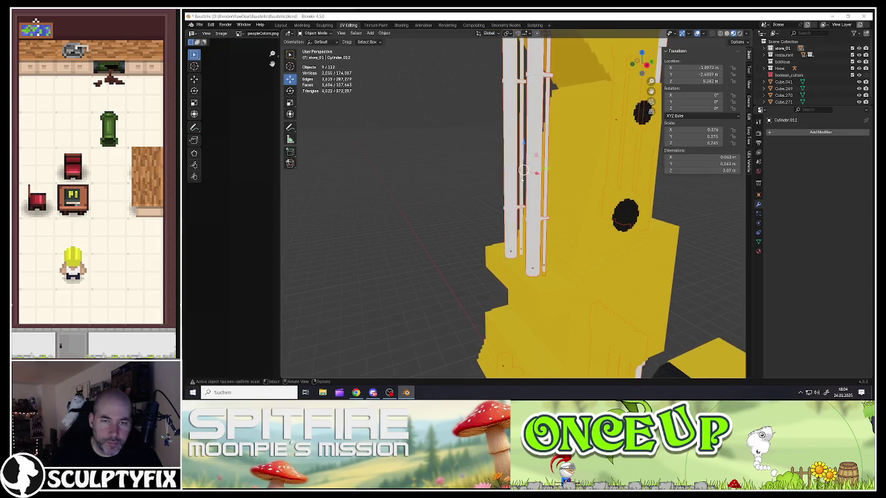
scroll(529, 183, down, 5)
scroll(524, 193, up, 3)
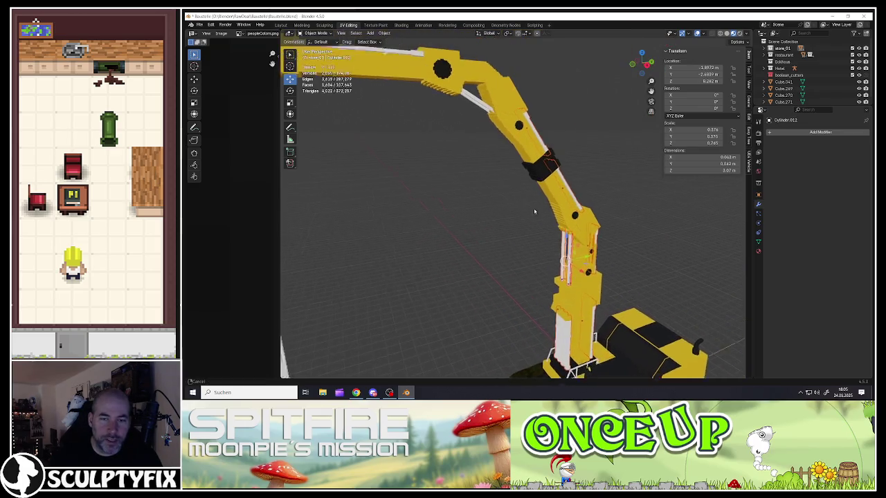
middle_drag(533, 208, 510, 180)
scroll(623, 298, up, 3)
- Add the last rod pieces until all twelve are selected, and bring up the Object context menu
shift+click(643, 326)
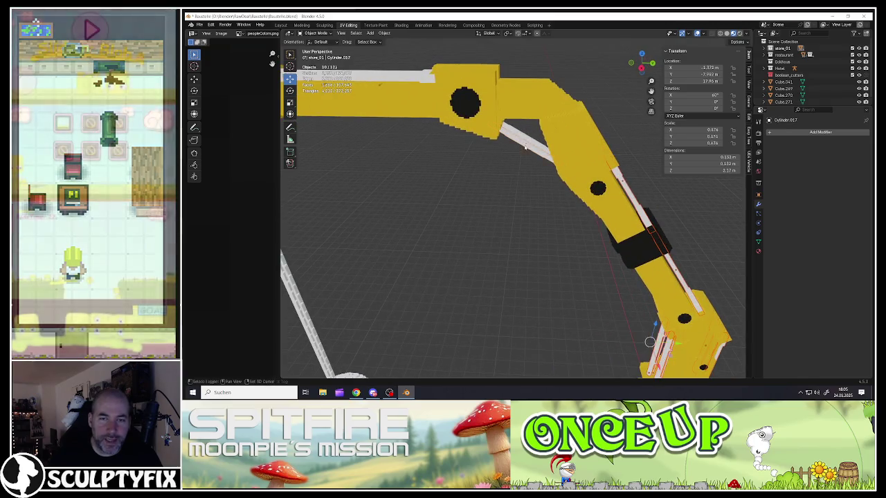
shift+click(646, 316)
scroll(518, 155, down, 3)
scroll(517, 155, up, 1)
scroll(515, 155, up, 1)
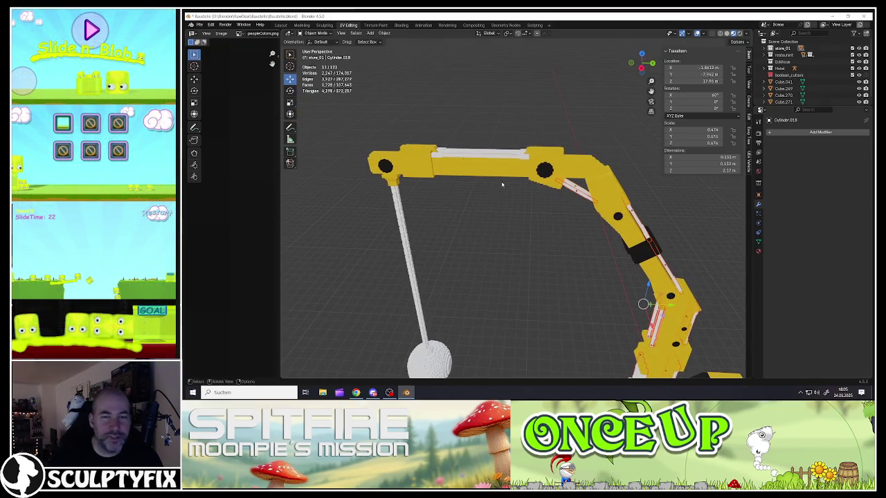
scroll(505, 155, up, 1)
scroll(492, 155, up, 2)
middle_drag(492, 155, 491, 162)
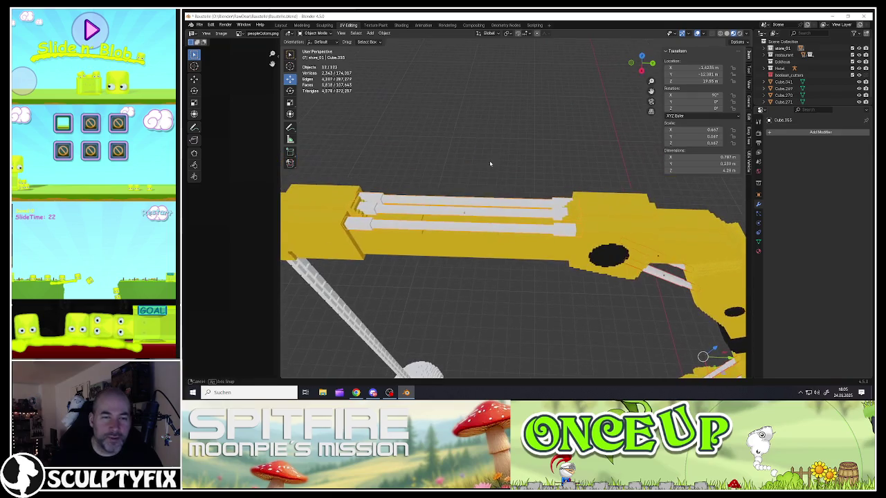
shift+click(464, 212)
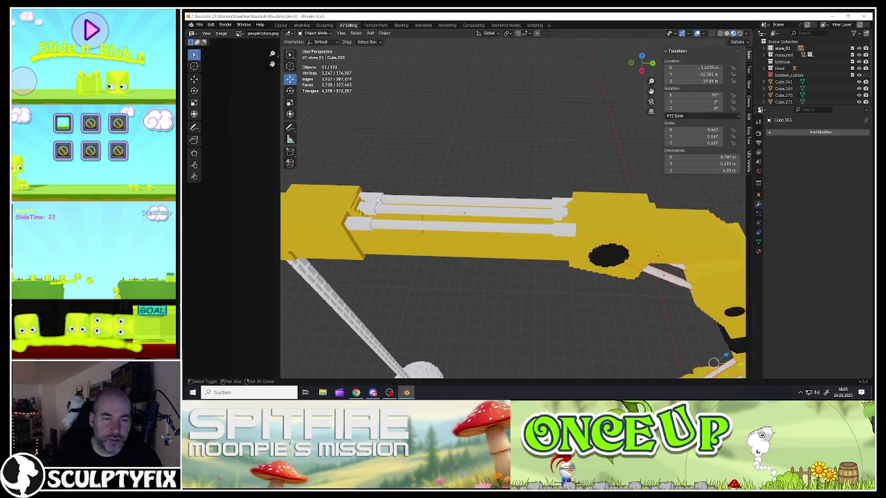
scroll(387, 199, down, 2)
scroll(408, 200, down, 3)
scroll(430, 199, down, 2)
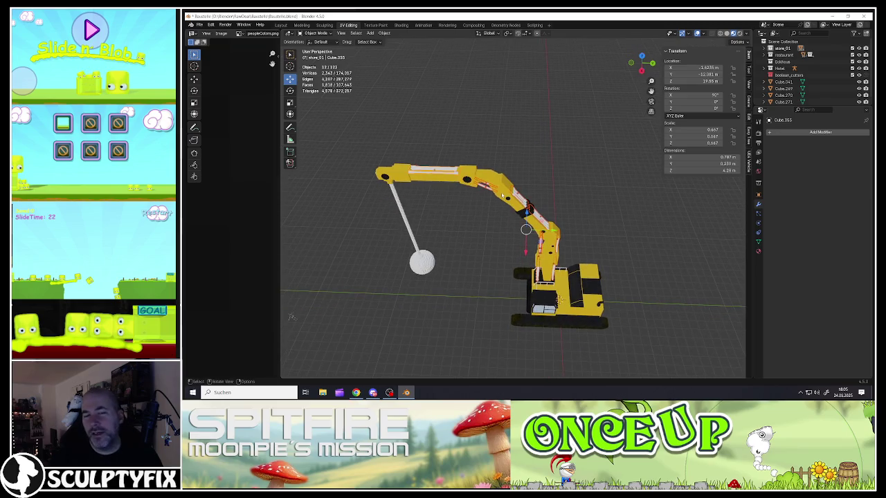
scroll(443, 183, up, 2)
right_click(445, 172)
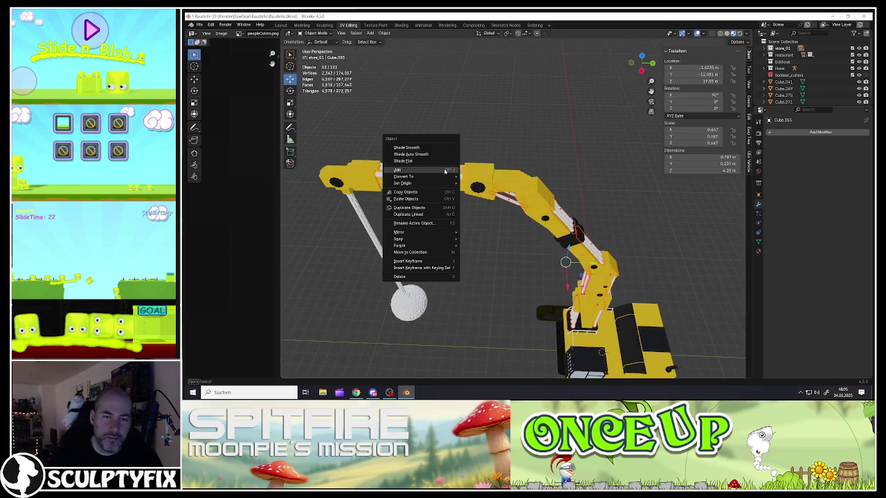
- Join the twelve rod pieces, enter Edit Mode, widen the UV editor and select all faces
click(429, 172)
mouse_move(515, 216)
middle_down()
mouse_move(552, 235)
mouse_move(356, 256)
middle_up()
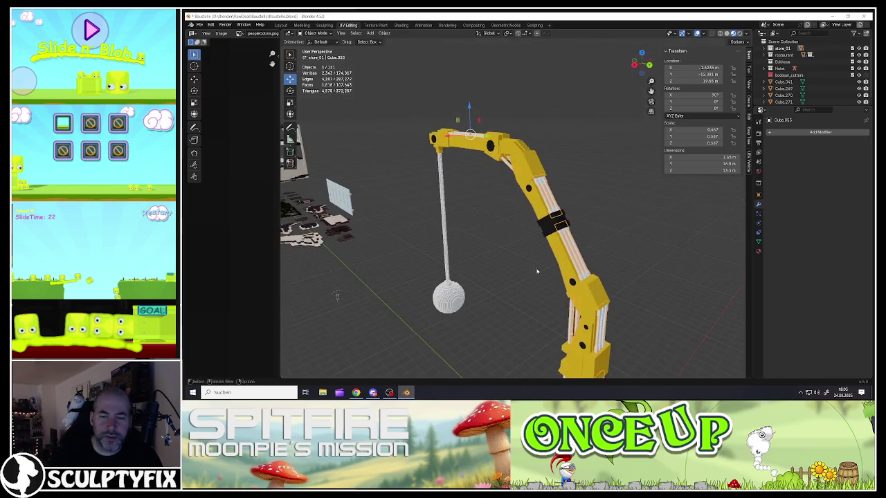
key(Tab)
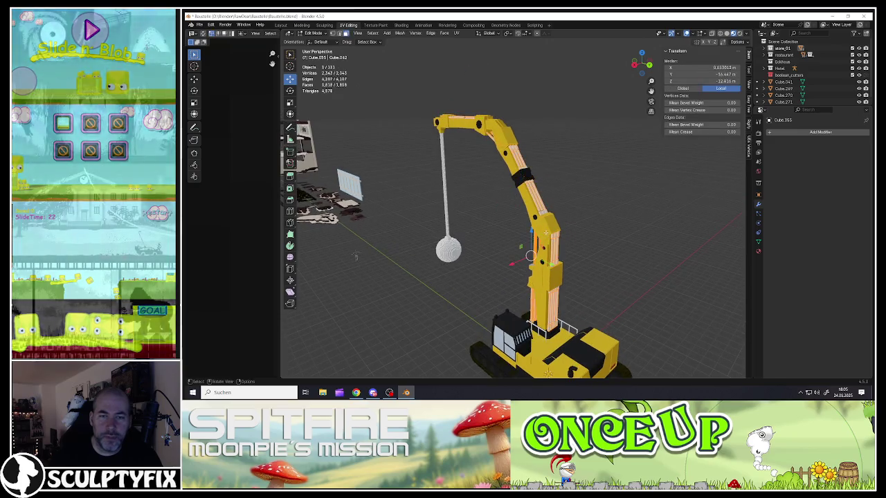
drag(279, 239, 489, 236)
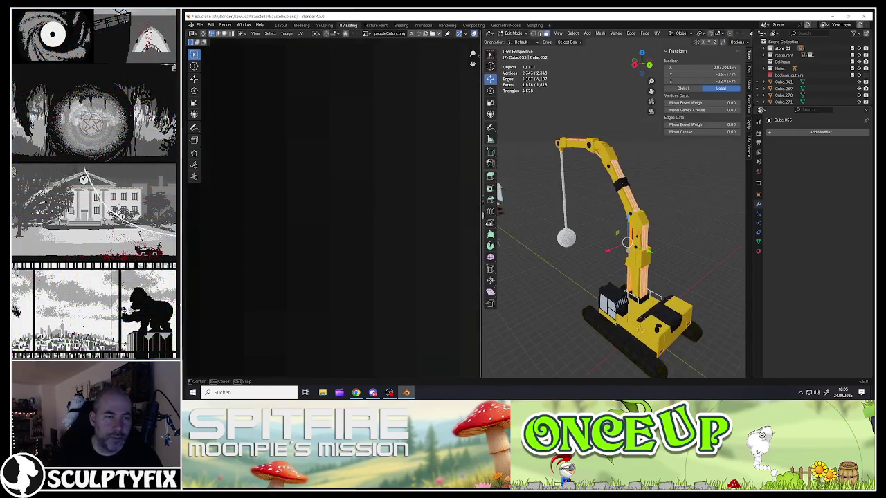
scroll(292, 299, down, 3)
scroll(332, 257, up, 4)
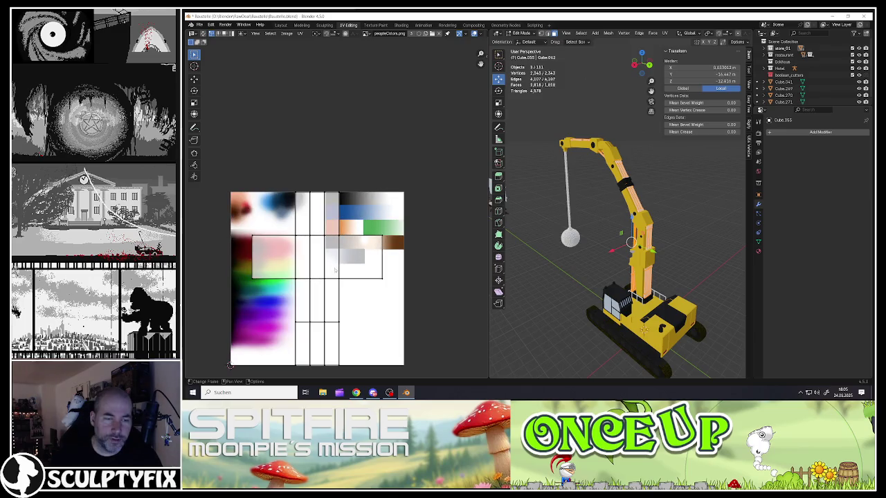
key(a)
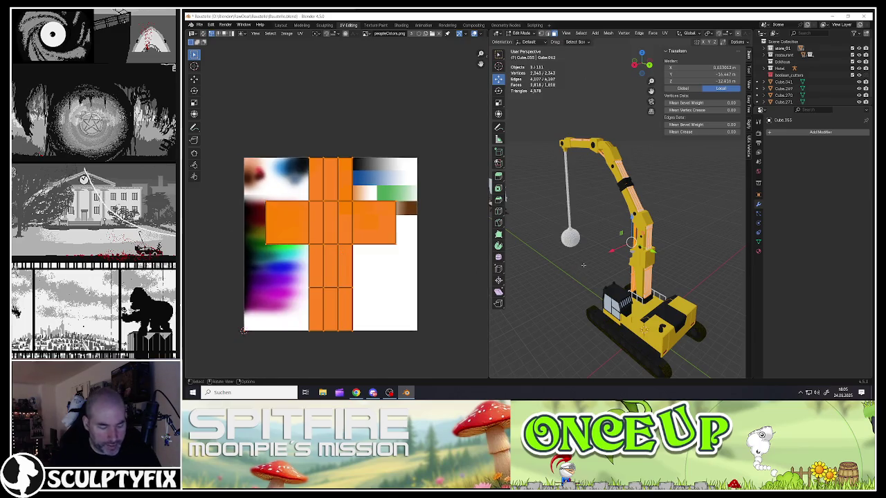
key(u)
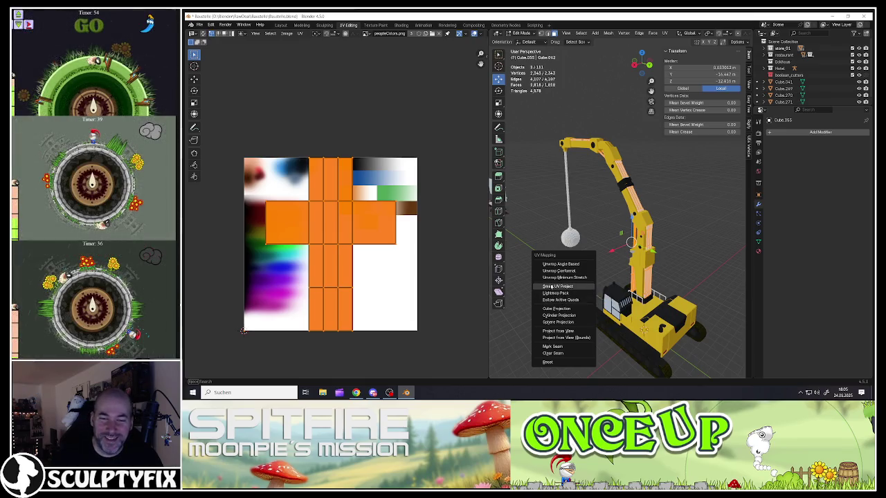
- Smart UV Project the rods, then scale their UVs down repeatedly to a tiny point
click(551, 286)
click(533, 349)
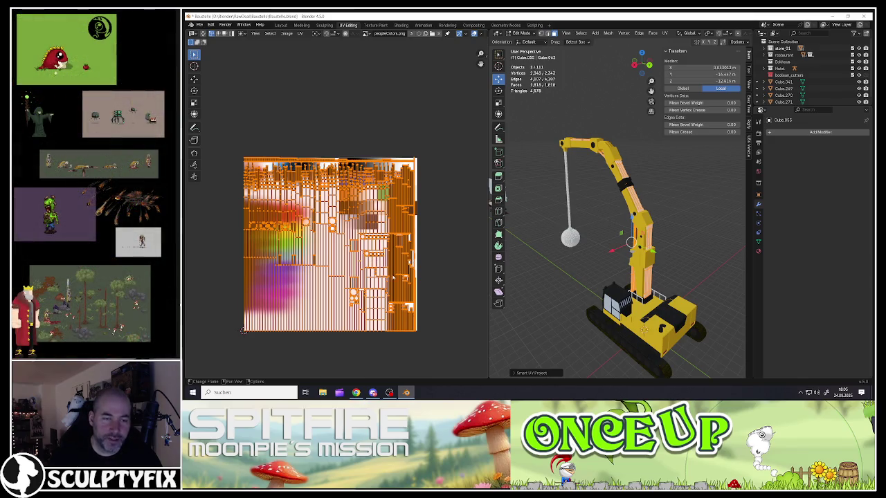
key(s)
click(356, 278)
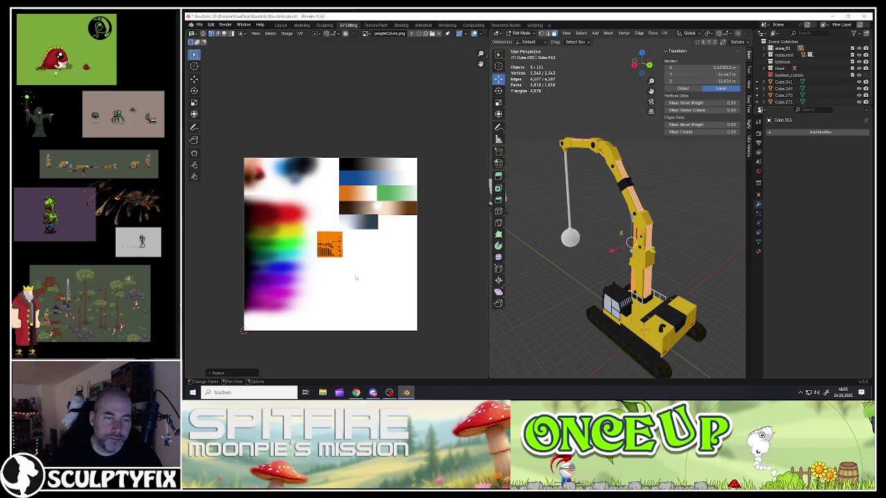
key(s)
click(351, 272)
key(s)
click(347, 264)
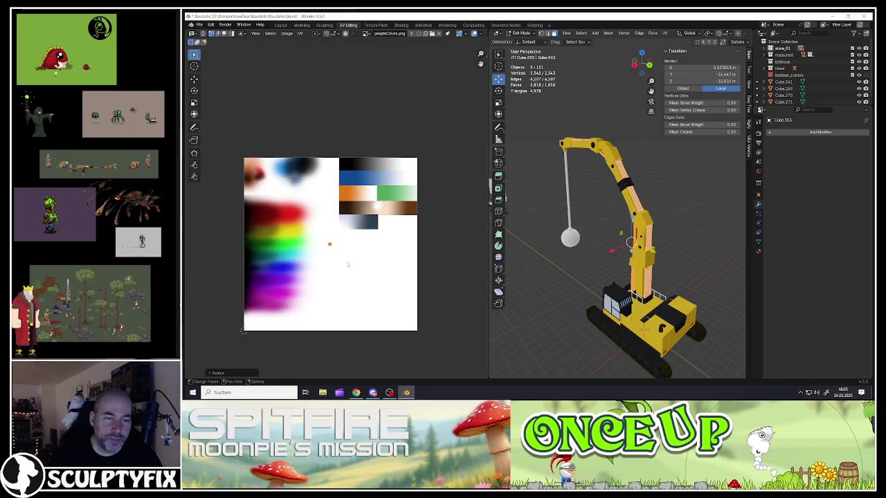
key(s)
click(348, 265)
key(s)
click(351, 267)
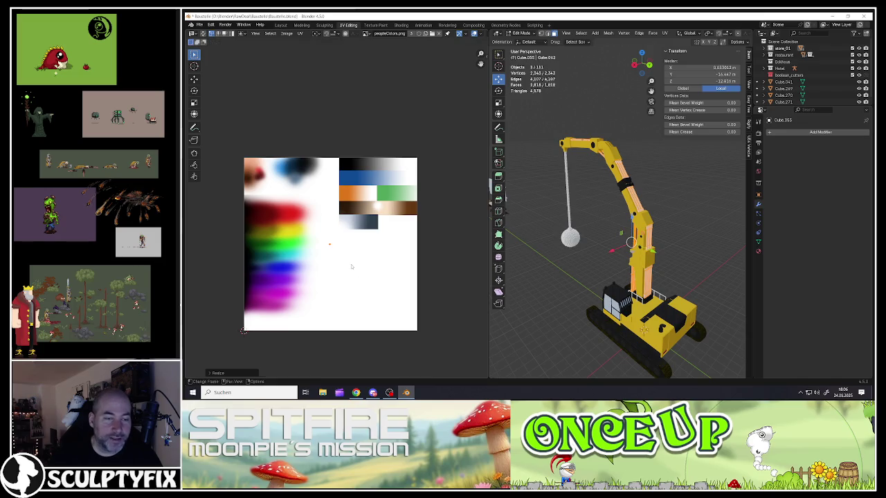
key(s)
click(352, 270)
key(s)
click(352, 277)
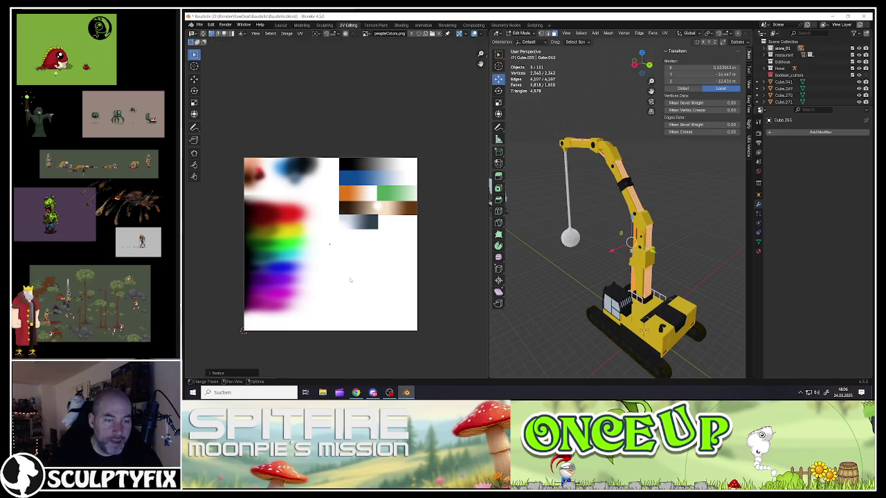
- Move the UV point onto the dark slate-grey palette swatch and return to Object Mode
key(g)
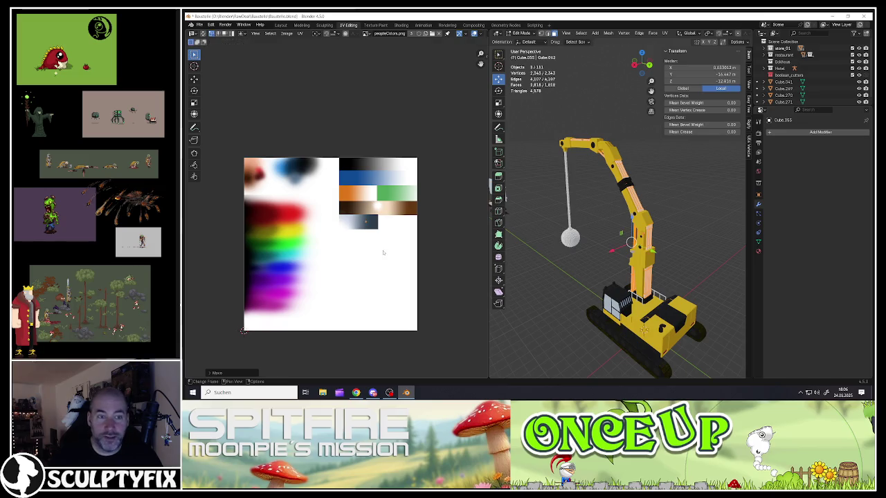
click(380, 248)
scroll(360, 225, up, 3)
scroll(358, 224, up, 3)
key(g)
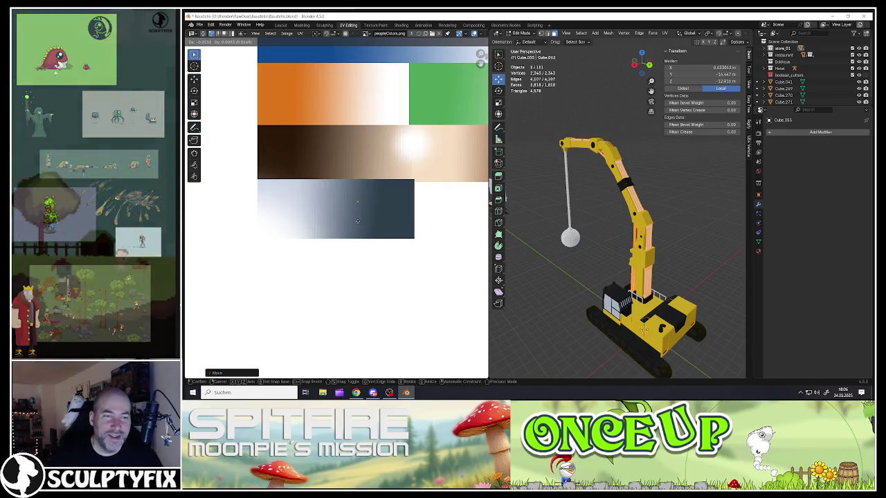
click(358, 224)
key(Tab)
- Zoom in on the crane after placing the rods' UVs
scroll(660, 270, up, 3)
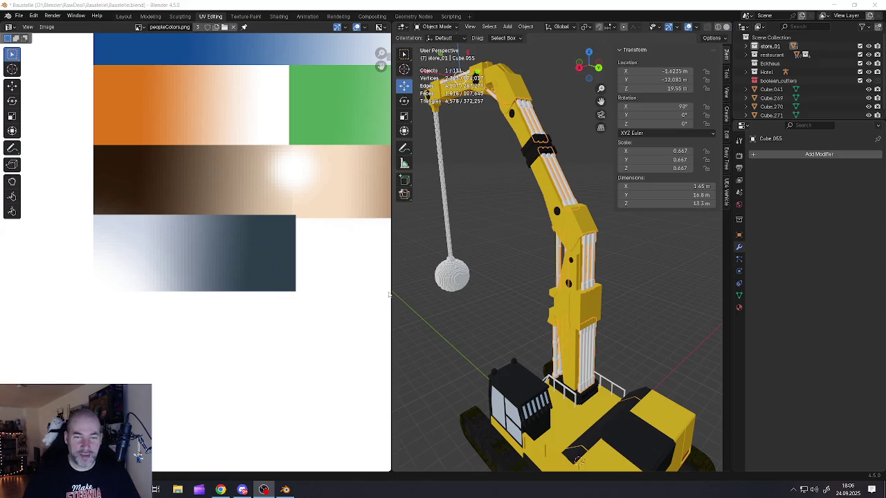
- Widen the 3D viewport so the palette image is a narrow strip at the left
drag(394, 297, 138, 302)
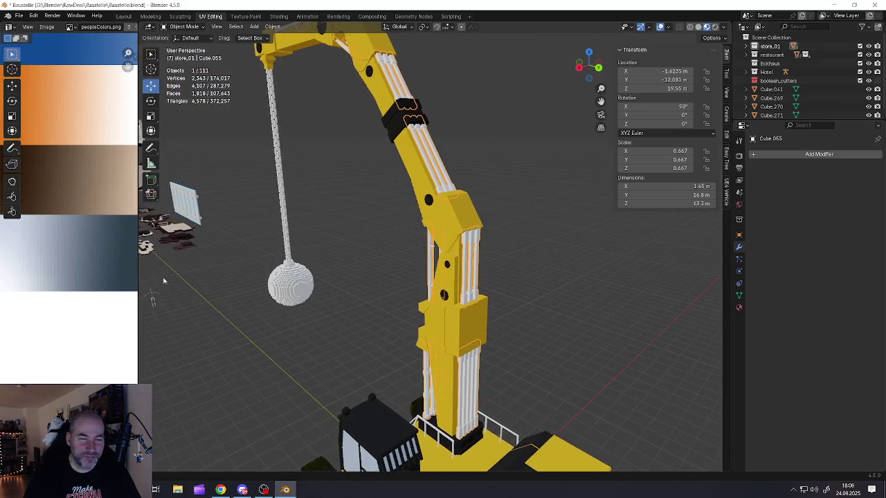
scroll(341, 311, down, 3)
middle_drag(341, 311, 404, 257)
scroll(402, 248, up, 4)
- Toggle Edit Mode on the rods, then select the black clamp block and the white rods
key(Tab)
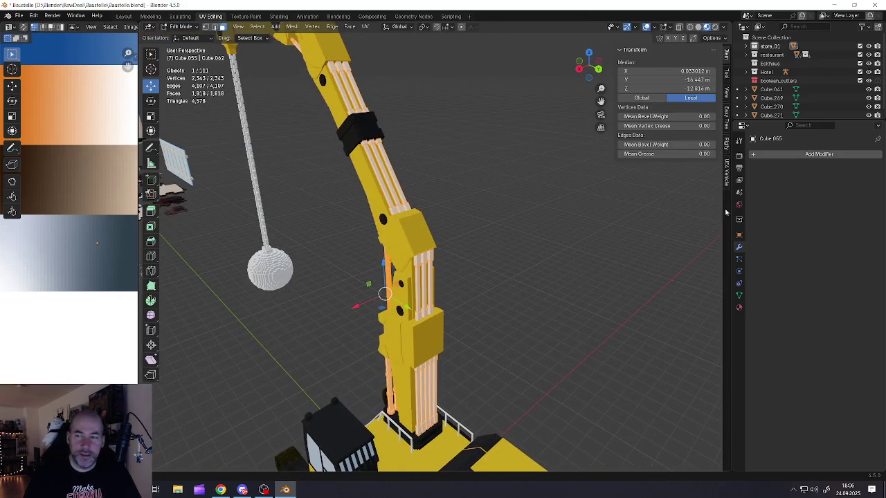
key(Tab)
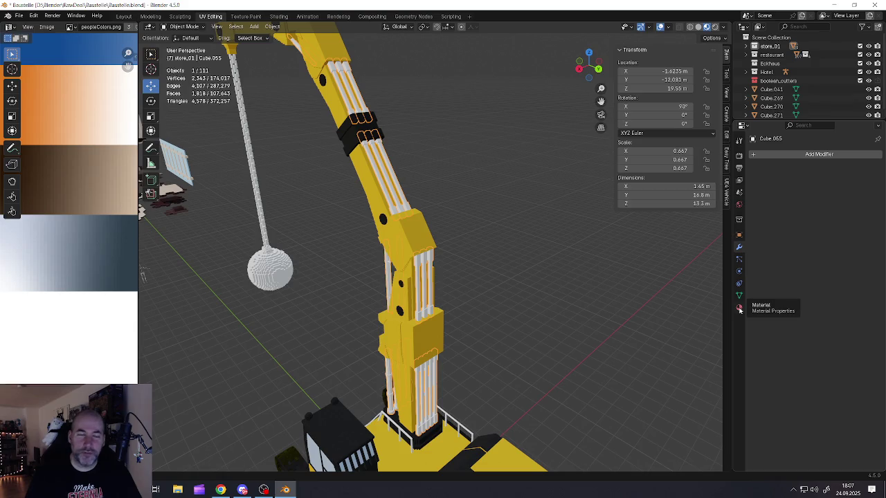
click(405, 252)
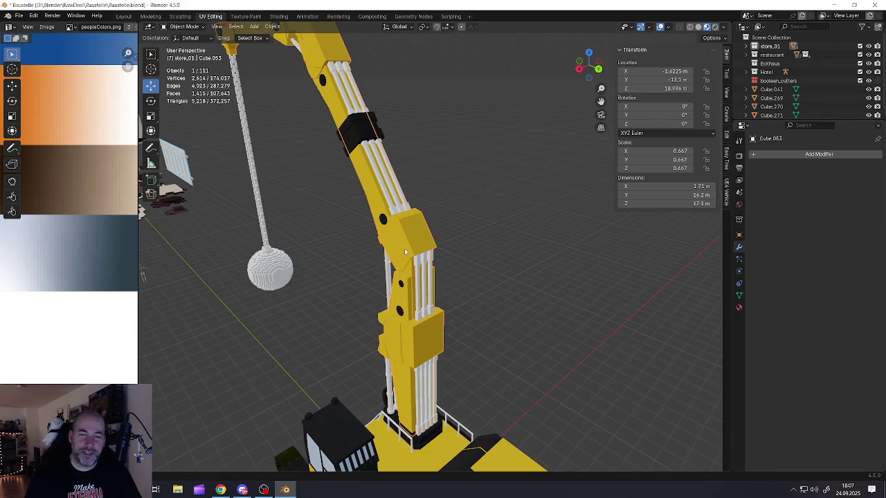
click(419, 290)
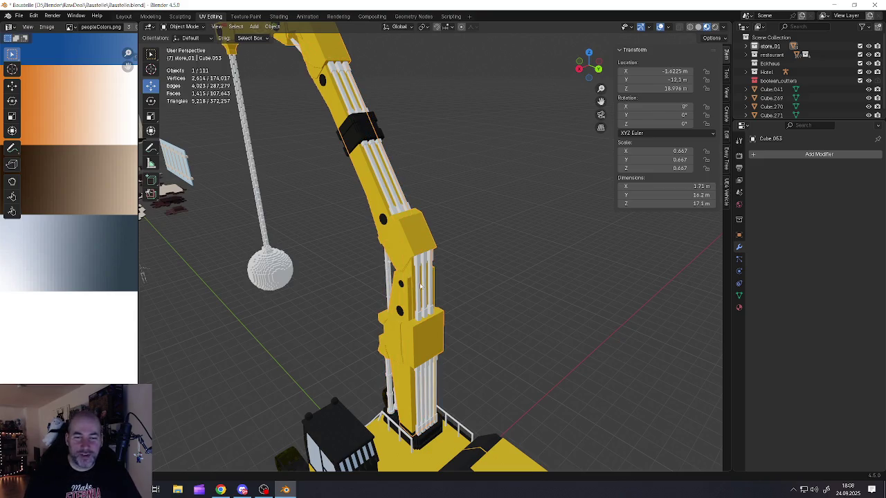
scroll(418, 284, down, 4)
scroll(418, 284, down, 1)
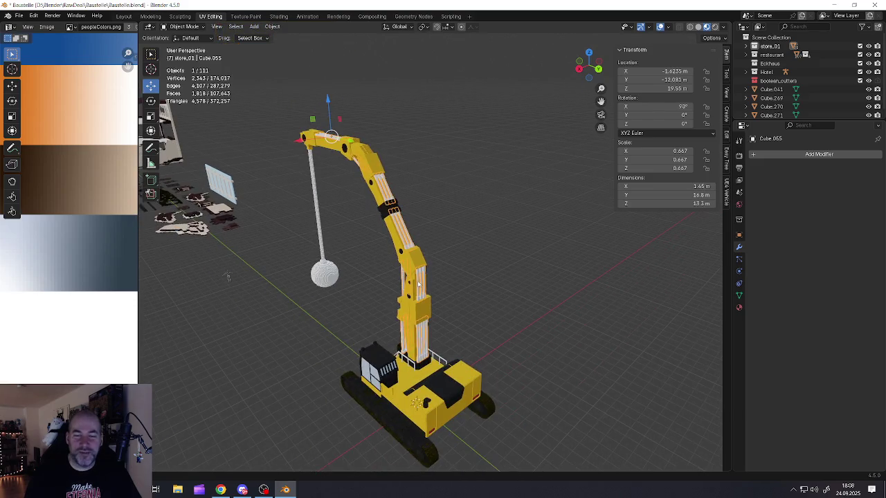
scroll(418, 284, up, 2)
scroll(418, 284, up, 2)
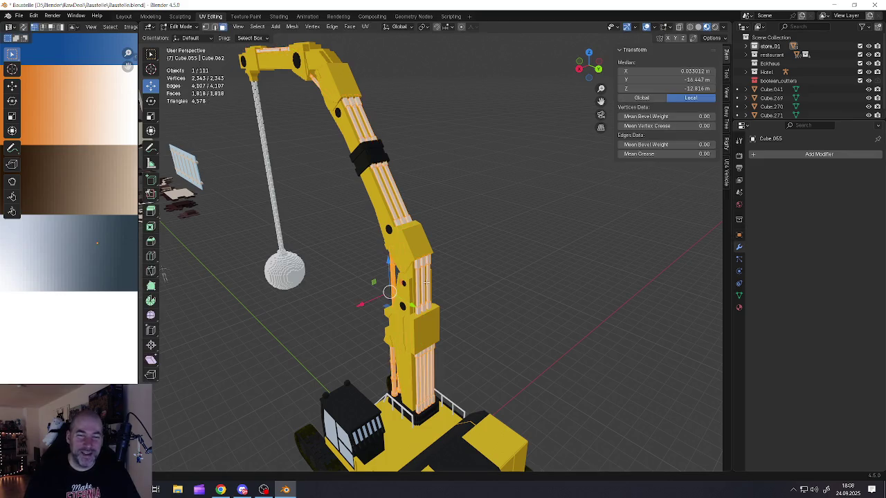
- Assign the existing material 'Material', textured with peopleColors.png, to the rods
click(738, 307)
click(755, 209)
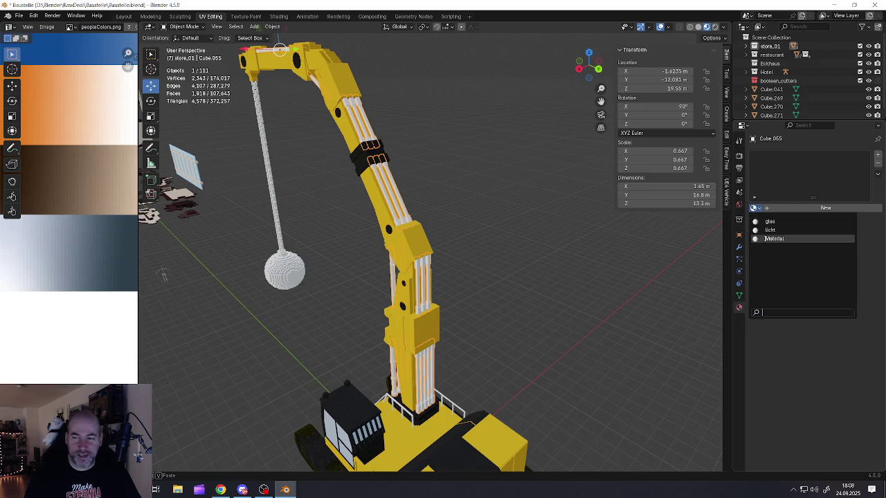
click(773, 239)
- Deselect everything, orbit to a low side view and select the crane boom object
mouse_move(447, 273)
middle_down()
mouse_move(416, 277)
mouse_move(463, 279)
middle_up()
click(416, 277)
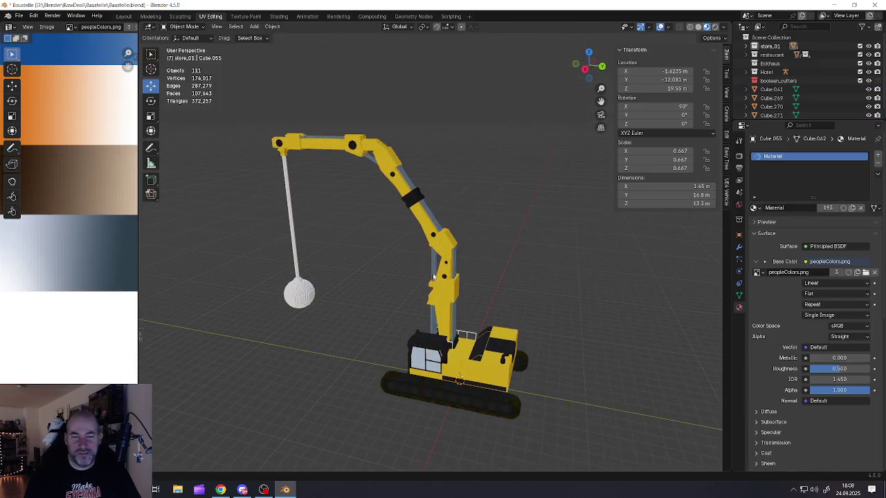
mouse_move(391, 314)
middle_down()
mouse_move(402, 251)
mouse_move(462, 246)
middle_up()
scroll(398, 291, up, 2)
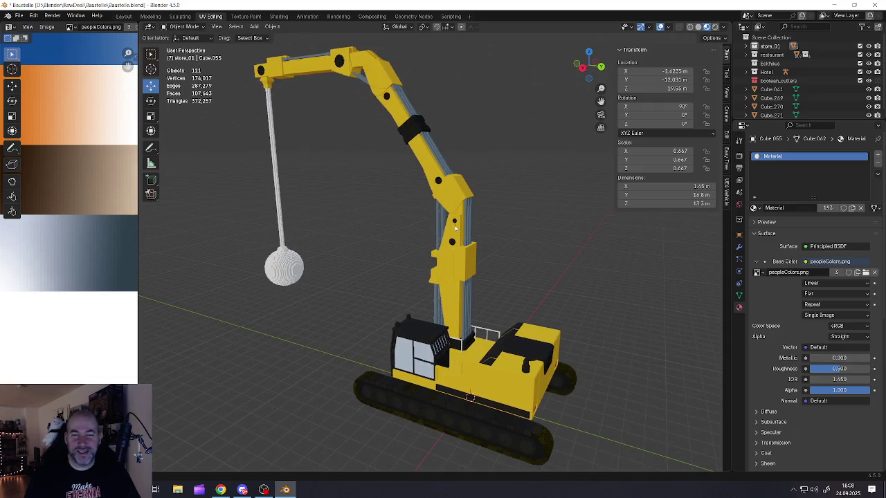
middle_drag(442, 210, 465, 223)
click(466, 223)
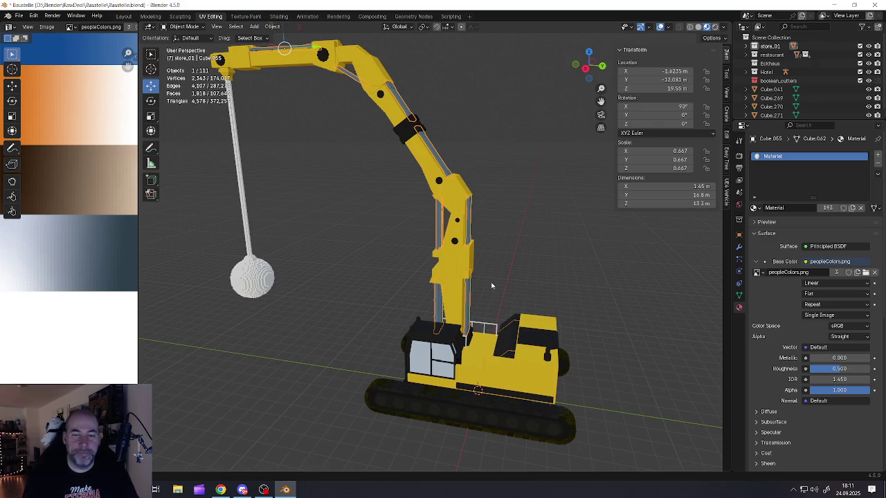
- Move the arm rods' UVs onto the dark blue-grey patch of the peopleColors.png palette
drag(139, 258, 316, 257)
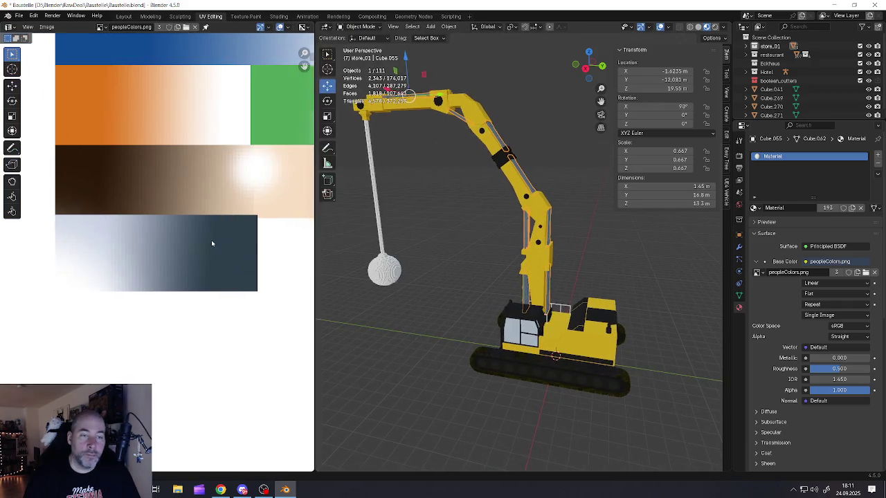
key(Tab)
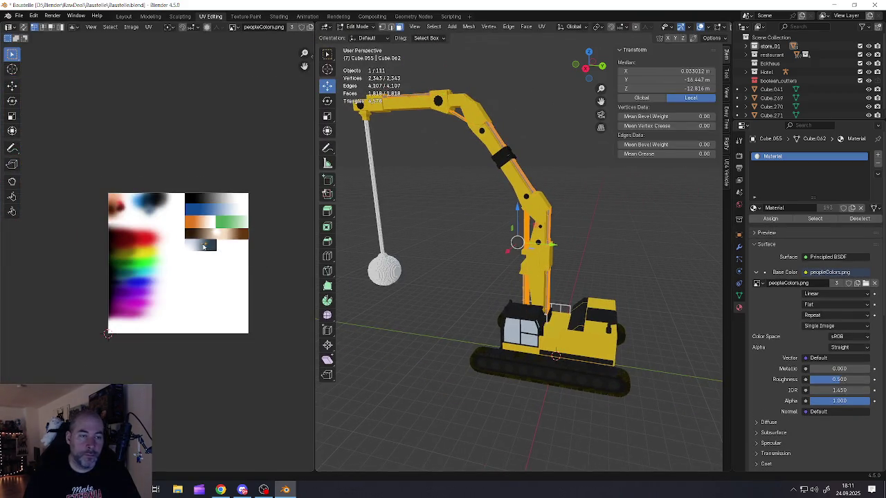
scroll(204, 248, up, 1)
scroll(204, 249, up, 1)
key(g)
click(99, 178)
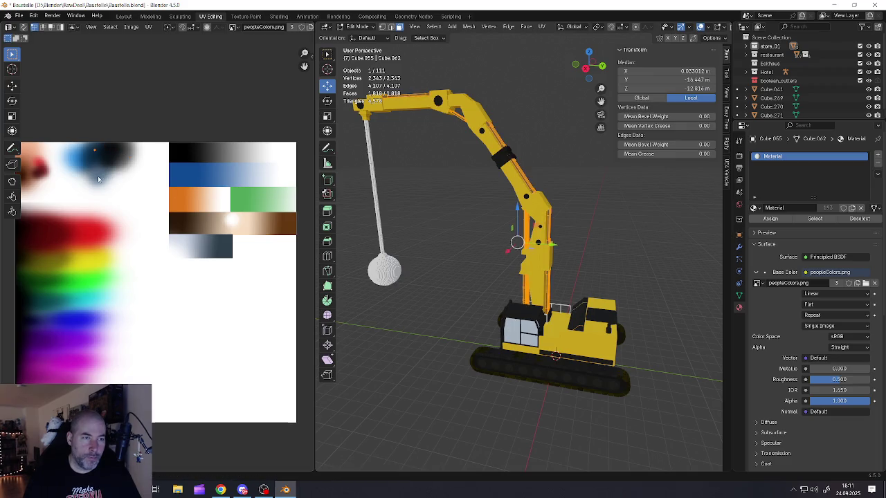
scroll(104, 166, up, 4)
scroll(111, 156, up, 4)
key(g)
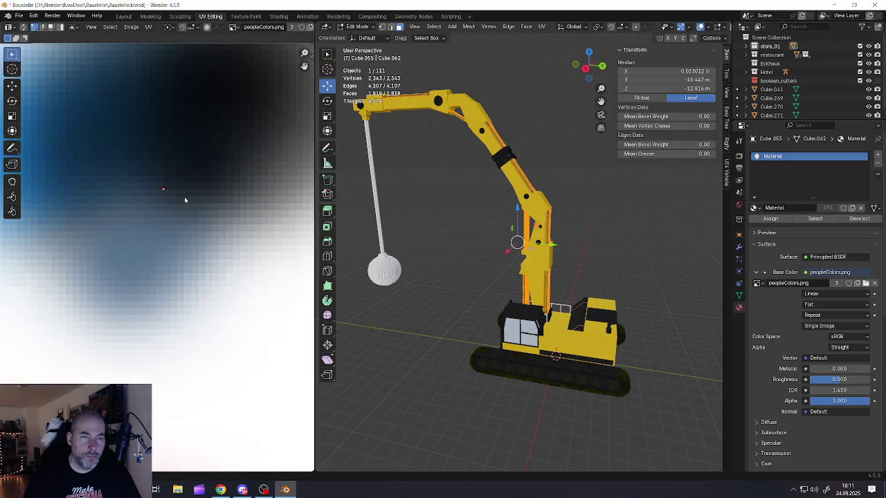
scroll(181, 201, up, 3)
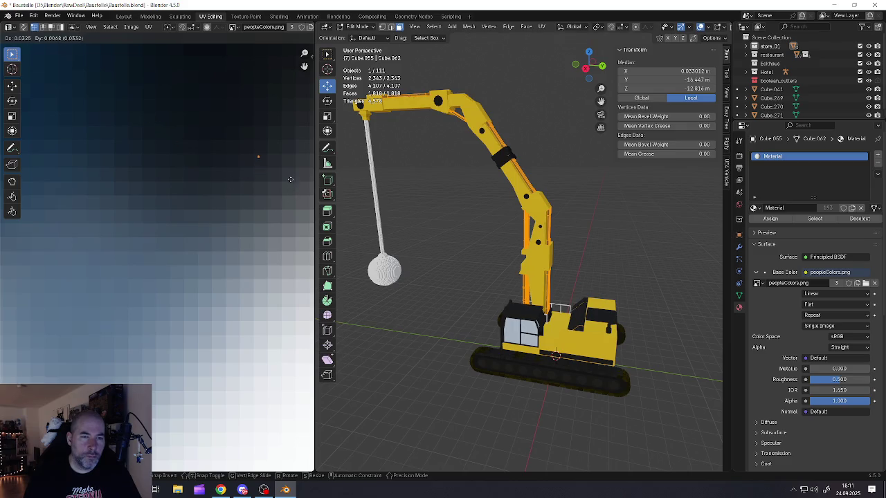
click(292, 162)
- Return to Object Mode, frame the arm, and select the railing with the chain behind the cab
key(Tab)
key(KP_Decimal)
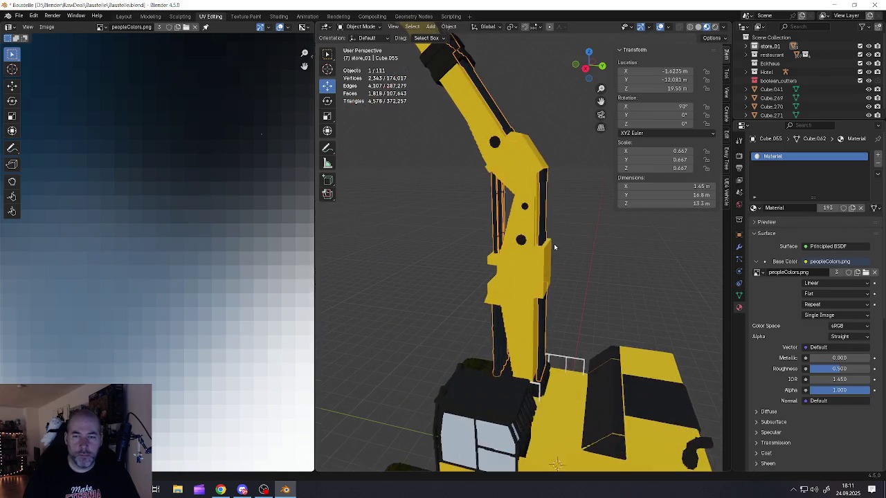
middle_drag(543, 256, 568, 256)
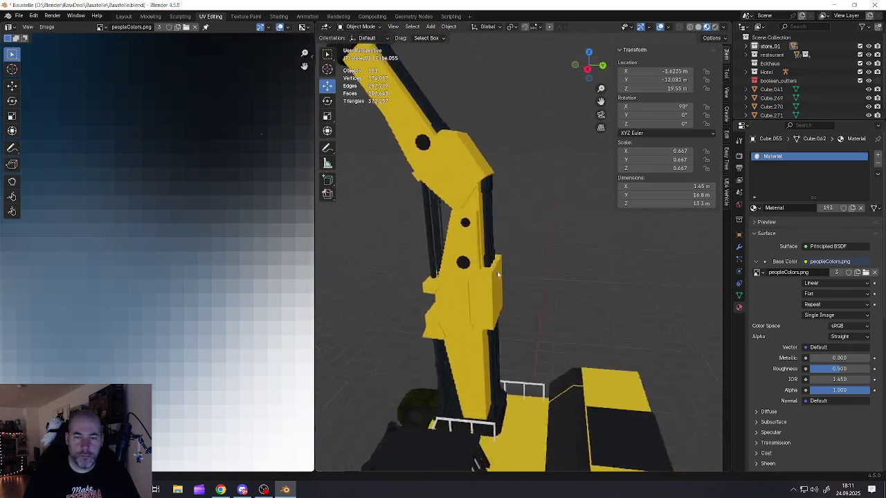
scroll(568, 253, down, 5)
mouse_move(568, 252)
middle_down()
mouse_move(405, 252)
mouse_move(524, 235)
middle_up()
scroll(443, 248, down, 3)
scroll(524, 236, up, 3)
scroll(494, 262, up, 4)
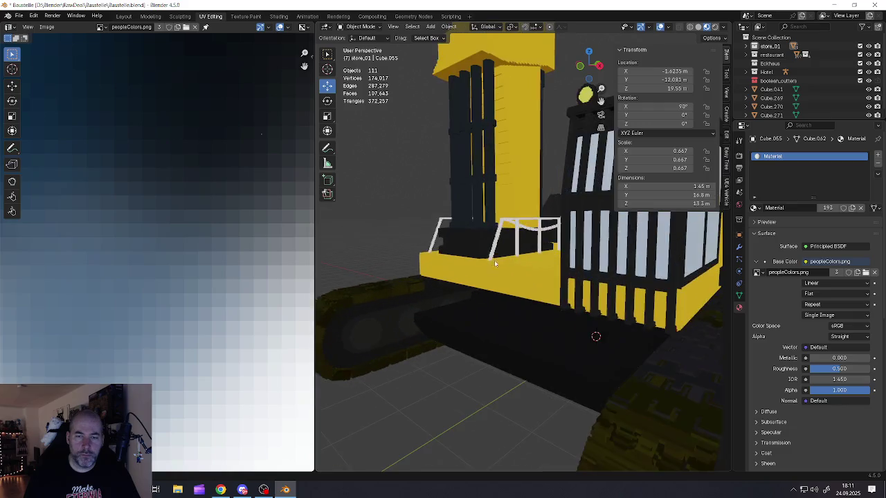
click(498, 240)
- Join the two cab railings into a single object
scroll(497, 240, up, 5)
scroll(443, 242, up, 3)
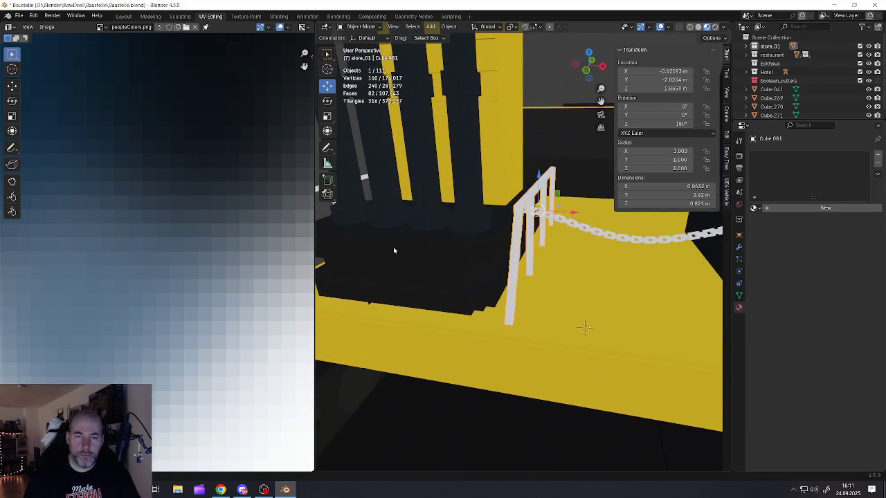
scroll(414, 241, down, 2)
middle_drag(414, 241, 429, 237)
shift+click(482, 241)
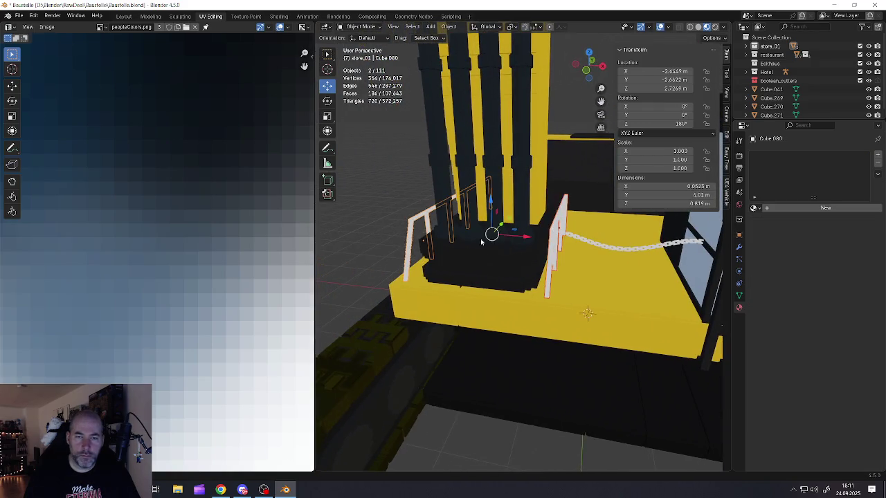
right_click(560, 231)
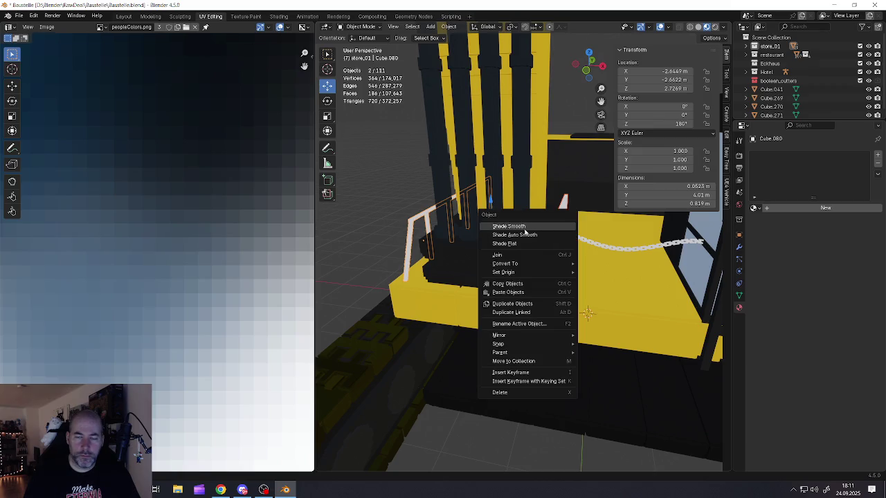
click(504, 256)
- Smart UV Project the joined railings in Edit Mode
middle_drag(552, 241, 526, 243)
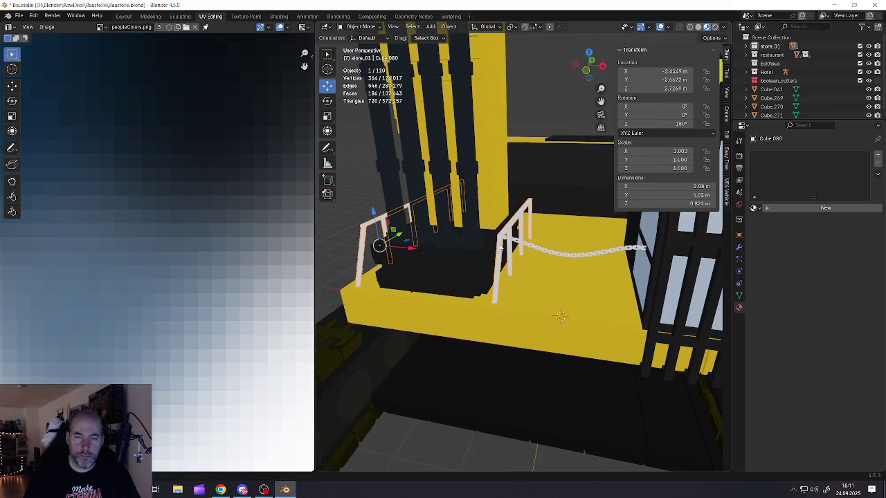
key(Tab)
scroll(526, 263, down, 5)
key(u)
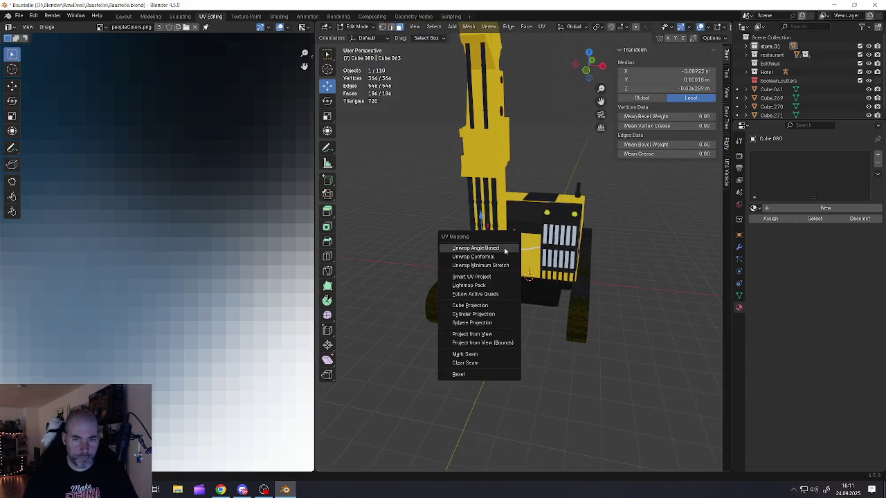
click(477, 279)
click(447, 358)
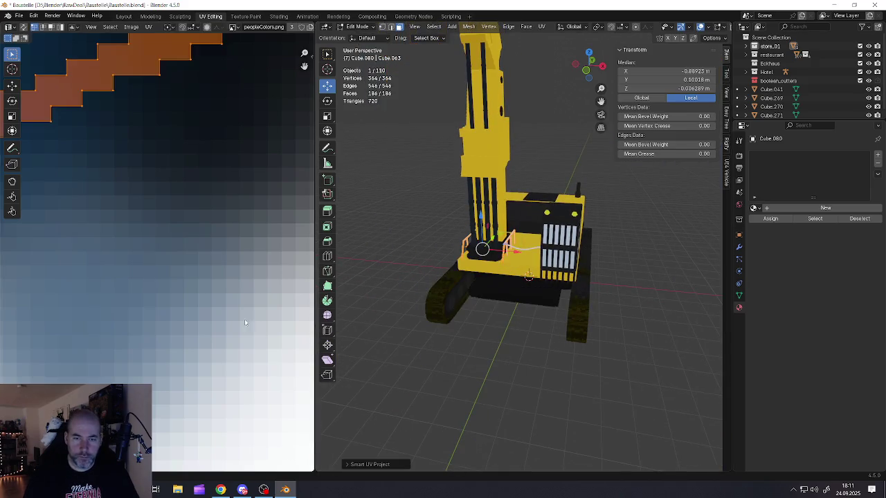
- Shrink the railing UVs and place them on the peopleColors.png palette
scroll(244, 319, down, 4)
scroll(244, 319, down, 3)
key(s)
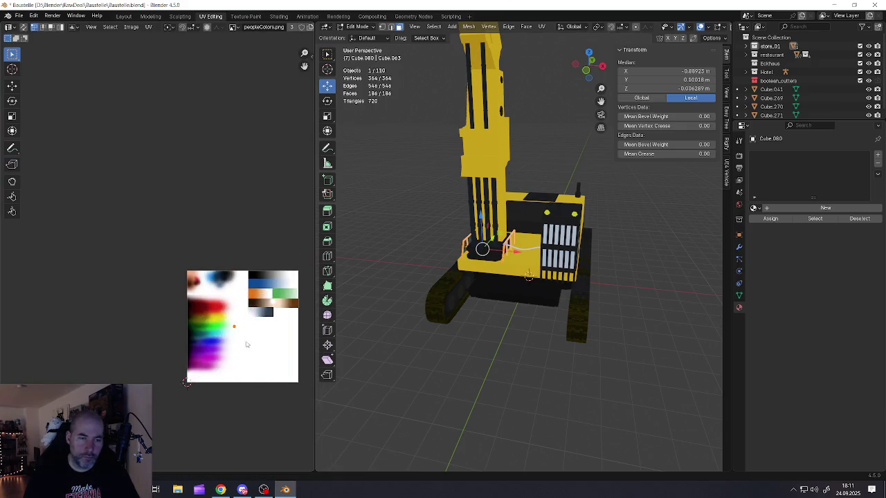
click(251, 342)
key(g)
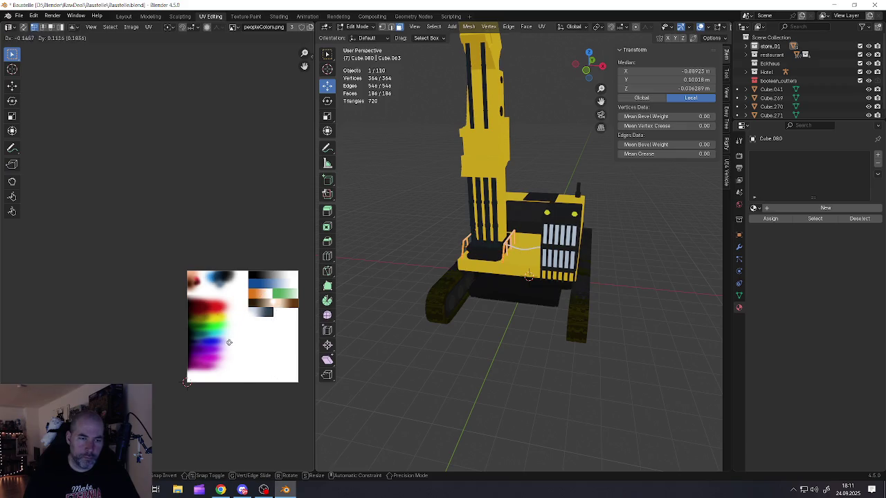
click(269, 301)
scroll(263, 277, up, 3)
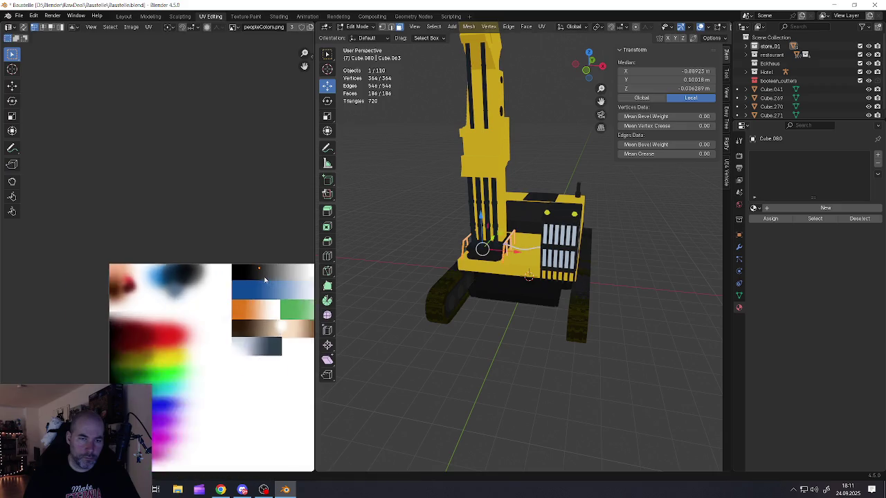
scroll(262, 270, up, 5)
scroll(258, 269, up, 4)
- Assign the palette Material to the railing chain and select the wrecking-ball rope
key(Tab)
key(KP_Decimal)
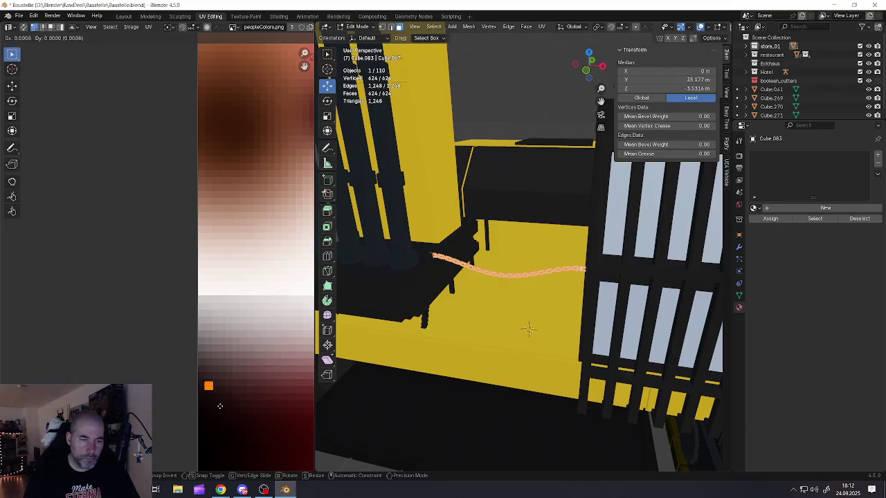
click(753, 208)
click(759, 239)
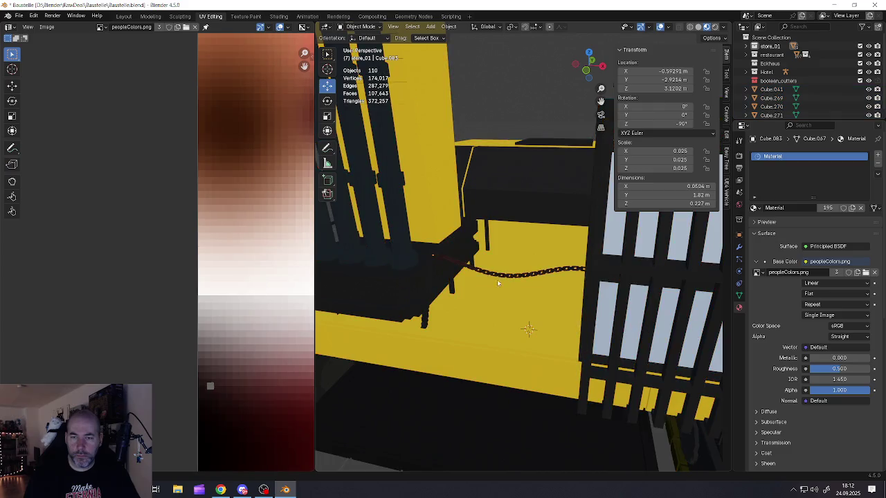
mouse_move(513, 290)
middle_down()
mouse_move(485, 277)
mouse_move(545, 281)
mouse_move(462, 232)
mouse_move(492, 237)
middle_up()
scroll(470, 275, down, 8)
scroll(504, 276, down, 3)
scroll(457, 228, up, 5)
click(451, 218)
- Apply the rope's Array modifier
key(Tab)
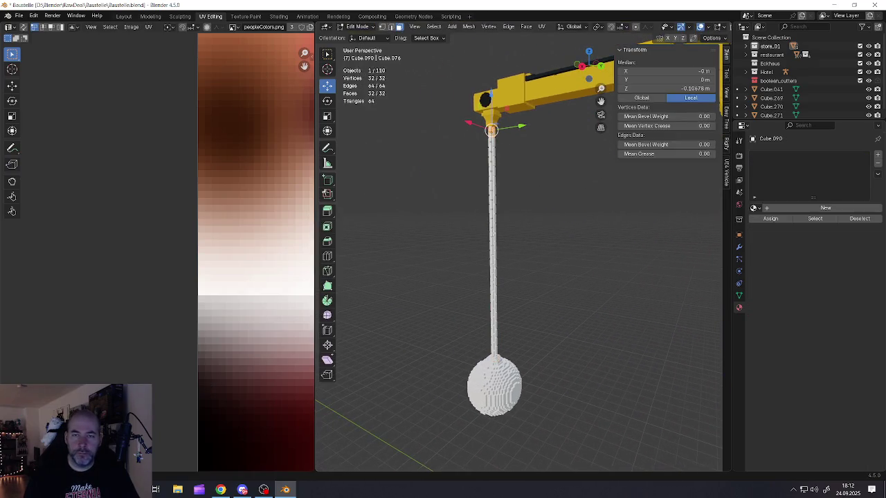
key(Tab)
click(740, 247)
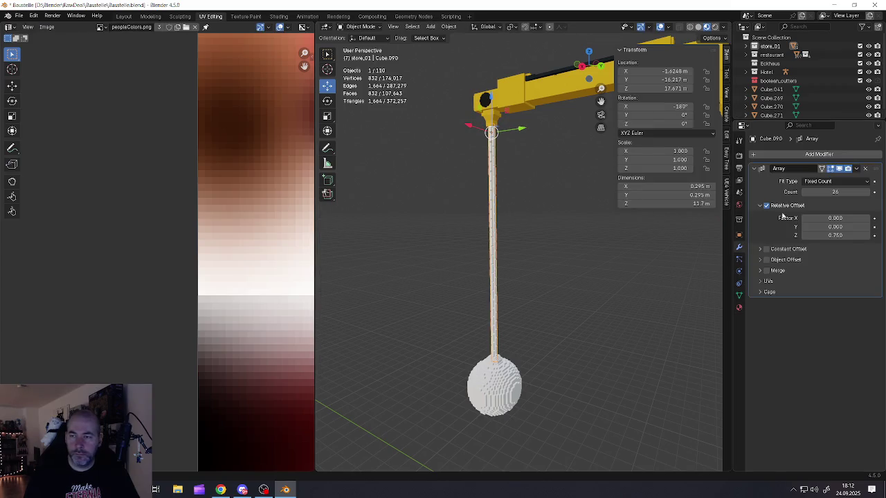
click(857, 168)
click(817, 182)
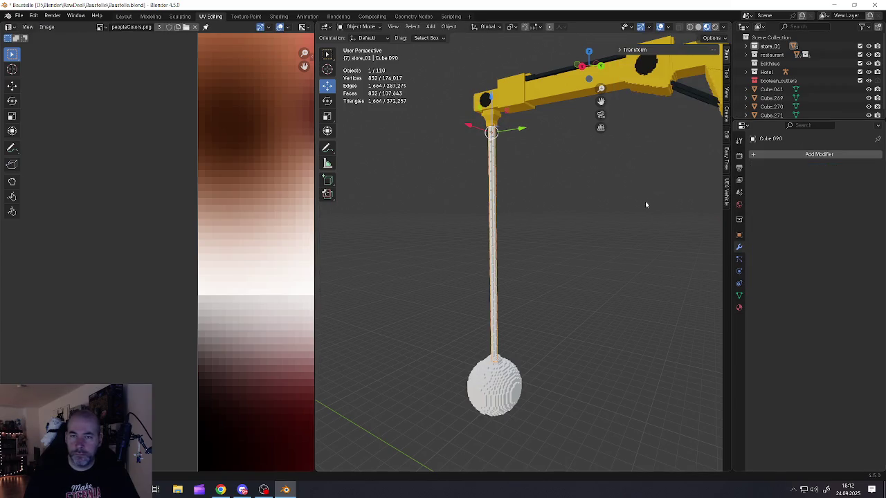
- Select all of the rope's geometry in Edit Mode and Smart UV Project it
click(551, 217)
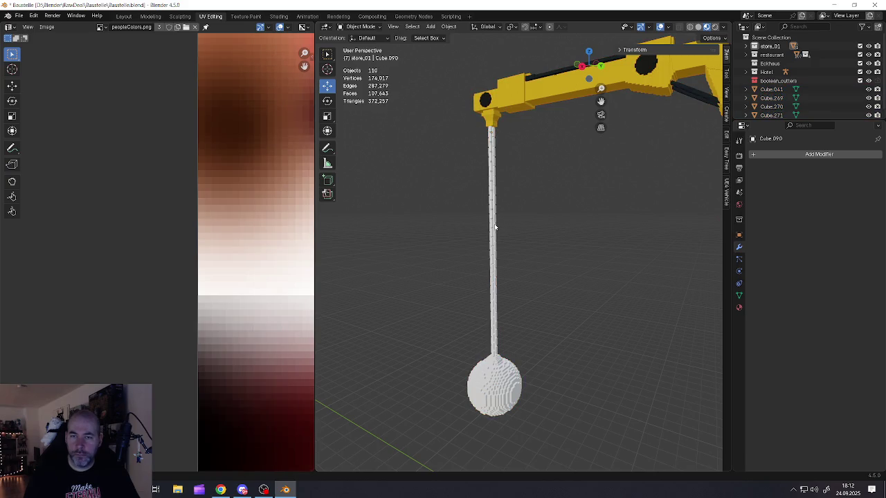
click(495, 227)
key(Tab)
click(542, 236)
key(a)
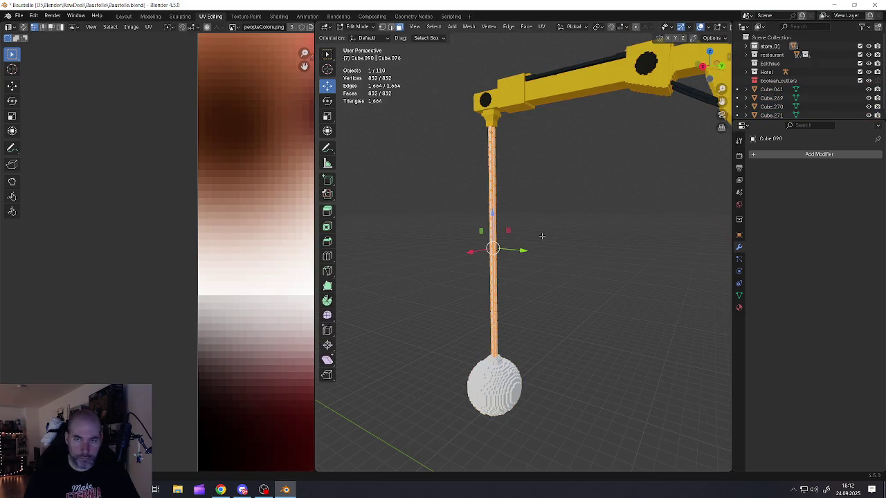
key(n)
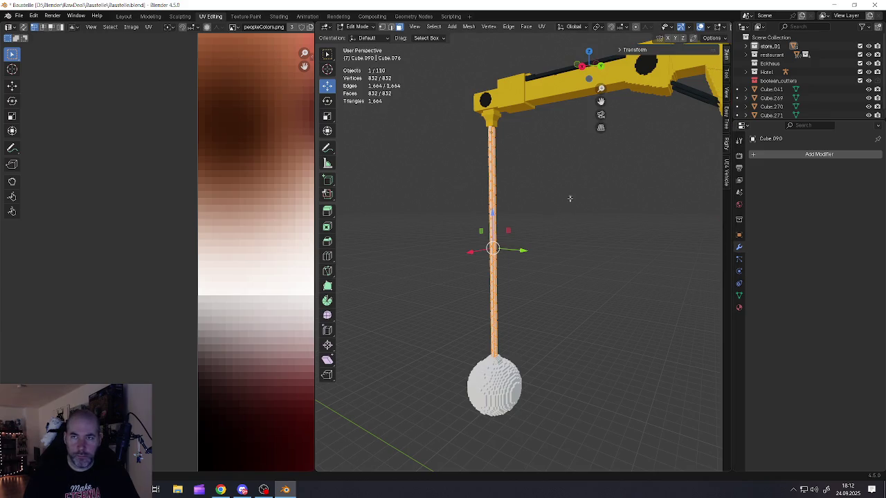
scroll(571, 167, down, 4)
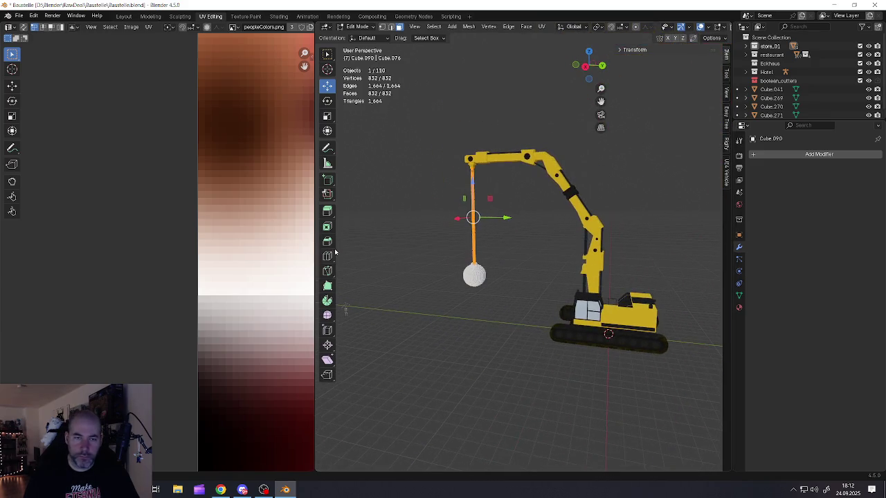
drag(315, 258, 104, 256)
scroll(369, 236, up, 5)
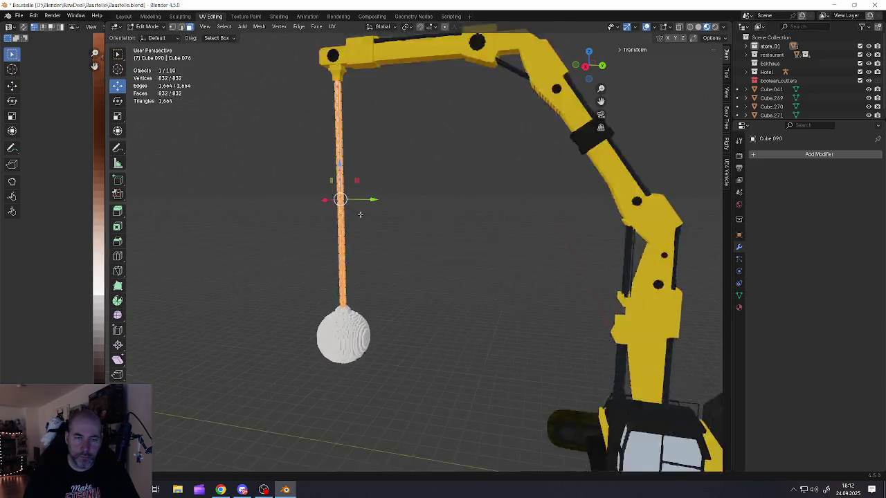
middle_drag(370, 236, 353, 228)
key(u)
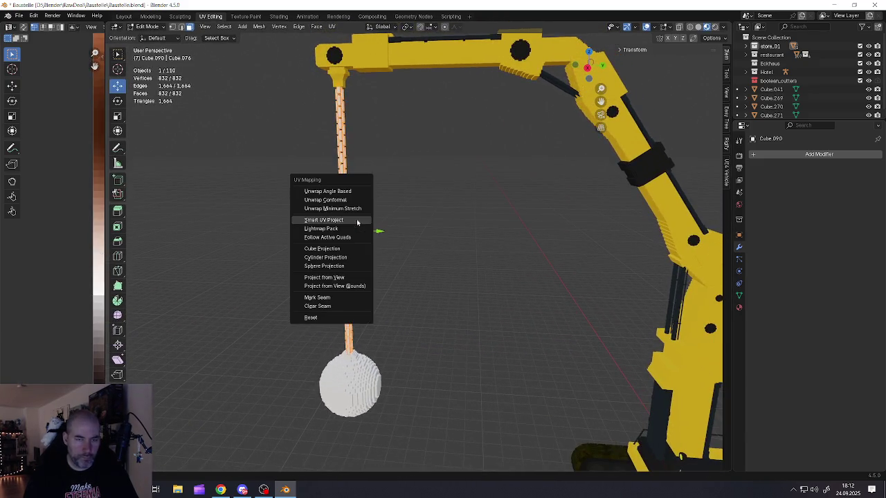
click(342, 220)
click(334, 303)
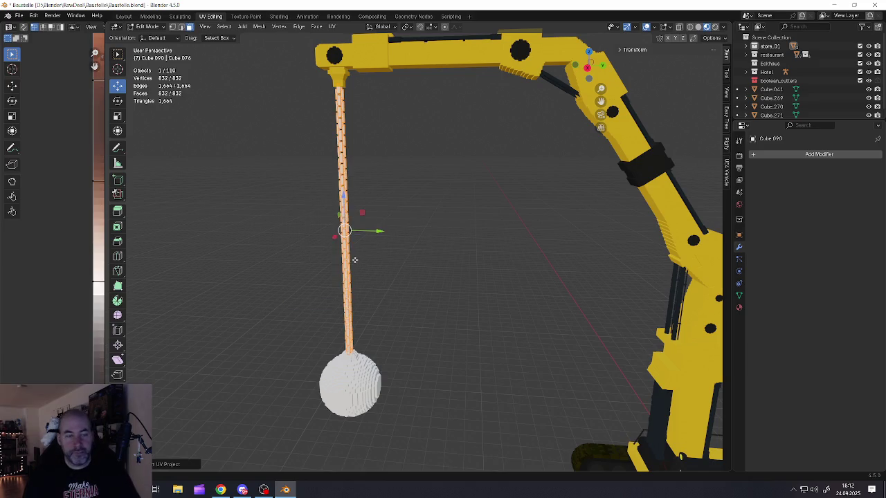
- Scale all the chain's UV islands down into a tiny patch on the palette
drag(104, 290, 324, 289)
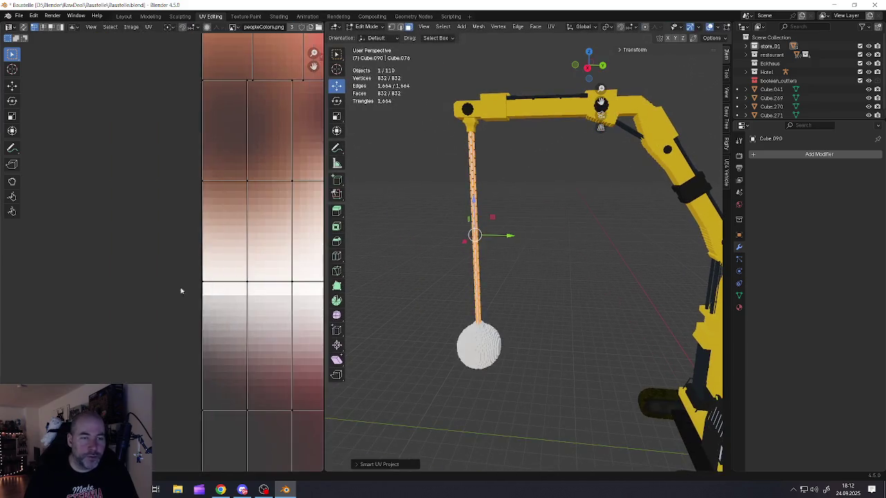
scroll(173, 292, down, 3)
scroll(173, 291, down, 2)
middle_drag(207, 285, 165, 279)
key(a)
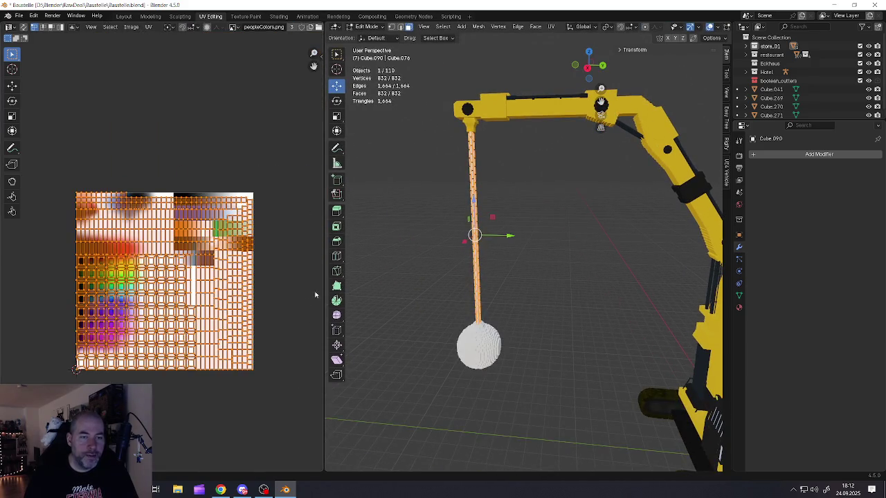
drag(326, 294, 223, 293)
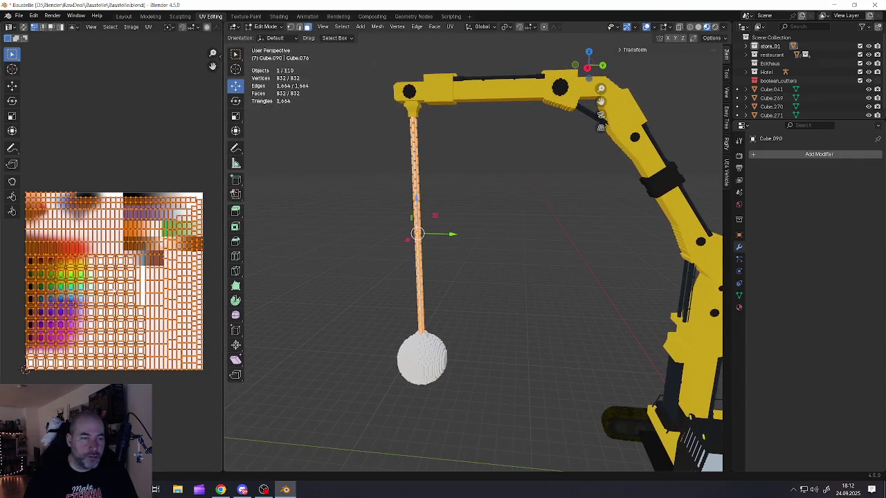
key(s)
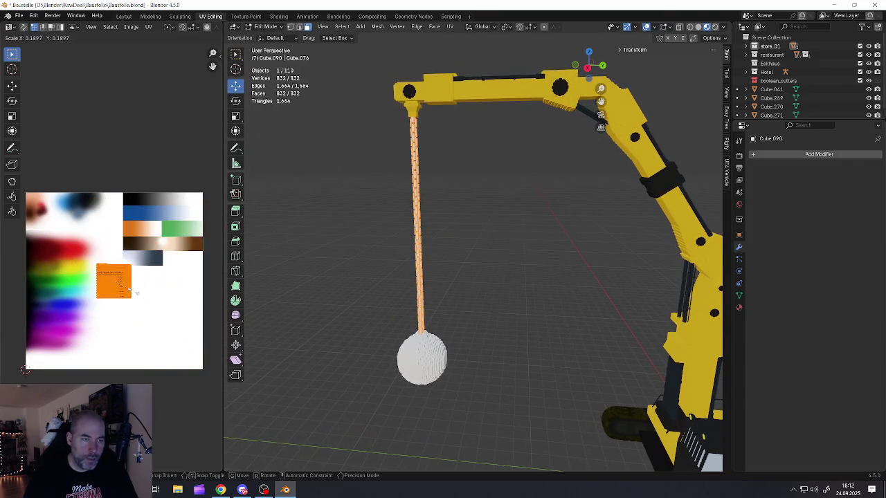
click(119, 296)
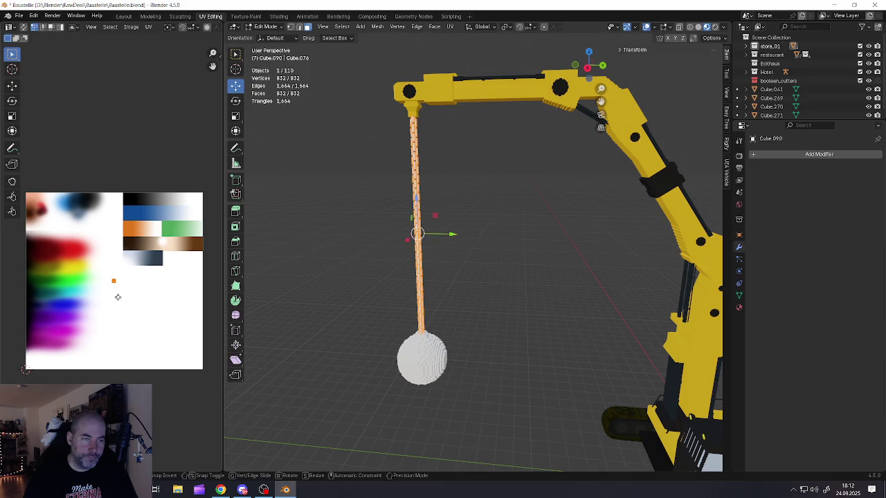
click(139, 216)
- Move the UV patch onto the palette's black area and return to Object Mode
scroll(140, 216, up, 3)
scroll(159, 228, up, 3)
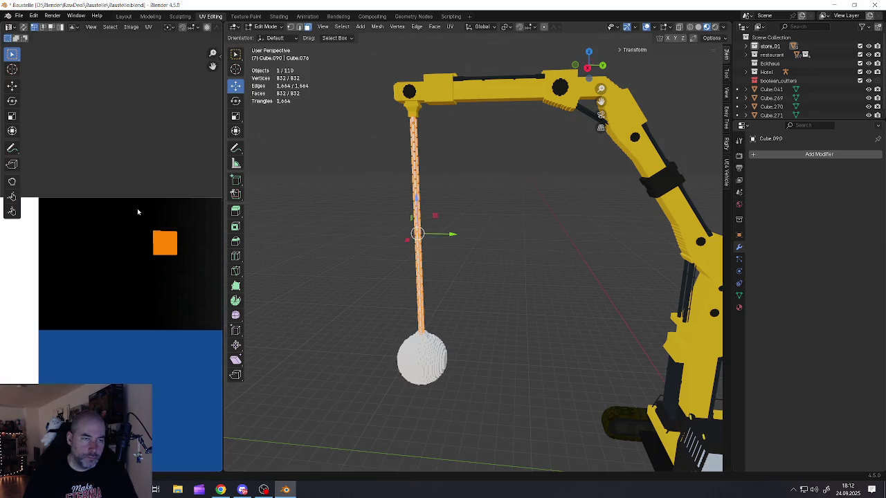
scroll(182, 241, down, 4)
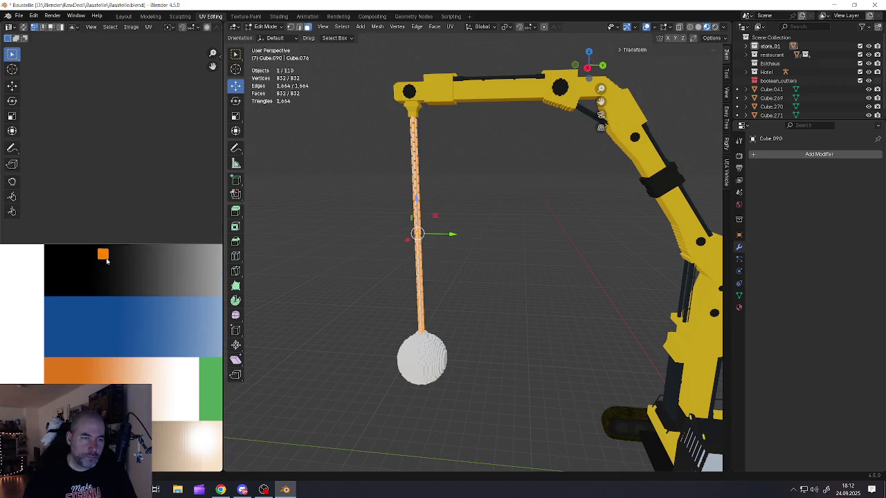
scroll(105, 264, up, 4)
key(g)
click(115, 259)
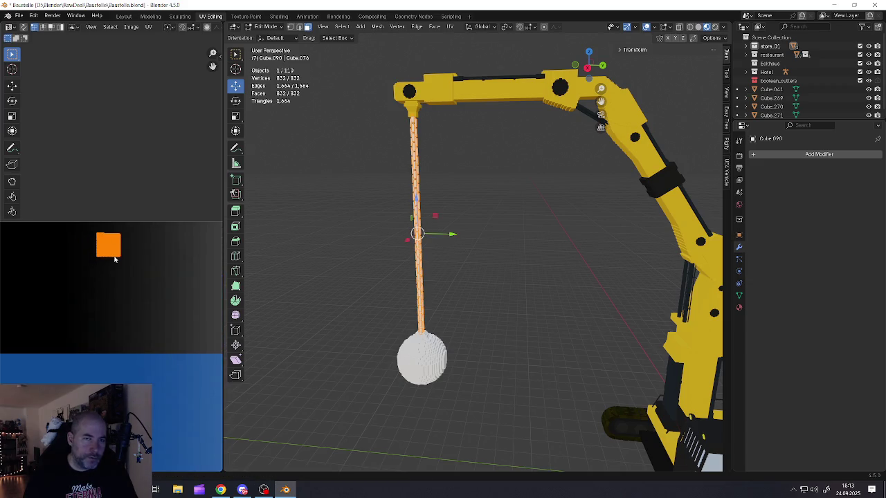
key(g)
click(115, 259)
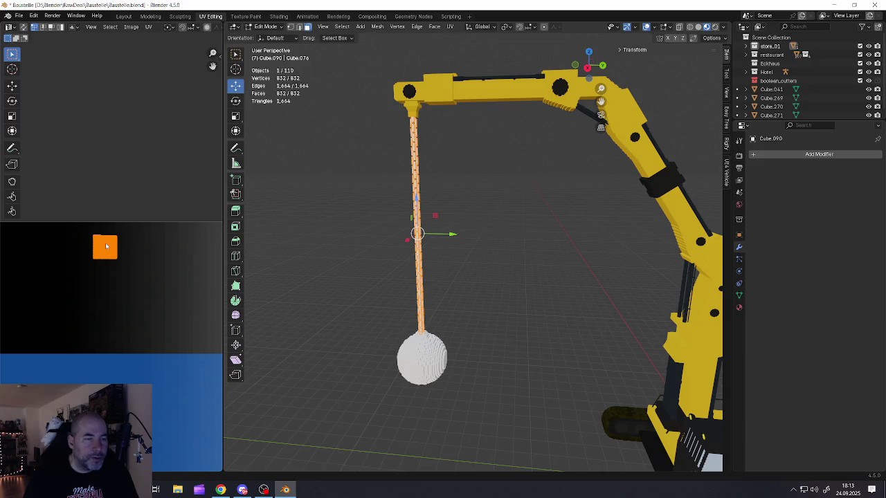
key(g)
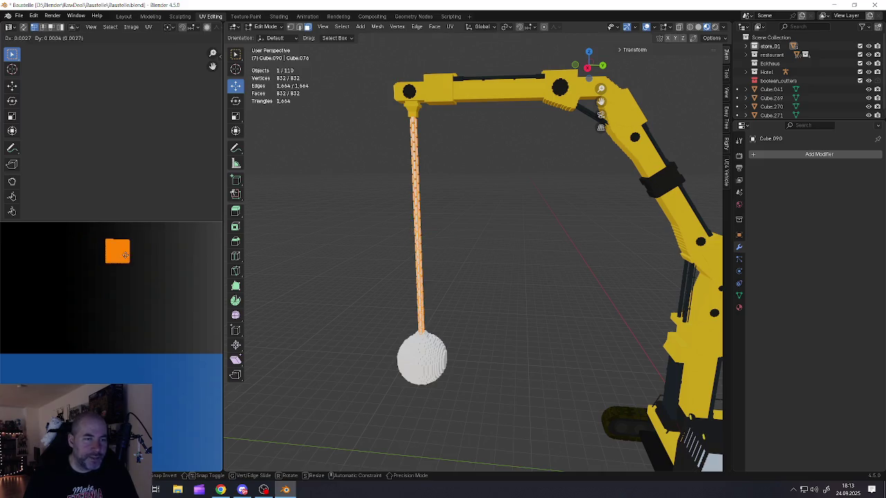
click(124, 254)
key(Tab)
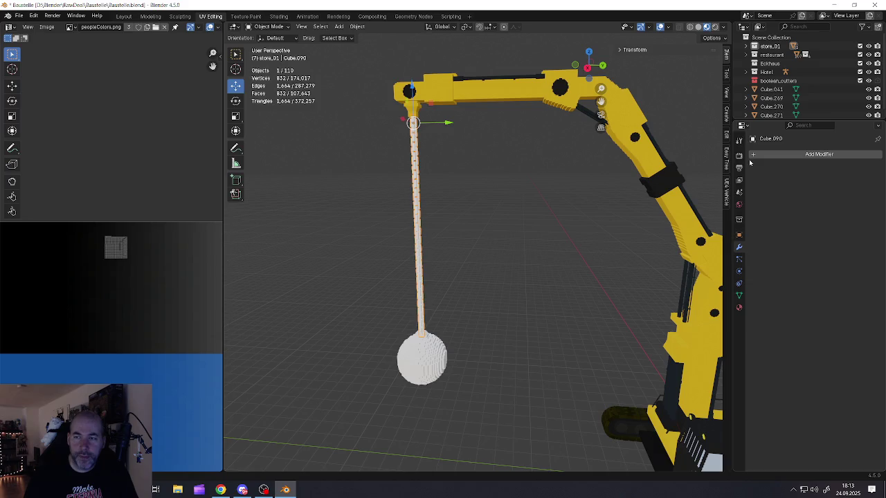
- Assign the existing palette Material to the chain and hide the building collections
click(739, 308)
click(754, 208)
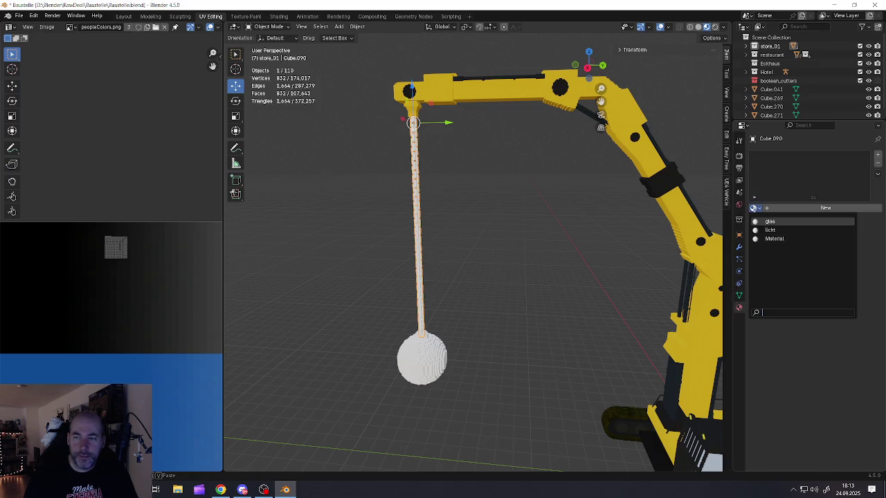
click(765, 238)
scroll(416, 228, up, 5)
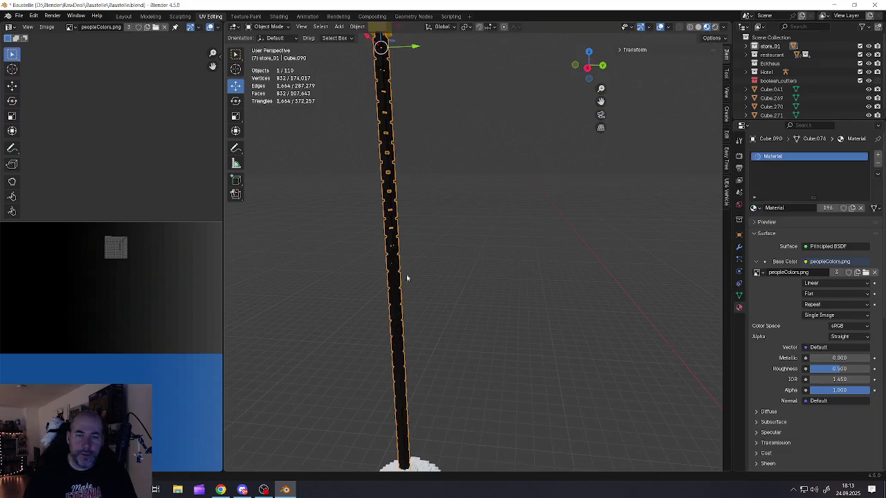
scroll(428, 277, down, 5)
scroll(428, 280, up, 3)
key(1)
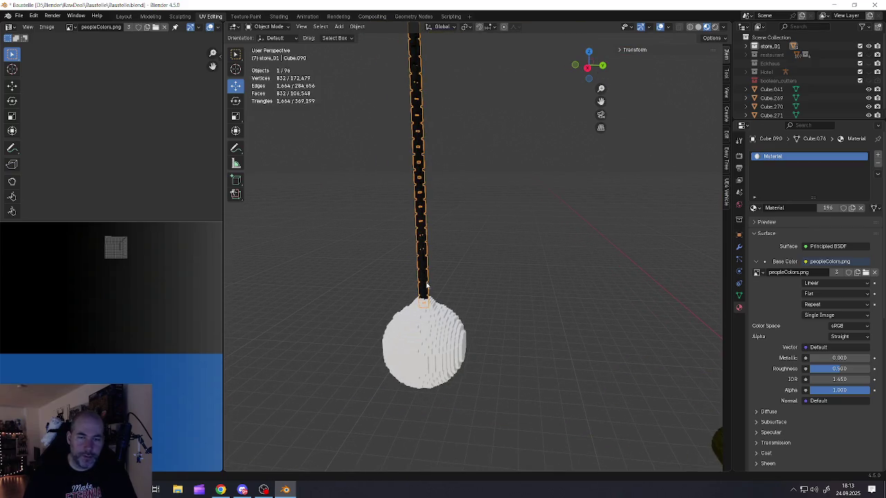
- In Edit Mode, select chain faces upward from the ball by growing and box-selecting
key(Tab)
click(424, 283)
scroll(424, 283, down, 3)
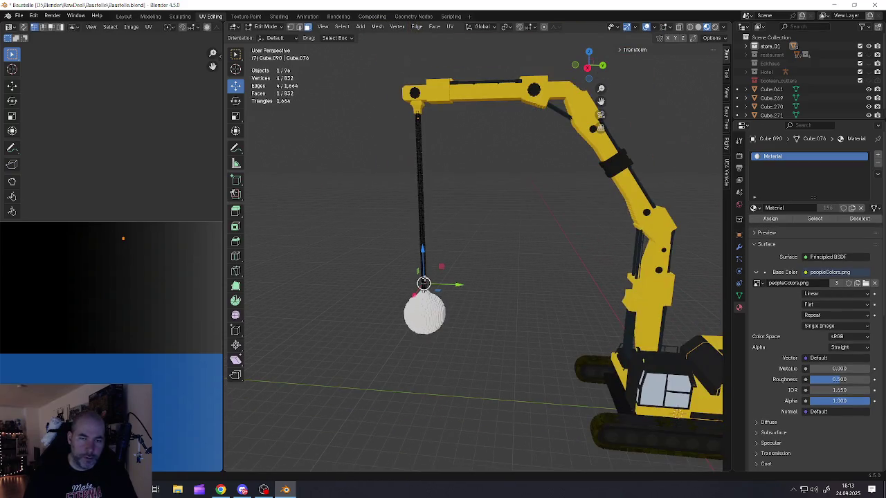
key(ctrl+KP_Add)
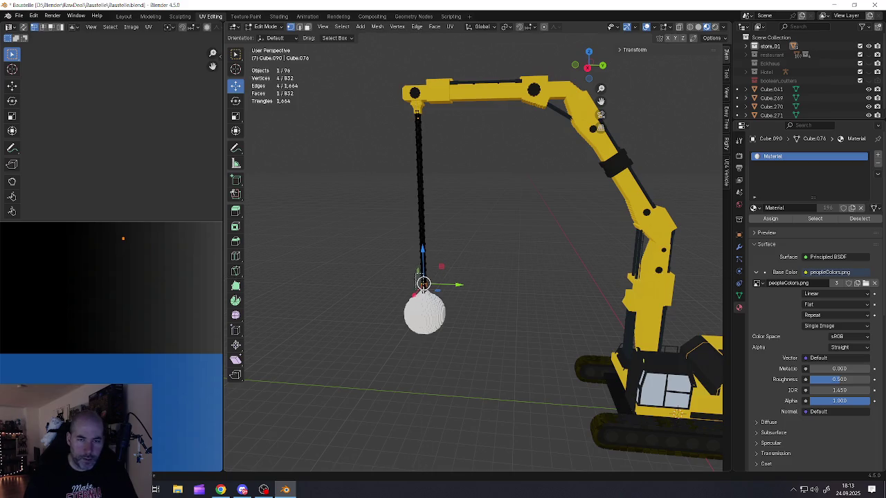
key(ctrl+KP_Add)
key(ctrl+KP_Add)
key(ctrl+KP_Add)
key(ctrl+KP_Add)
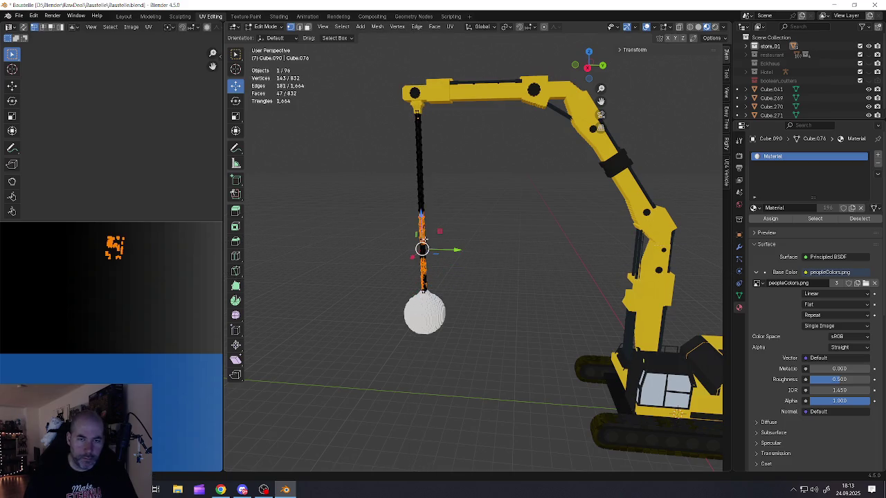
key(ctrl+KP_Add)
key(b)
drag(415, 158, 423, 207)
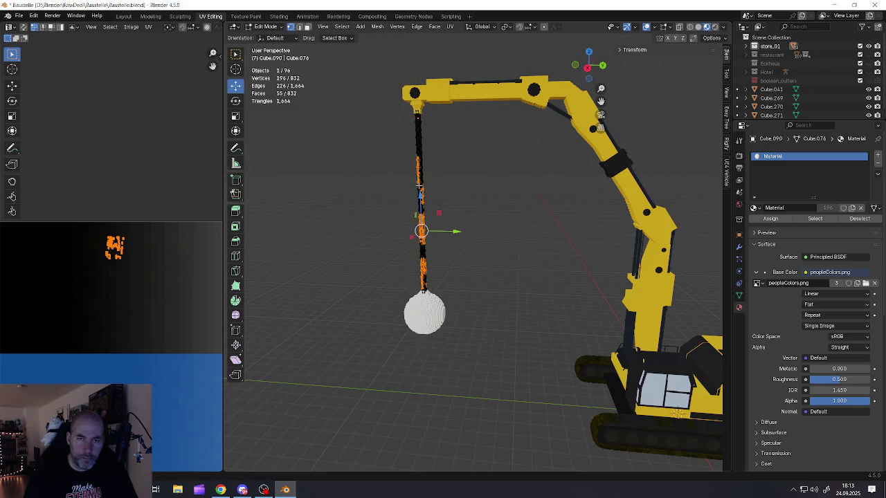
key(b)
drag(418, 154, 426, 193)
drag(417, 283, 435, 313)
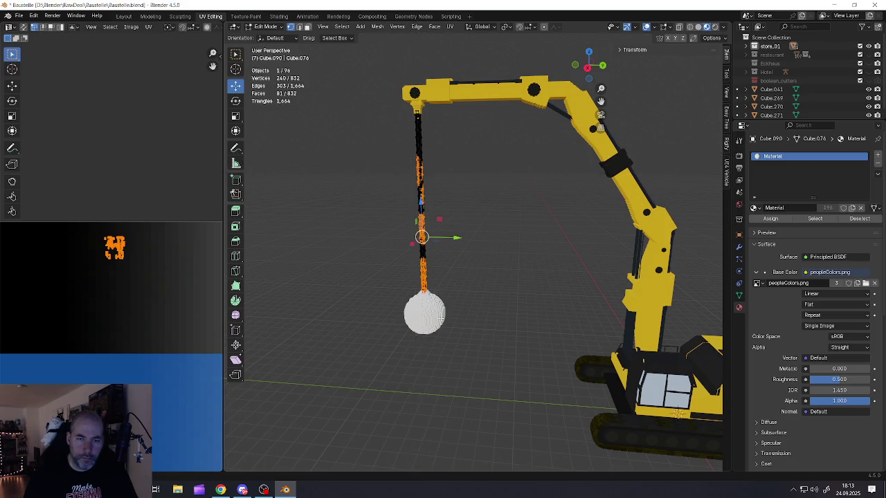
- Box-select the remaining chain faces from the chain's other side
scroll(435, 313, up, 2)
middle_drag(398, 257, 429, 256)
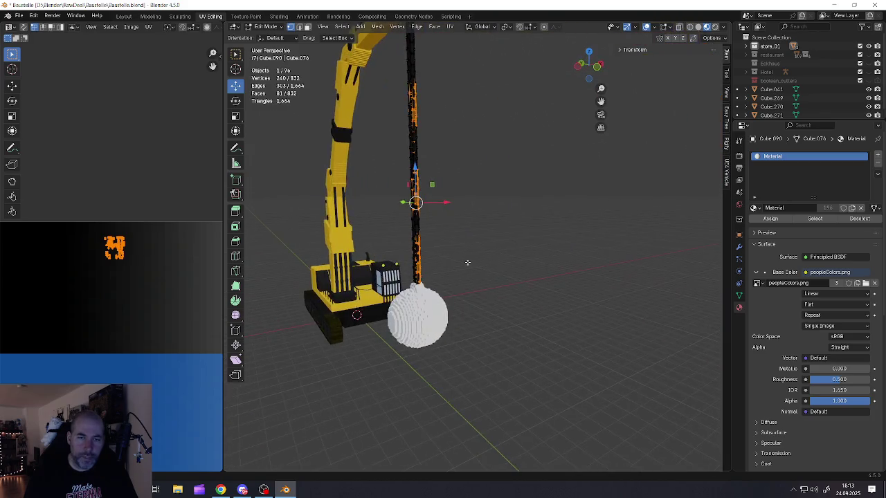
key(b)
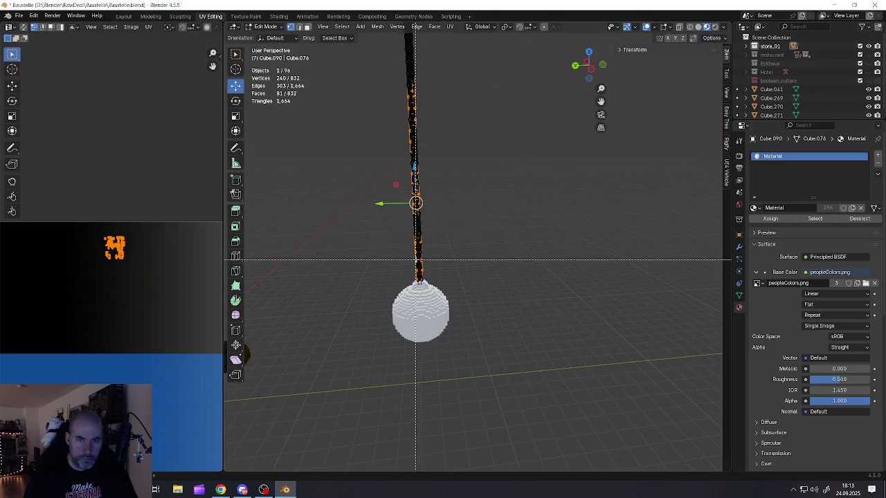
key(b)
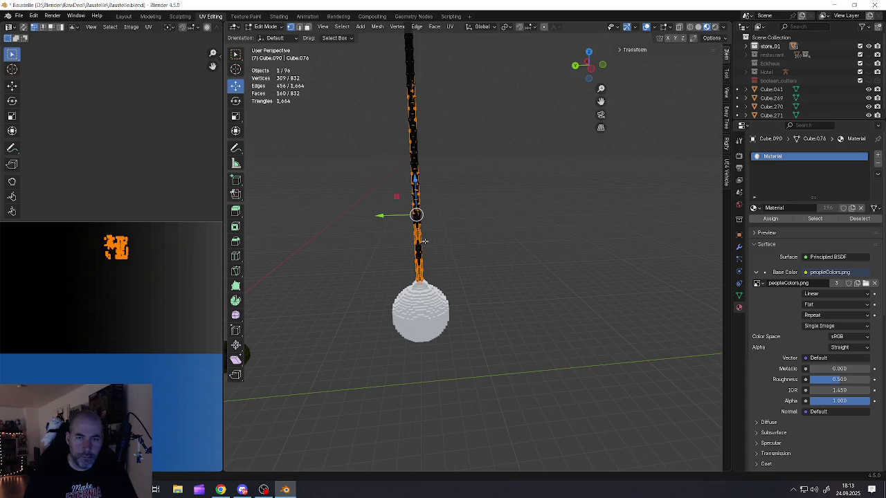
key(b)
key(b)
drag(417, 166, 423, 171)
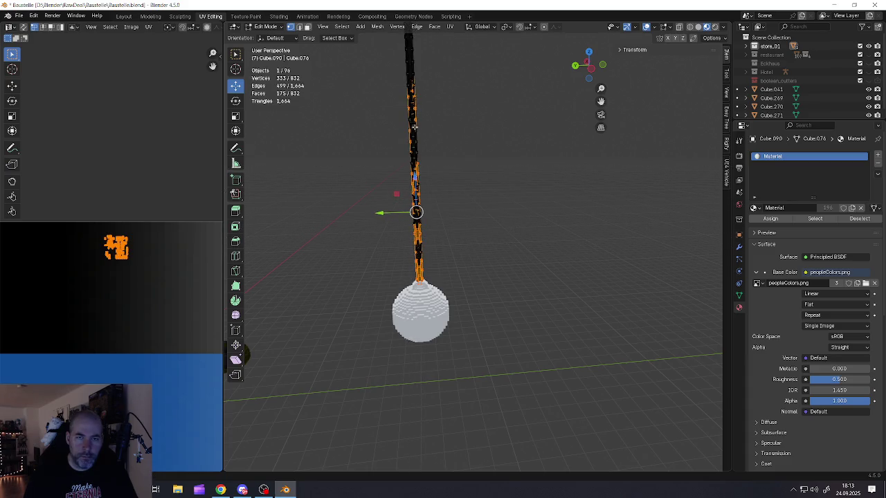
key(b)
drag(410, 97, 413, 121)
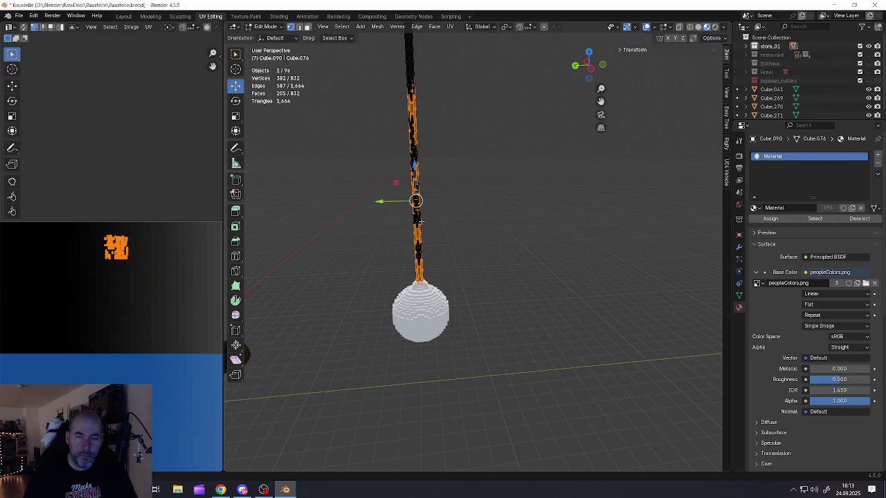
mouse_move(520, 224)
middle_down()
mouse_move(457, 216)
mouse_move(427, 173)
middle_up()
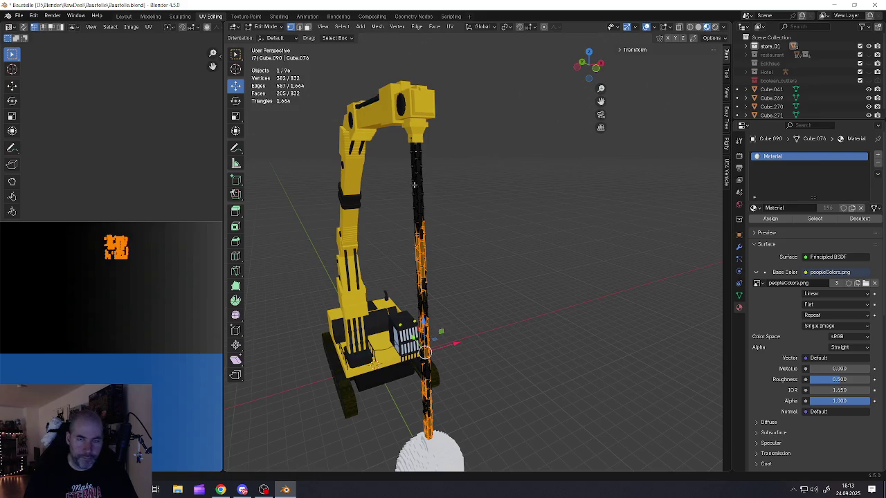
- Make trial grab moves on the chain selection, cancel, and reframe the excavator
key(g)
click(418, 179)
key(g)
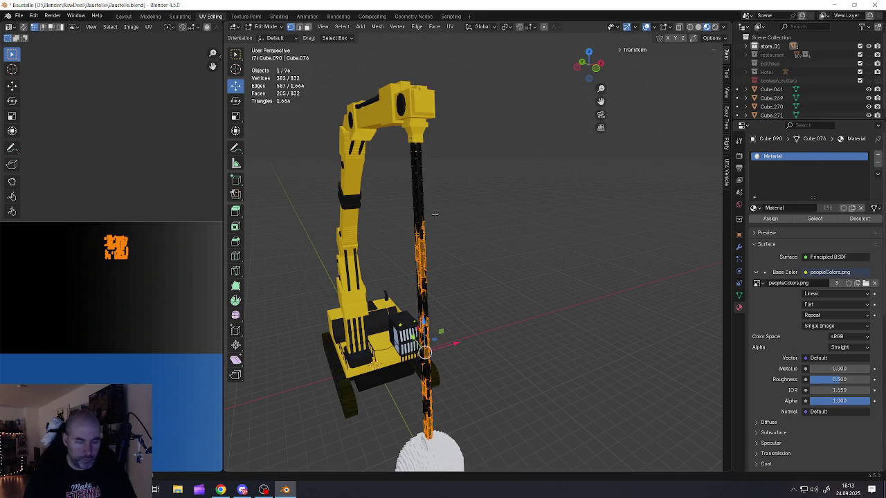
key(b)
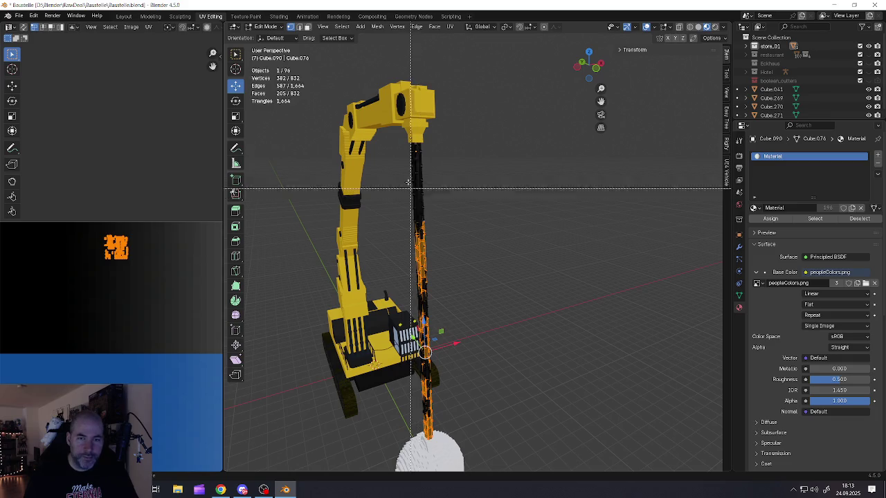
key(Escape)
mouse_move(419, 206)
middle_down()
mouse_move(426, 270)
mouse_move(436, 221)
middle_up()
scroll(424, 236, down, 3)
scroll(436, 221, up, 2)
scroll(137, 249, down, 5)
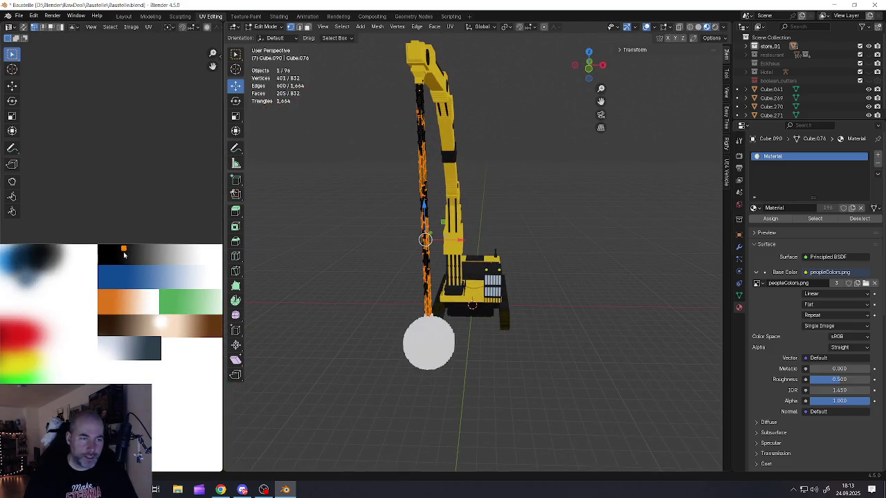
scroll(128, 256, down, 2)
- Move the chain's UV islands onto a dark palette area and return to Object Mode
key(g)
click(59, 302)
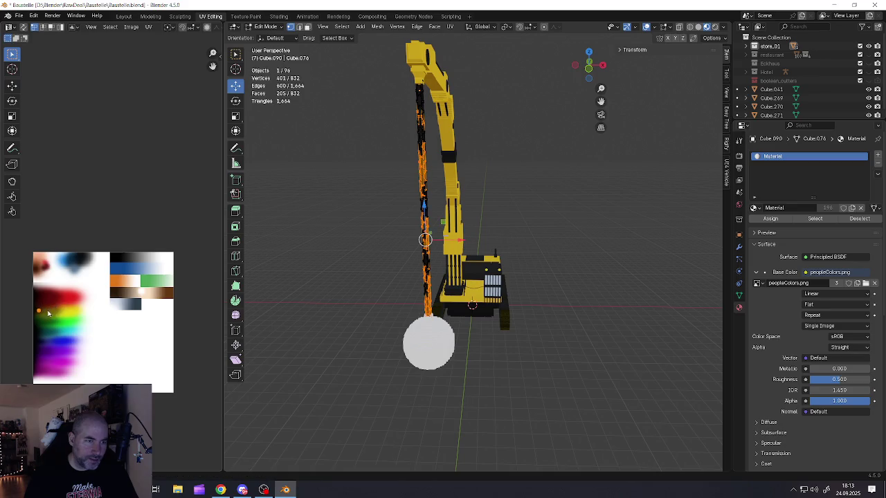
scroll(41, 308, up, 2)
scroll(41, 309, up, 3)
scroll(49, 305, up, 2)
key(g)
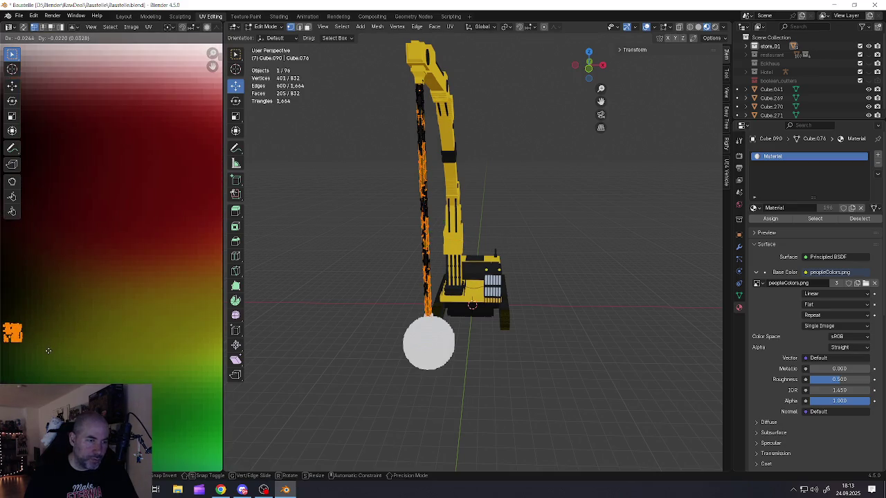
click(55, 346)
middle_drag(56, 346, 125, 321)
scroll(126, 323, up, 2)
key(g)
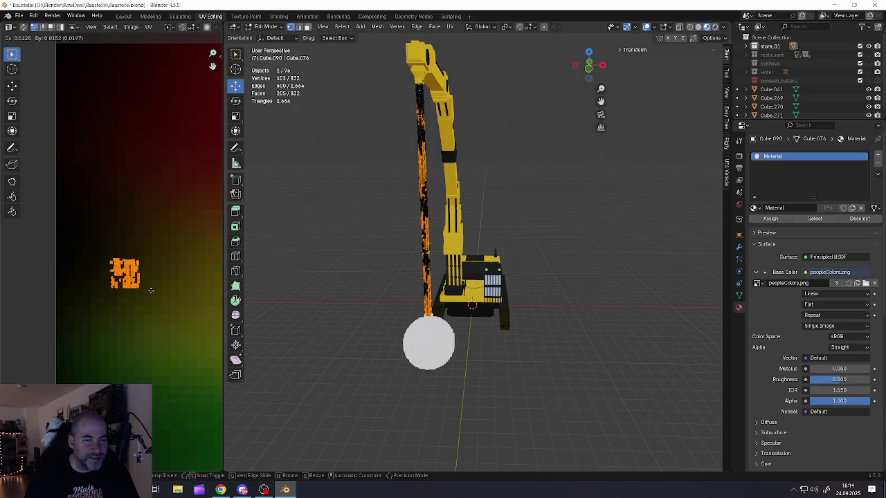
click(154, 289)
key(Tab)
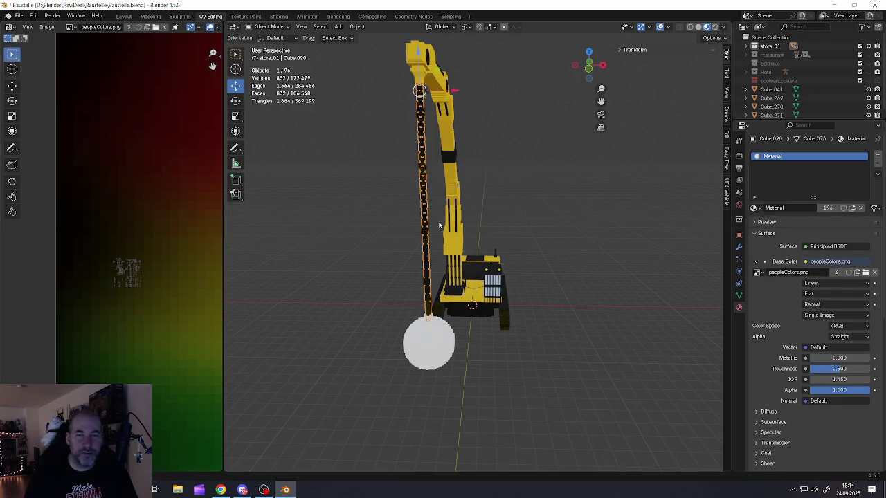
mouse_move(441, 224)
middle_down()
mouse_move(388, 234)
mouse_move(427, 239)
middle_up()
scroll(427, 239, up, 3)
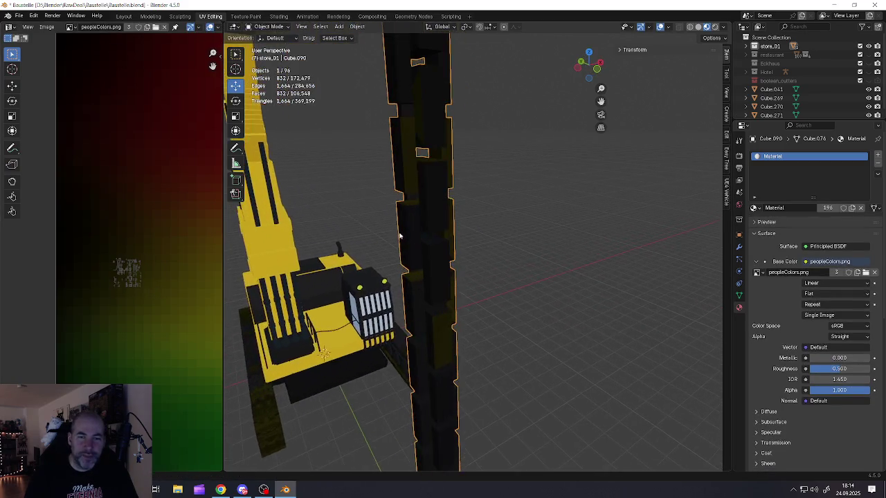
scroll(485, 238, up, 3)
mouse_move(508, 238)
middle_down()
mouse_move(529, 253)
mouse_move(412, 318)
mouse_move(448, 191)
mouse_move(461, 302)
mouse_move(556, 303)
mouse_move(464, 276)
mouse_move(451, 374)
mouse_move(416, 301)
middle_up()
click(451, 378)
key(Tab)
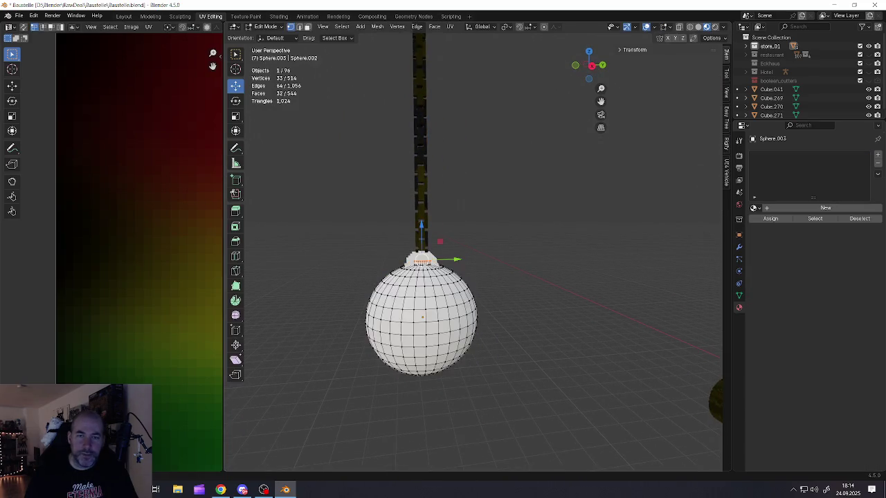
key(a)
key(Tab)
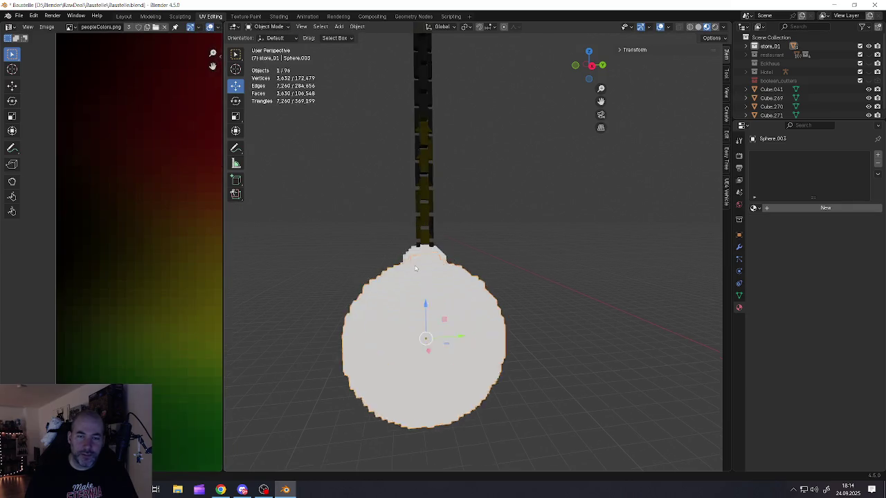
shift+click(424, 228)
right_click(411, 280)
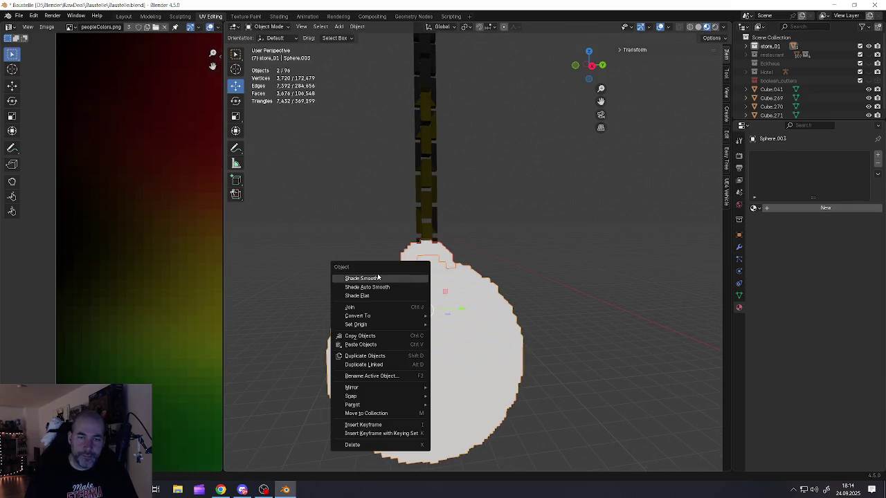
click(351, 307)
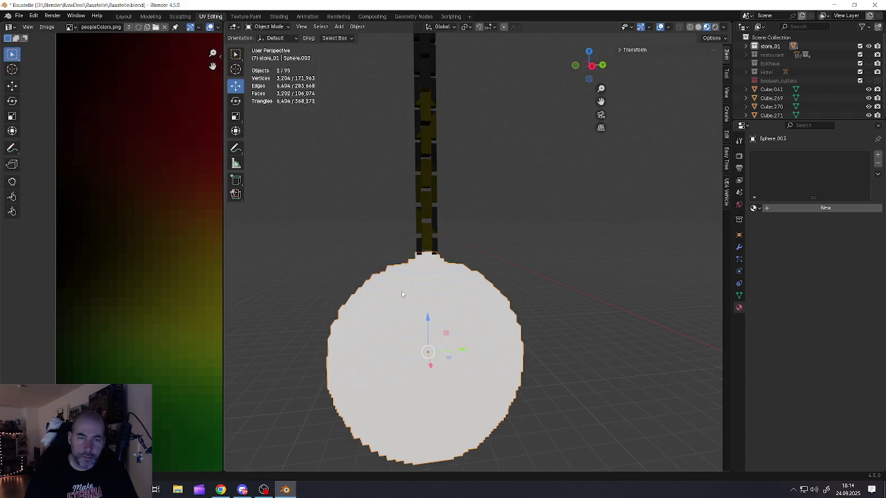
key(ctrl+z)
click(412, 251)
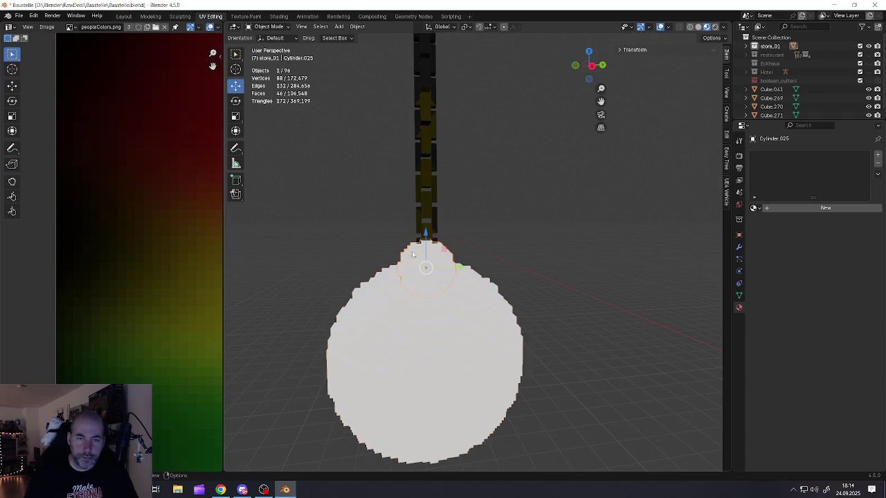
middle_drag(392, 297, 475, 290)
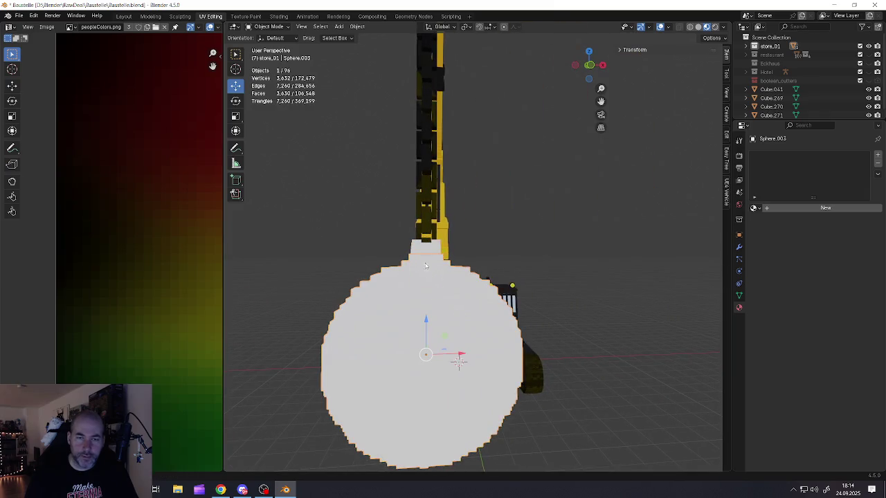
shift+click(436, 299)
right_click(437, 299)
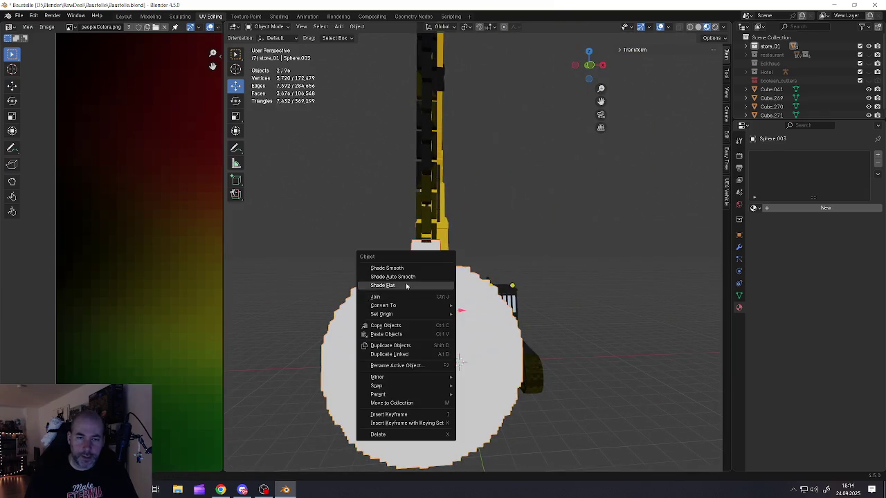
click(392, 297)
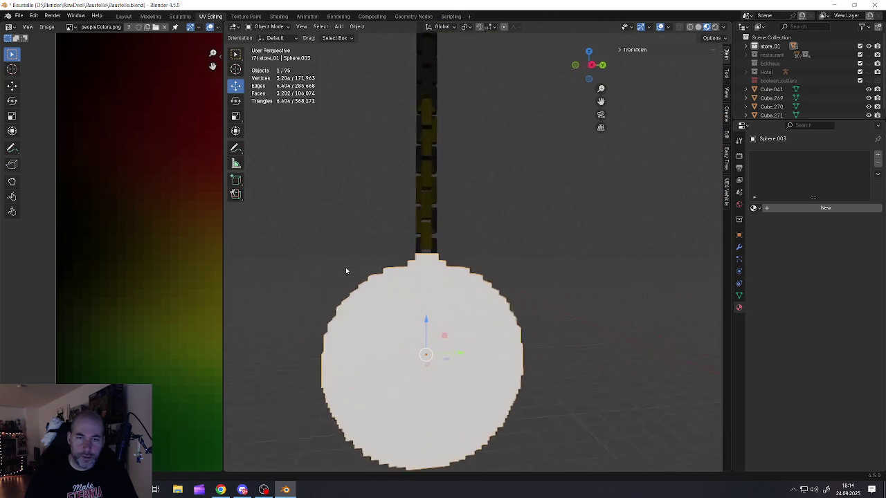
mouse_move(444, 270)
middle_down()
mouse_move(269, 271)
mouse_move(397, 280)
middle_up()
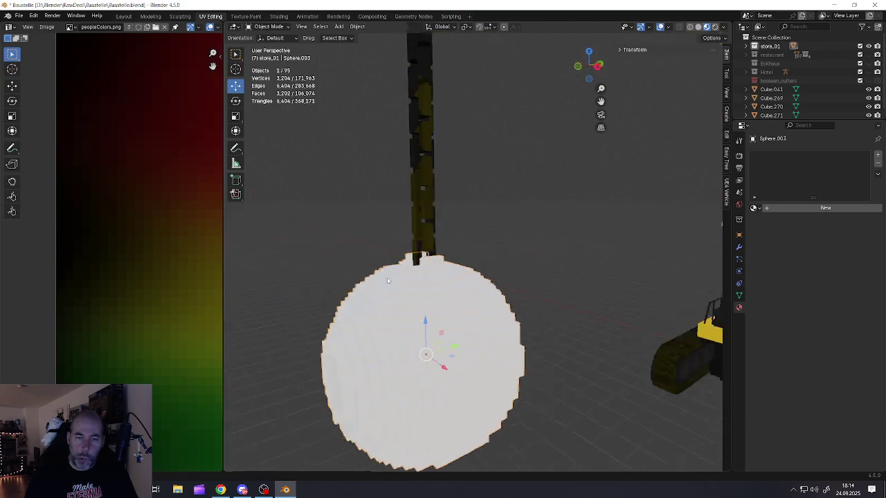
scroll(396, 280, down, 5)
scroll(397, 280, up, 3)
key(ctrl+z)
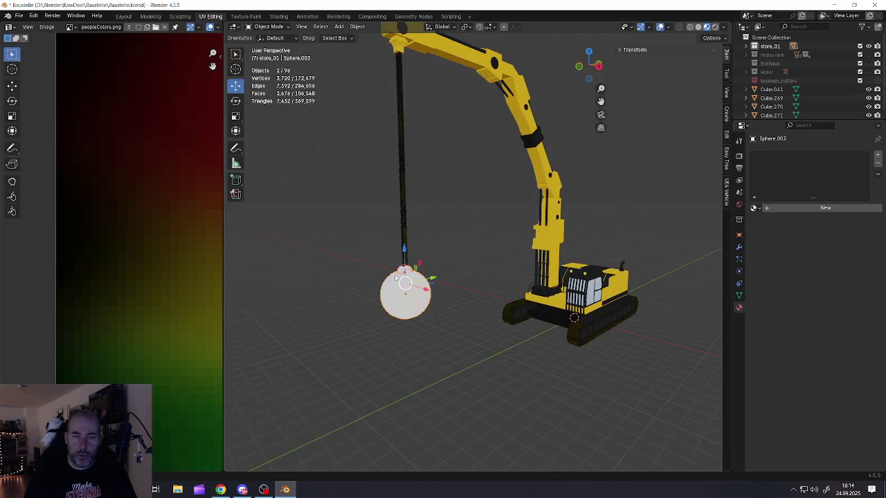
scroll(399, 285, up, 3)
click(414, 260)
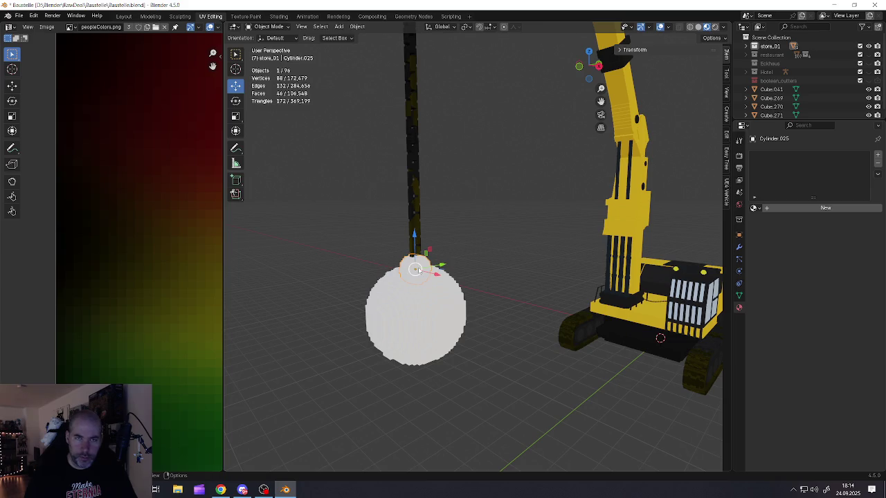
- Select wrecking ball Sphere.003 and open its Remesh modifier's extra actions
key(shift+s)
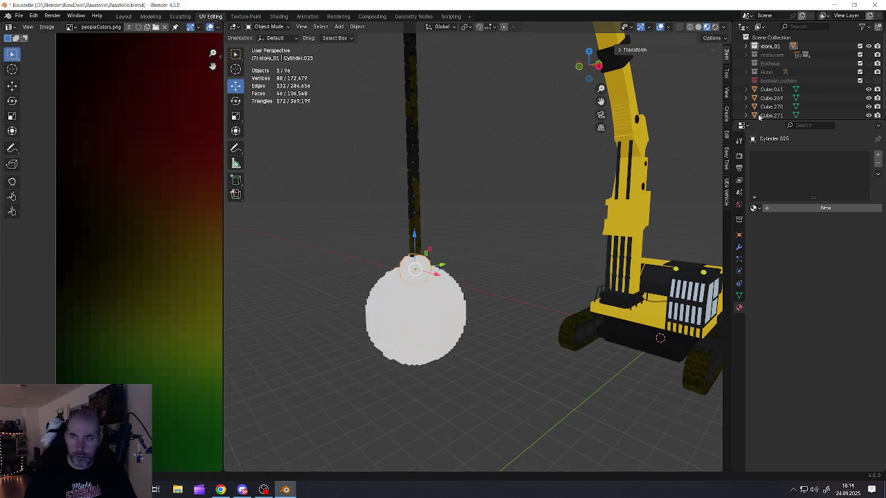
click(625, 49)
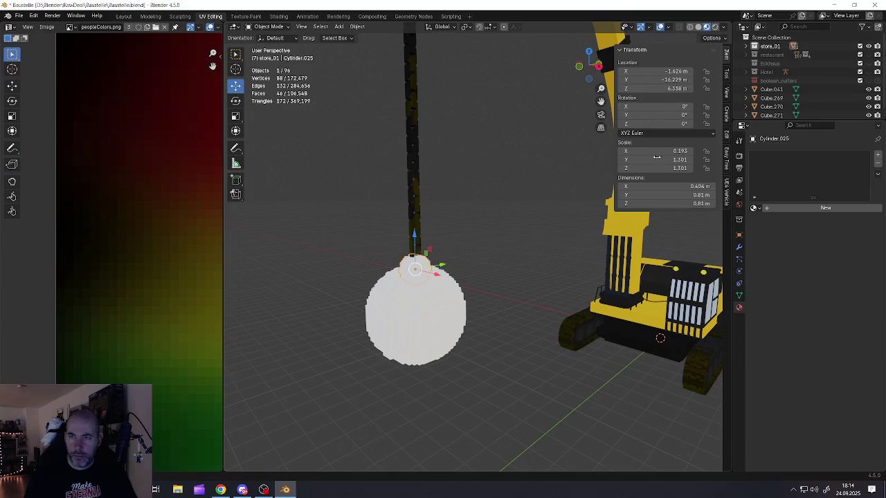
click(396, 268)
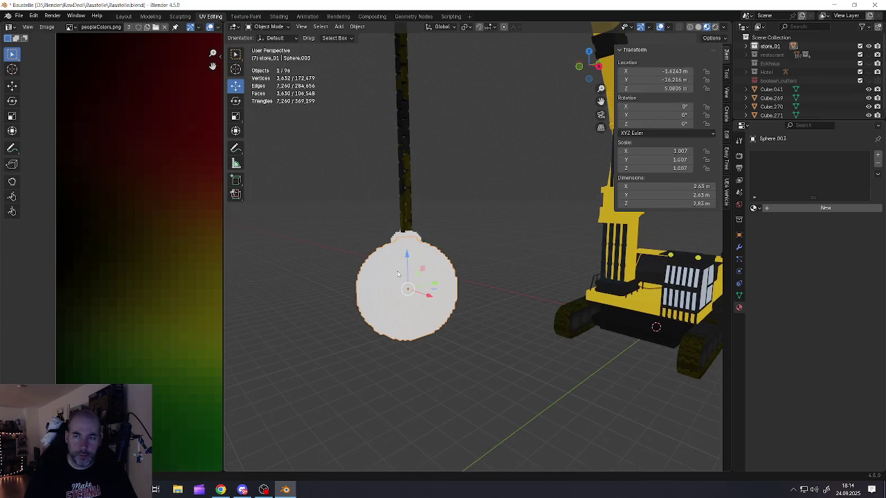
click(739, 247)
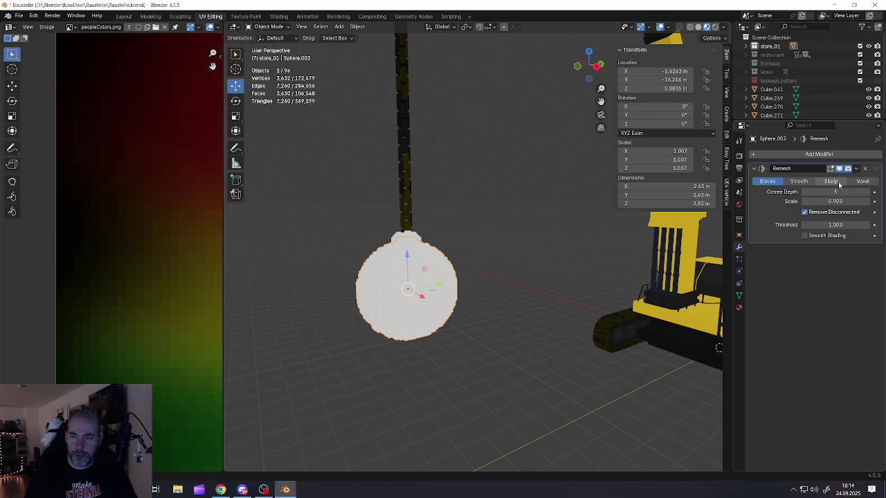
click(857, 169)
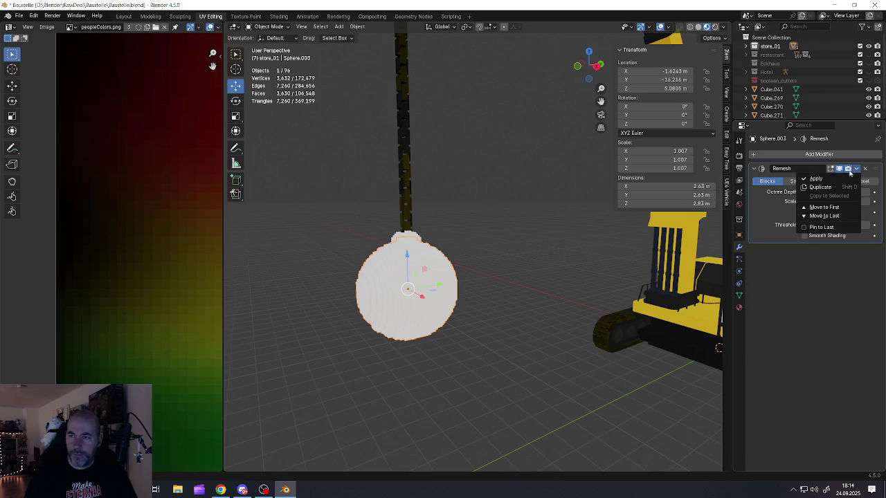
- Apply the Remesh modifier to the wrecking ball as blocky geometry
click(817, 179)
scroll(412, 259, up, 1)
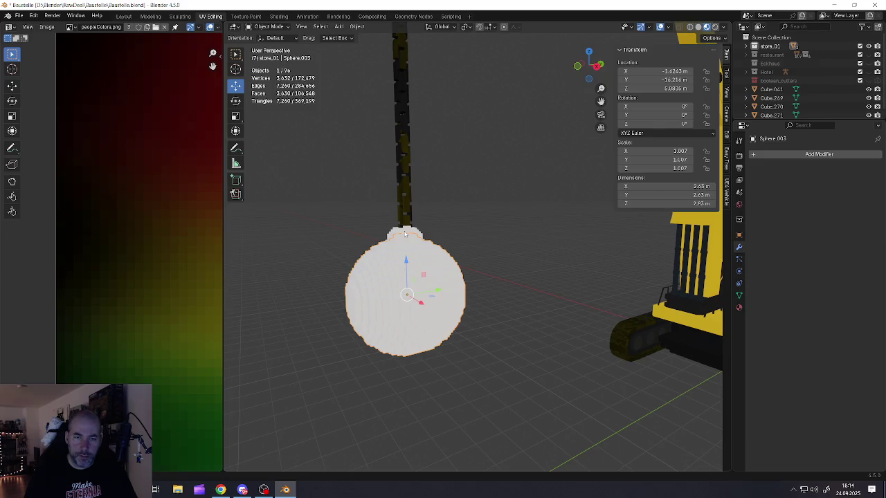
click(405, 234)
- Limited-dissolve the ball mesh to 1,860 vertices, then select the piece above it for joining
key(Tab)
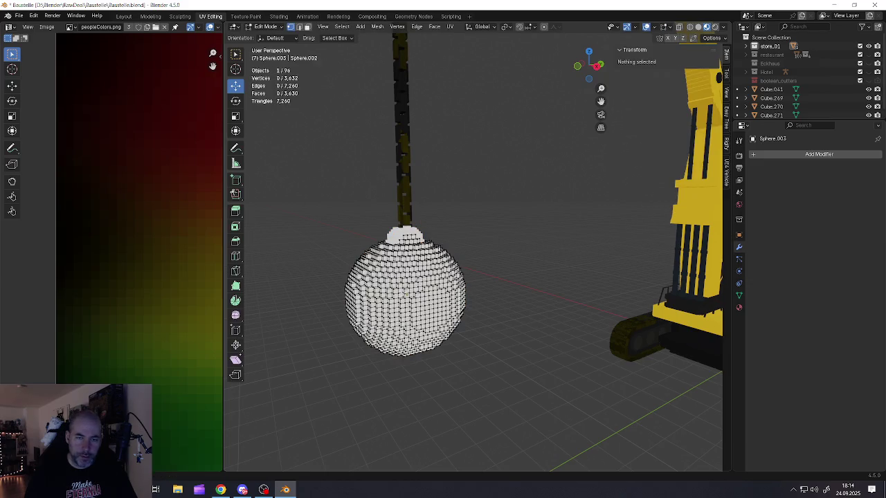
key(a)
key(x)
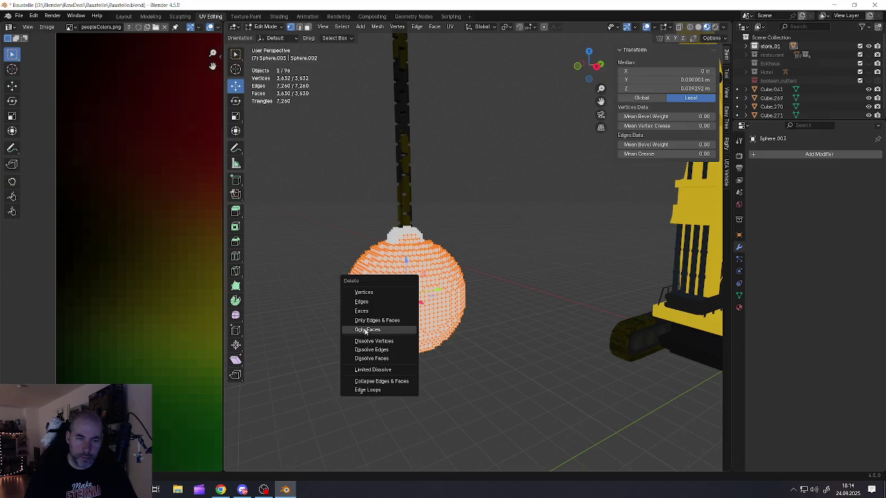
click(367, 369)
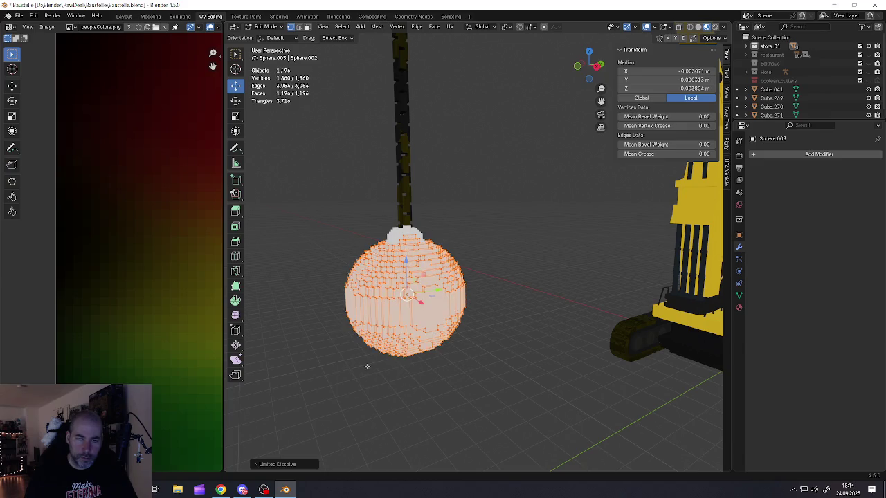
key(Tab)
shift+click(397, 236)
right_click(395, 273)
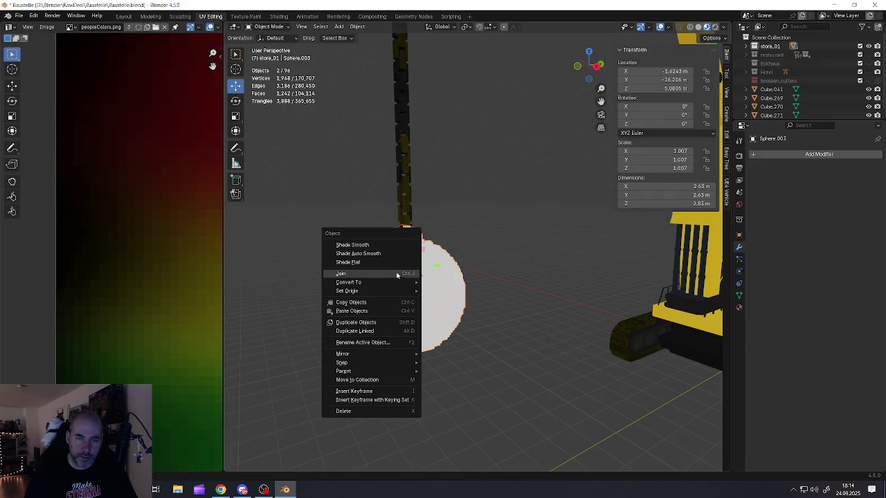
- Join the connector into the wrecking ball and unwrap it with Smart UV Project
click(371, 277)
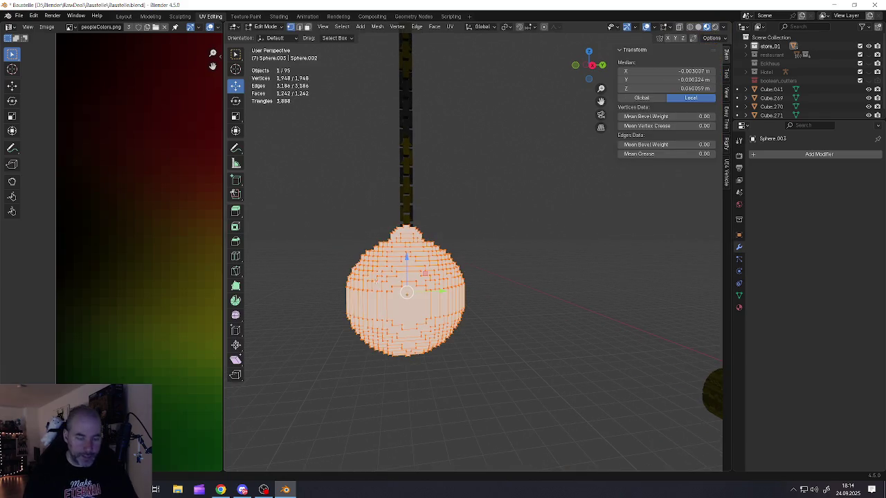
key(u)
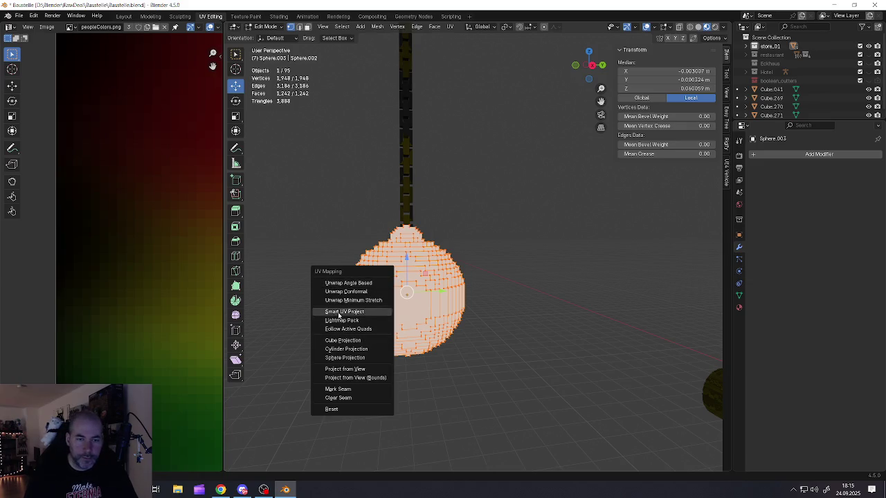
click(338, 313)
click(318, 393)
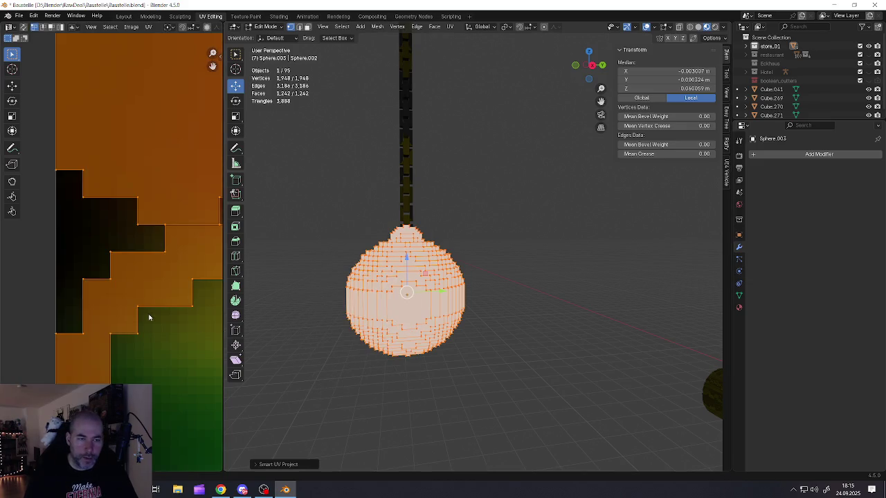
scroll(149, 317, down, 8)
scroll(153, 322, down, 2)
scroll(152, 322, up, 3)
- Scale the ball's UV island down to a tiny patch and drop it on a dark palette colour
key(s)
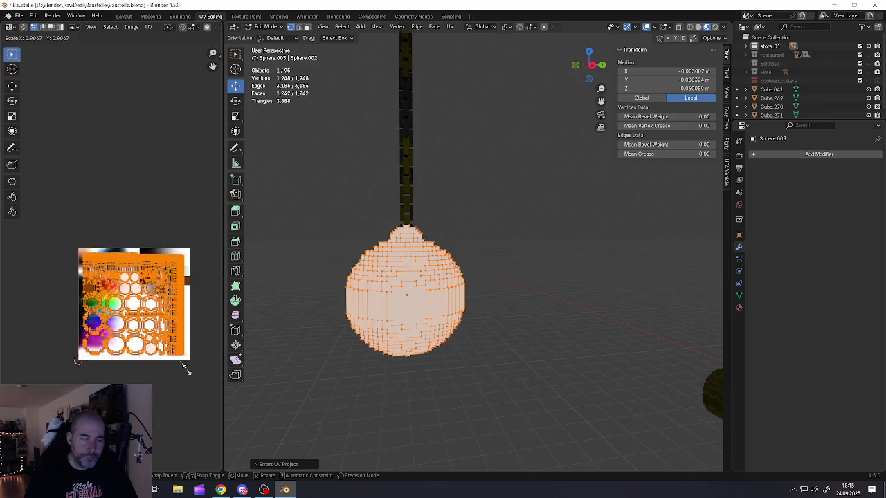
click(149, 326)
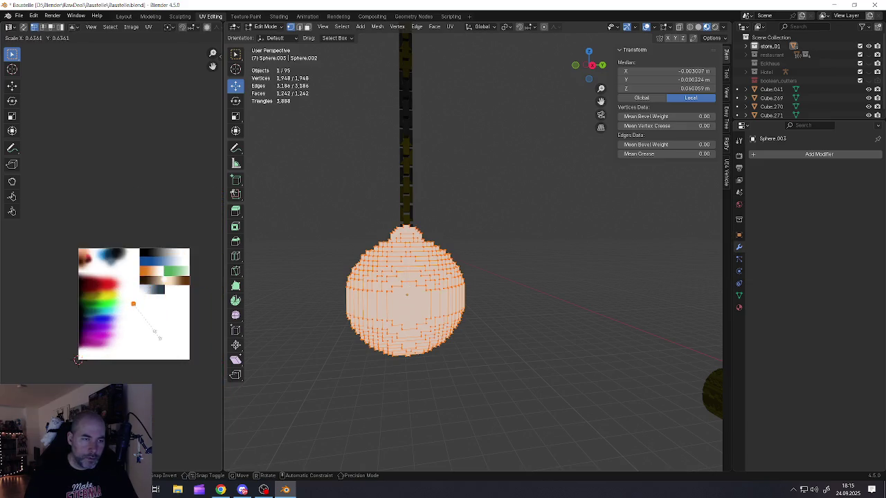
click(158, 337)
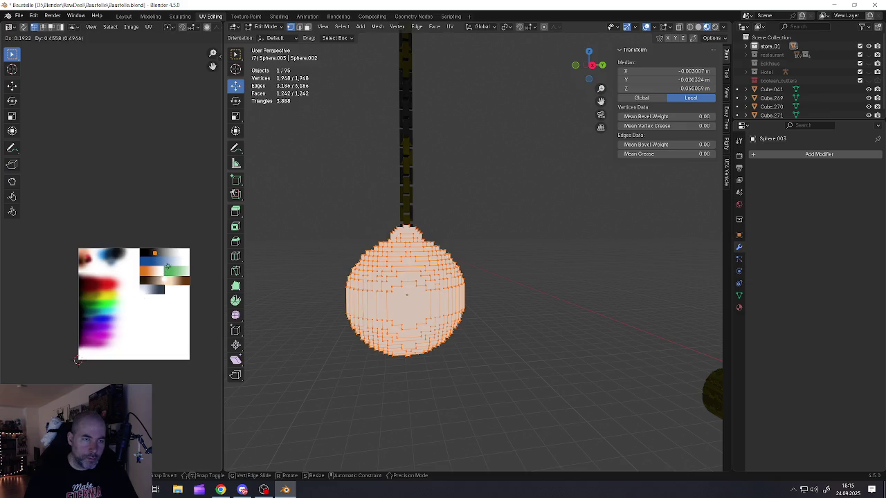
click(167, 267)
- Shrink the UV island further, move it onto a dark palette area, and return to Object Mode
scroll(163, 262, up, 6)
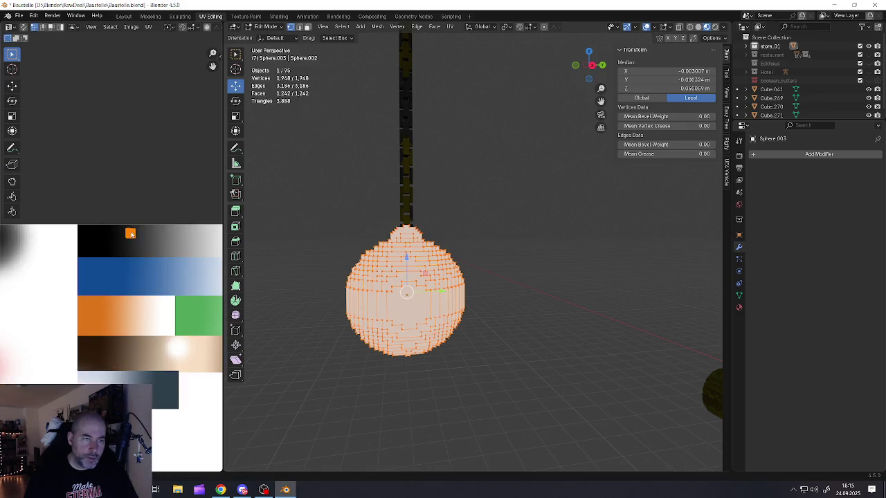
scroll(131, 234, up, 6)
middle_drag(130, 234, 93, 231)
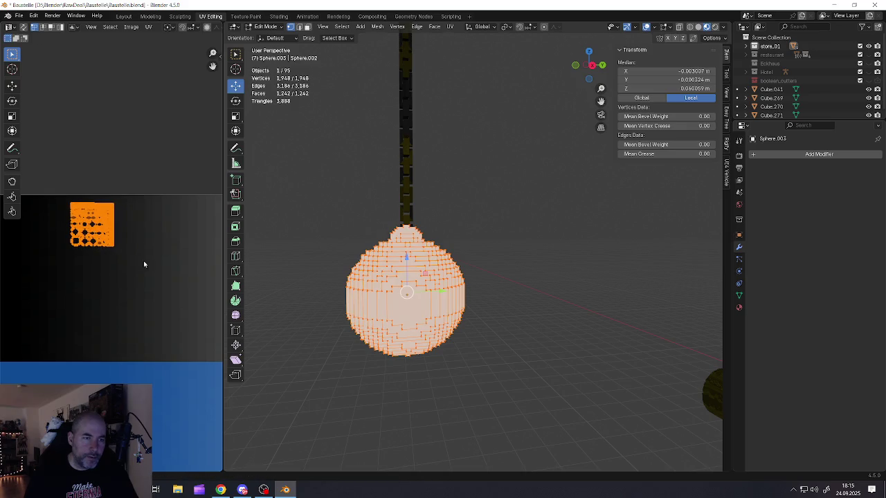
key(s)
click(123, 248)
key(g)
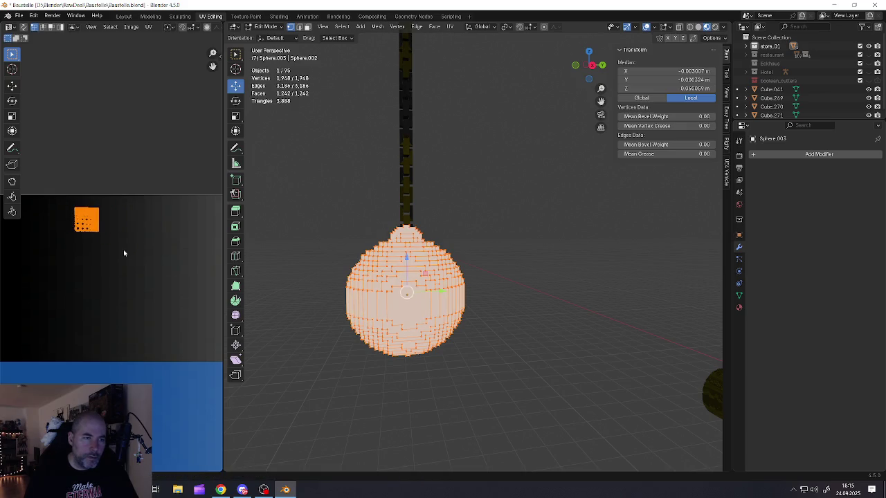
click(112, 247)
key(Tab)
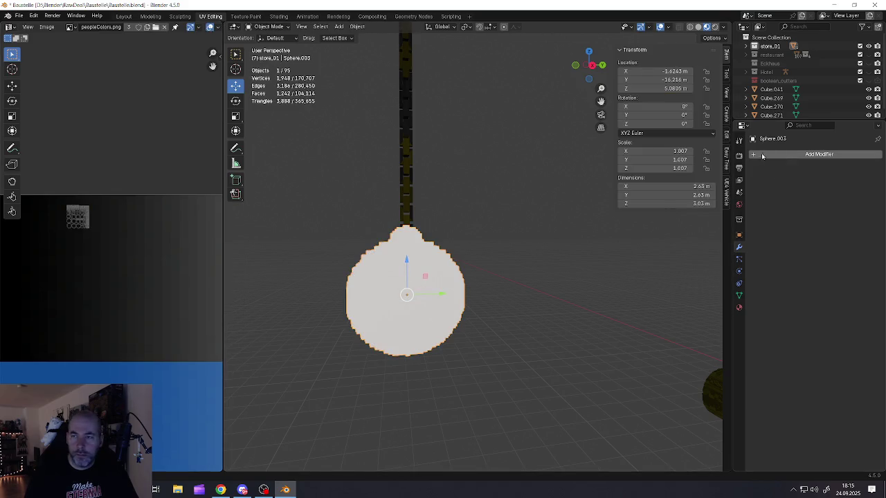
- Assign the existing peopleColors.png 'Material' to the wrecking ball
click(753, 156)
click(739, 309)
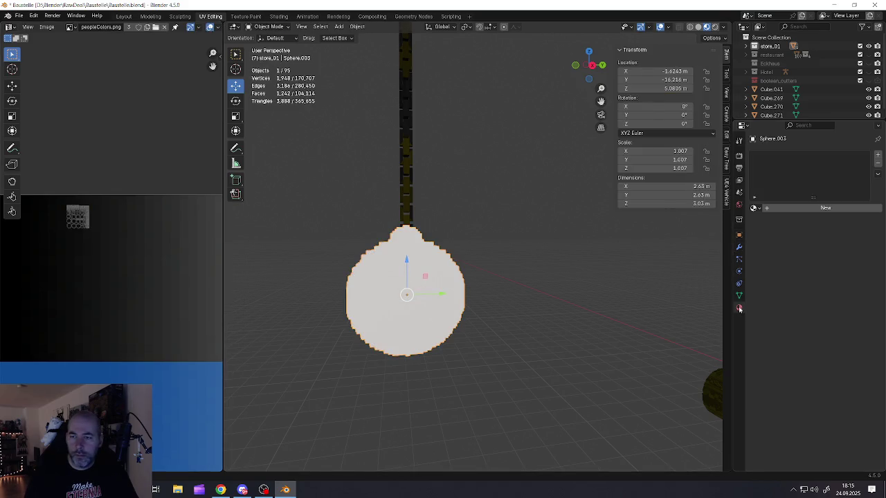
click(755, 207)
click(766, 239)
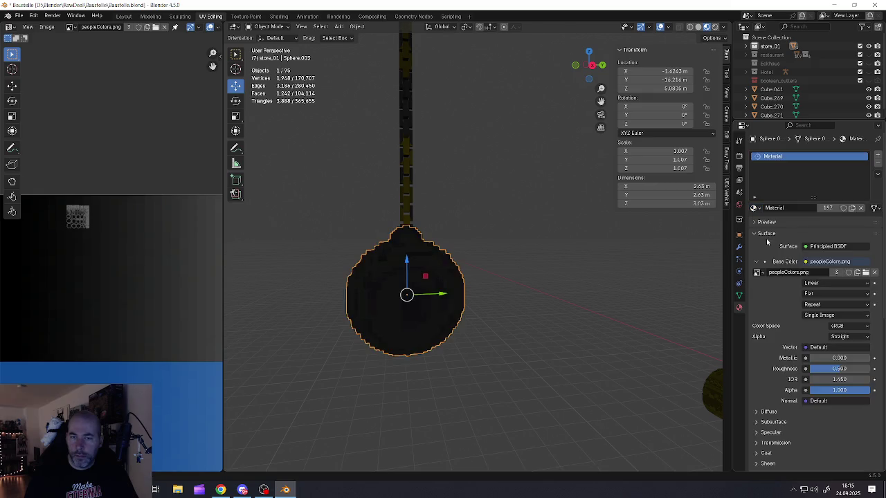
middle_drag(370, 266, 510, 286)
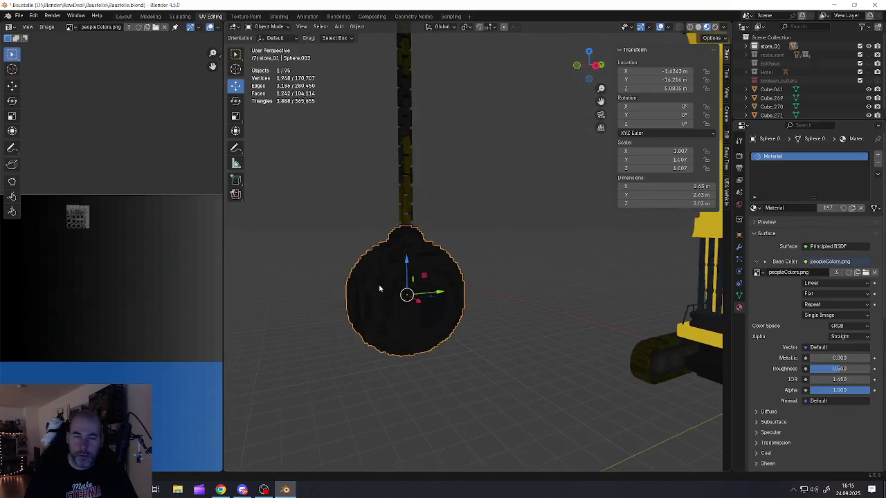
- Re-enter Edit Mode on the ball and select a single vertex
key(Tab)
click(406, 292)
middle_drag(406, 291, 662, 356)
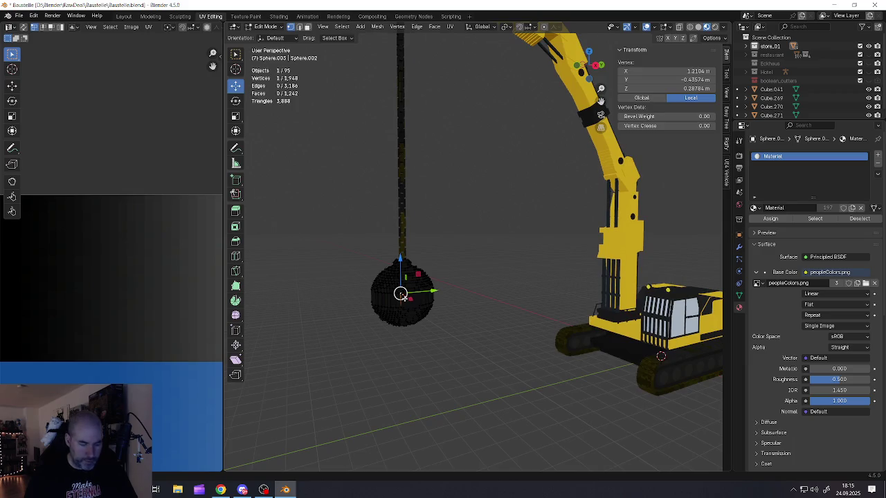
- Select face patches across the front and lower part of the wrecking ball
middle_drag(547, 163, 413, 294)
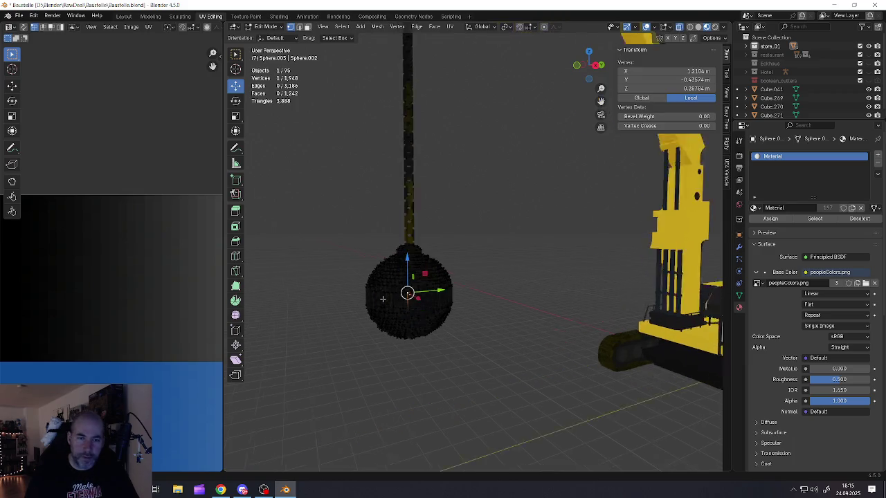
ctrl+click(413, 294)
ctrl+click(399, 317)
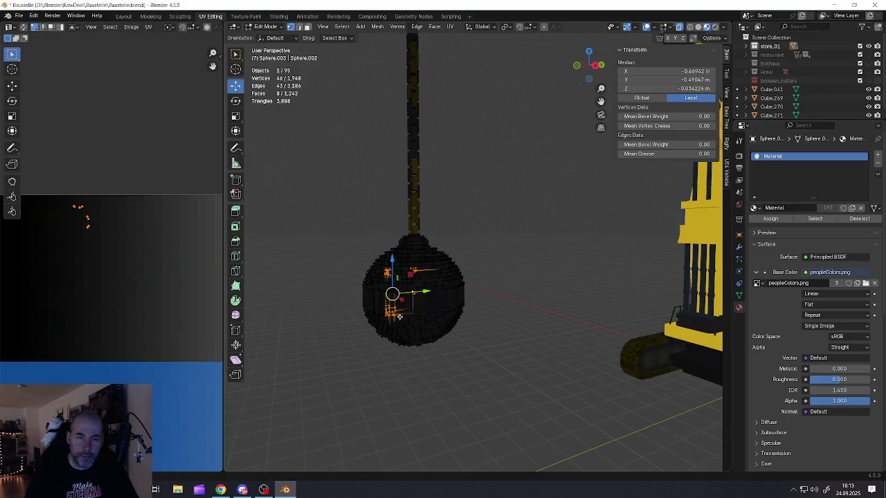
ctrl+click(395, 337)
ctrl+click(447, 325)
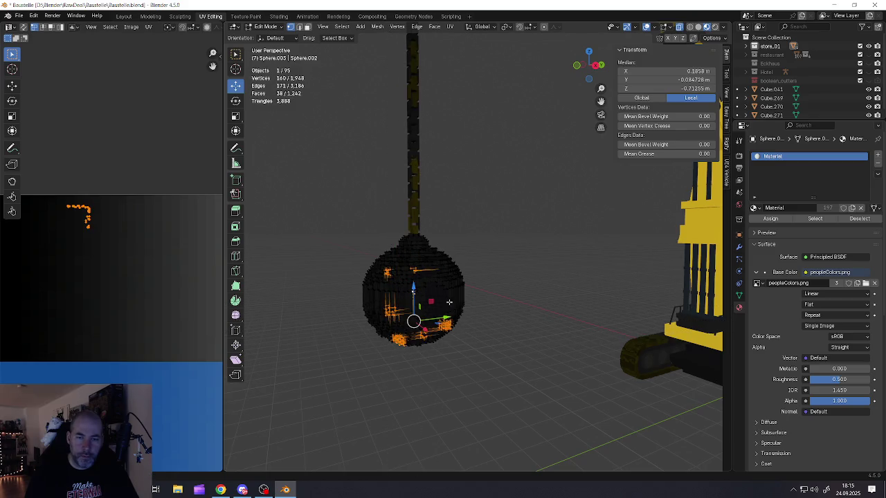
ctrl+click(450, 266)
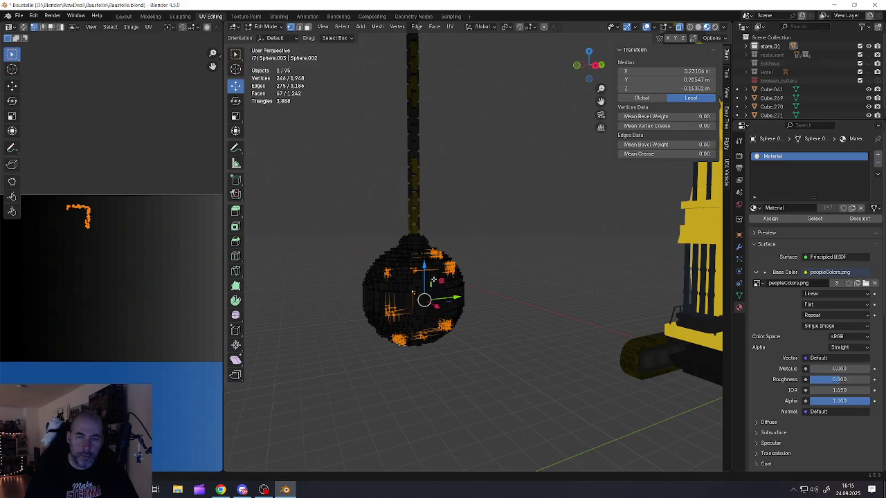
mouse_move(450, 267)
middle_down()
mouse_move(507, 281)
mouse_move(453, 294)
middle_up()
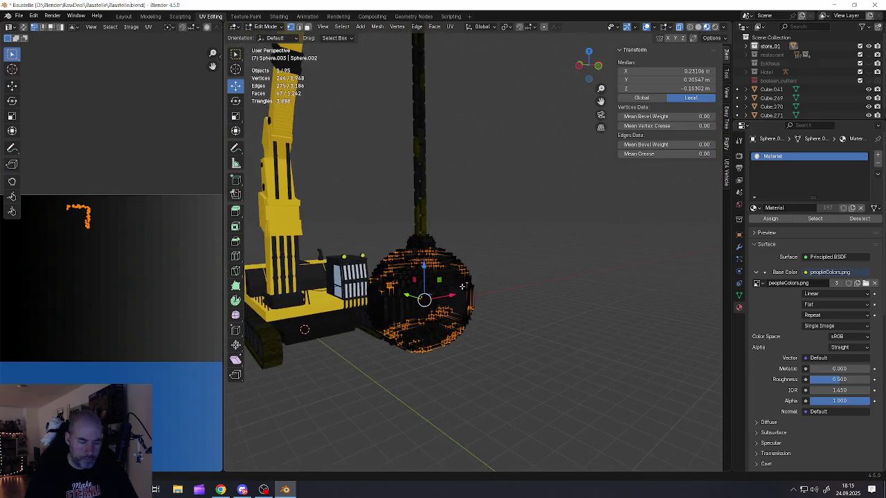
ctrl+click(453, 294)
key(b)
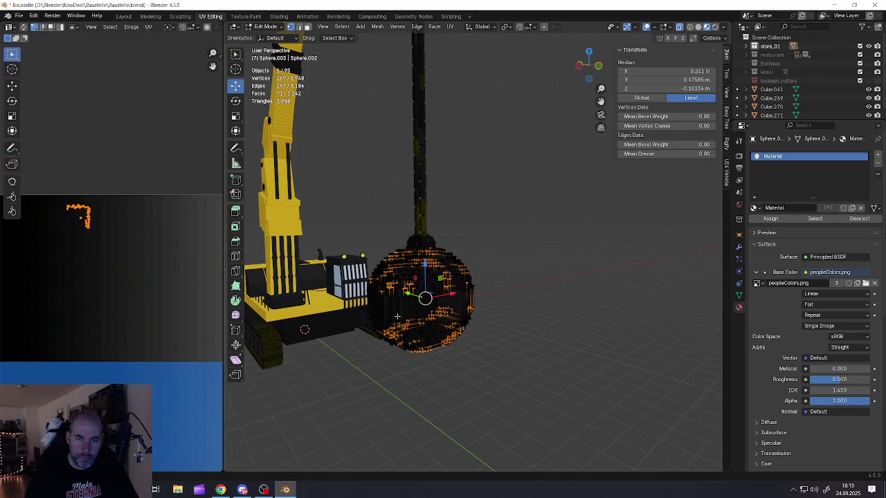
key(b)
mouse_move(443, 291)
mouse_down()
mouse_move(381, 298)
mouse_move(468, 287)
mouse_move(475, 309)
mouse_up()
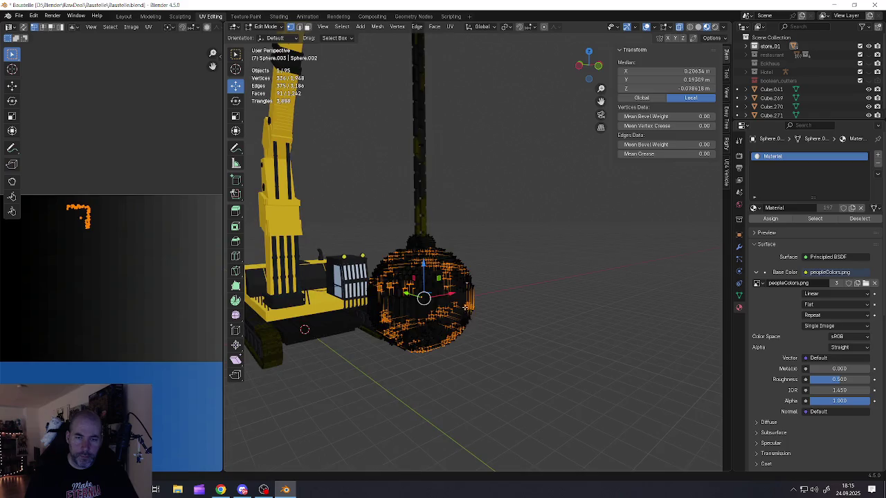
- Box-select more vertex patches on the ball's other sides, reaching about 877 of 1,948
middle_drag(467, 307, 375, 310)
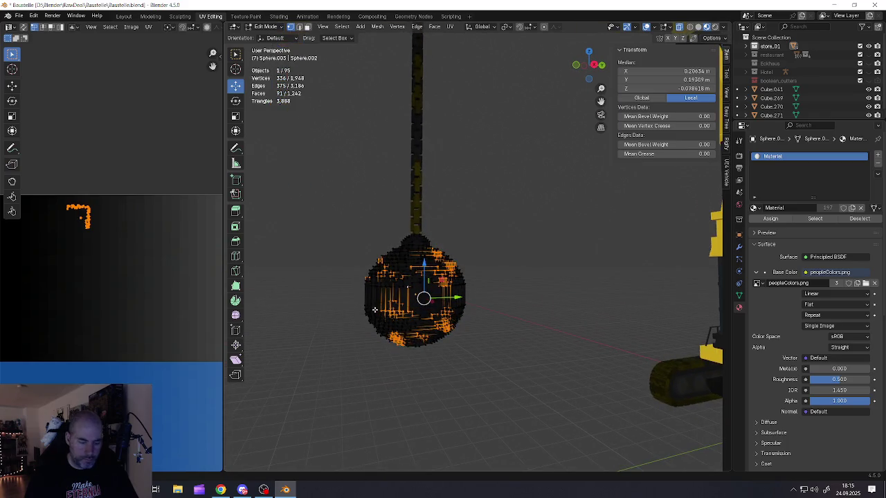
drag(353, 285, 379, 333)
drag(434, 330, 455, 304)
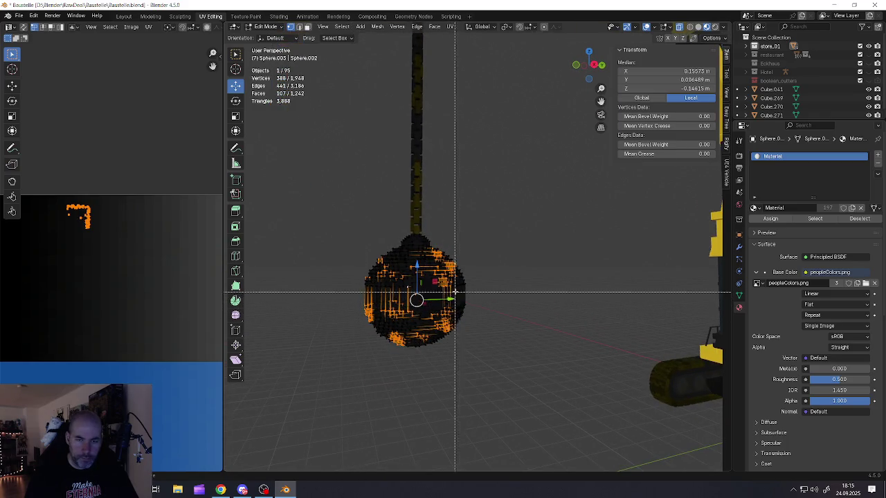
mouse_move(445, 300)
middle_down()
mouse_move(393, 299)
mouse_move(432, 250)
middle_up()
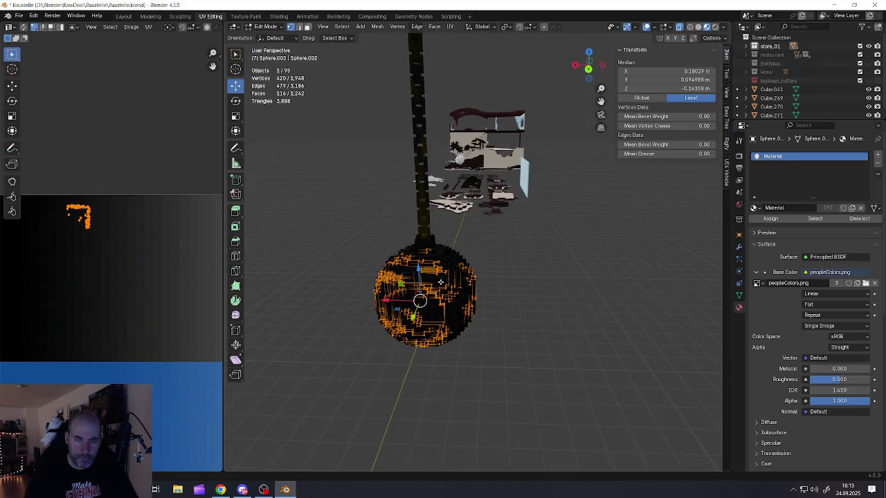
key(b)
drag(442, 251, 467, 261)
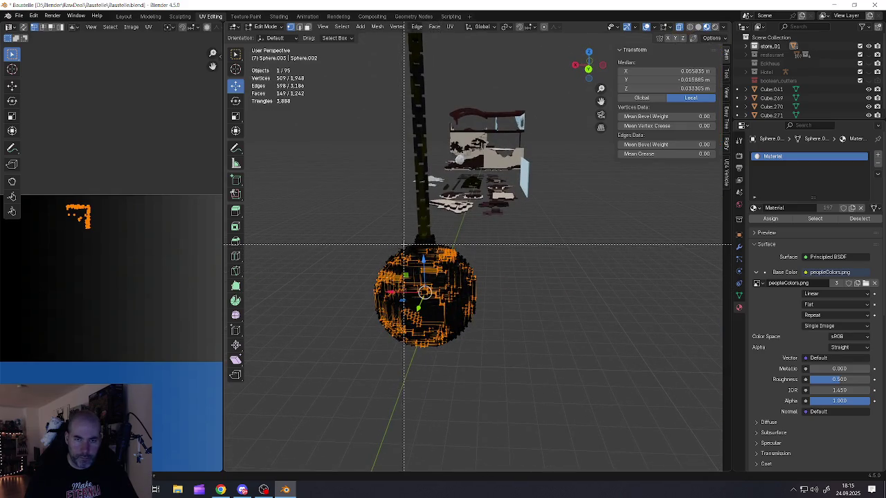
mouse_move(466, 261)
middle_down()
mouse_move(458, 260)
mouse_move(427, 326)
mouse_move(391, 322)
middle_up()
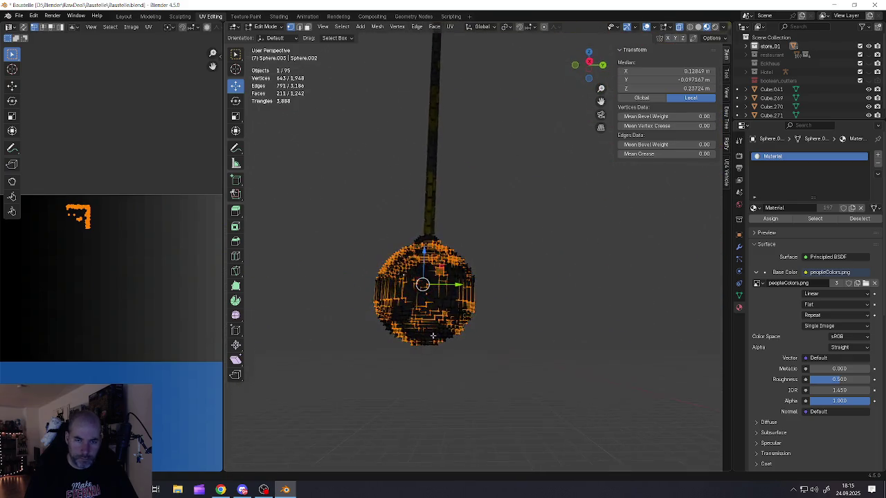
key(b)
drag(392, 321, 460, 354)
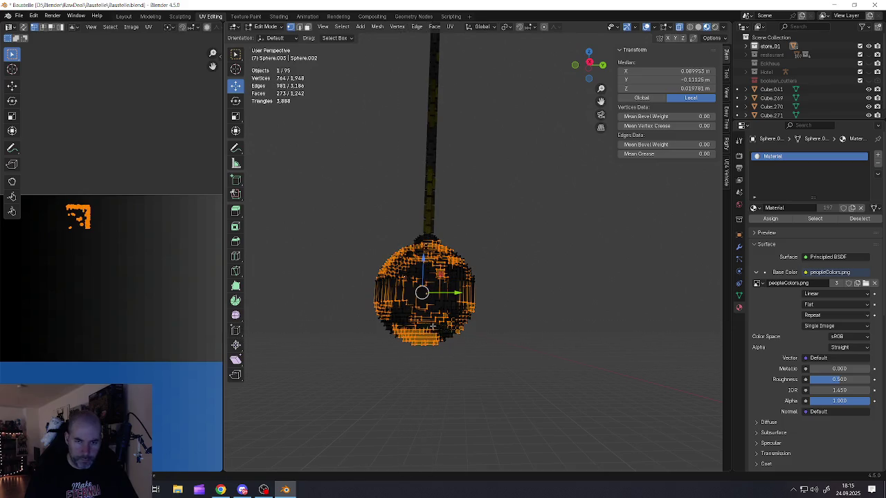
shift+drag(432, 326, 462, 354)
mouse_move(462, 355)
middle_down()
mouse_move(481, 323)
mouse_move(450, 325)
mouse_move(477, 325)
middle_up()
scroll(126, 262, down, 2)
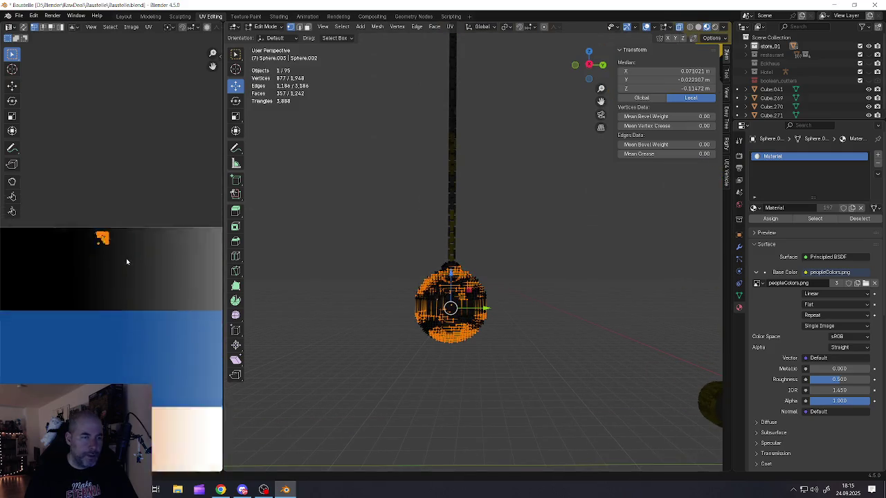
- Place the selected patches' UV island on the palette's red-green gradient, then return to Object Mode
scroll(126, 262, down, 3)
scroll(126, 262, down, 2)
key(g)
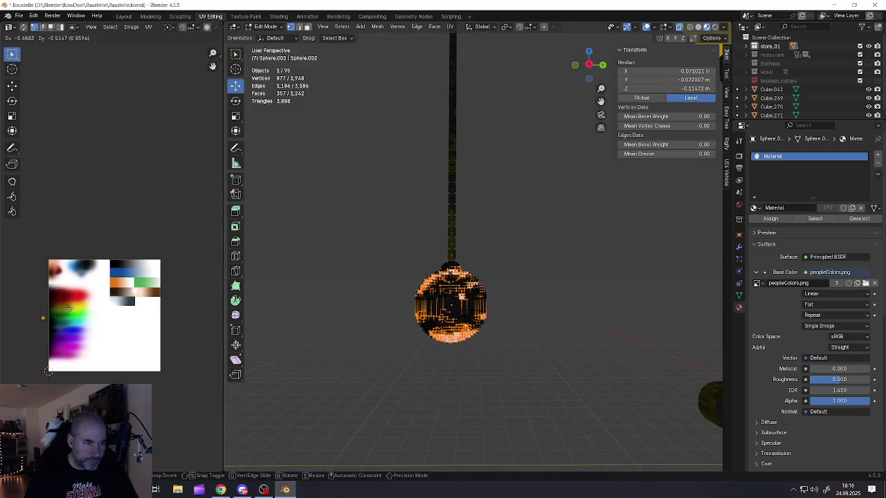
scroll(70, 308, up, 2)
scroll(77, 315, up, 5)
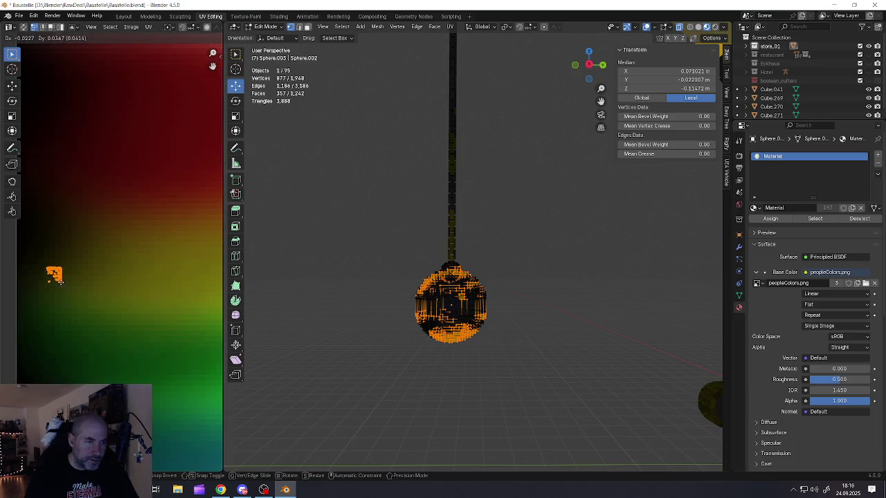
scroll(63, 250, up, 4)
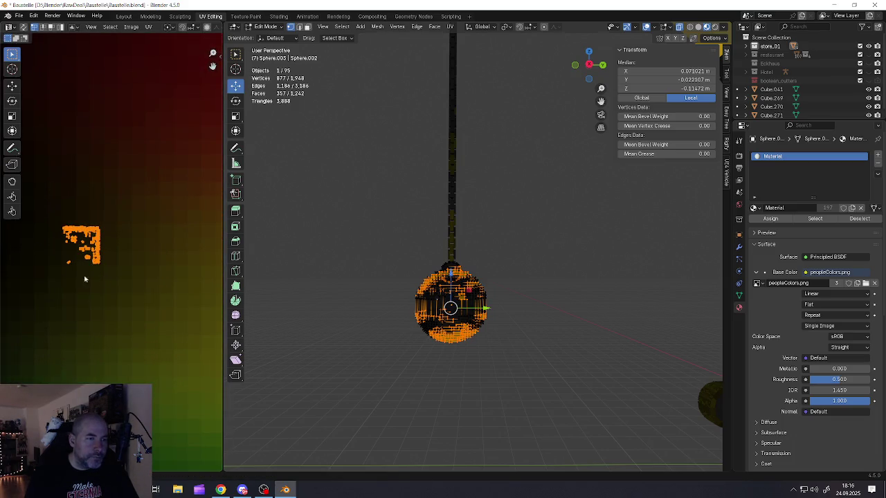
click(104, 315)
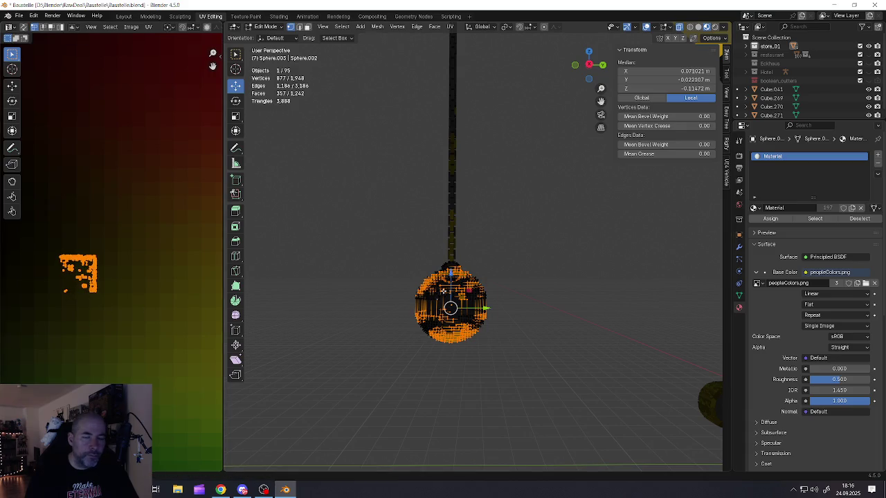
key(Tab)
mouse_move(437, 309)
middle_down()
mouse_move(558, 321)
mouse_move(473, 312)
middle_up()
scroll(474, 312, up, 2)
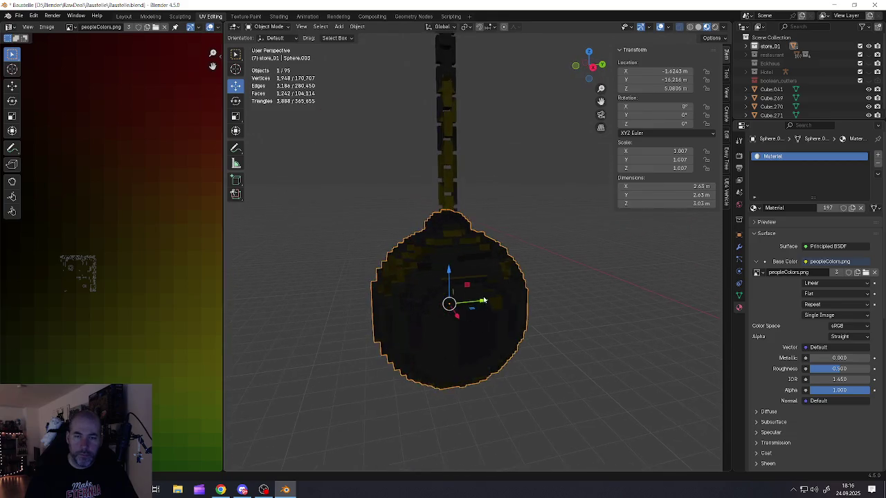
scroll(474, 312, down, 6)
click(539, 307)
mouse_move(540, 307)
middle_down()
mouse_move(478, 301)
mouse_move(496, 283)
mouse_move(489, 280)
middle_up()
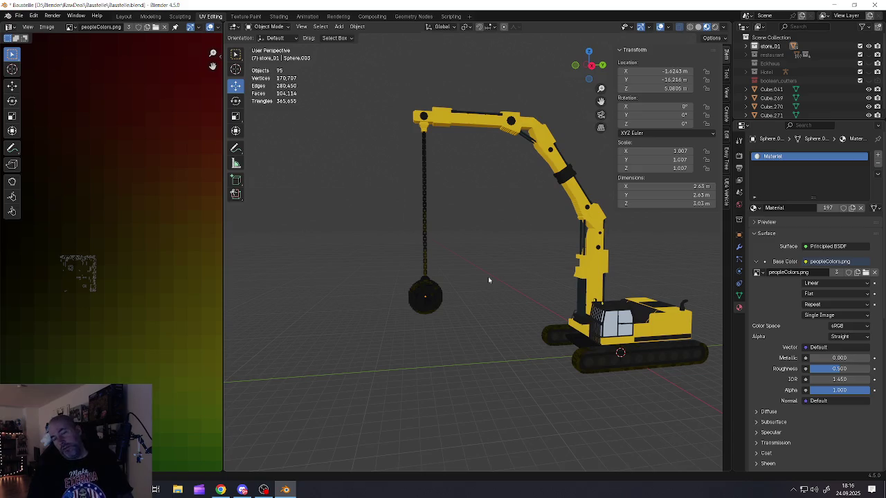
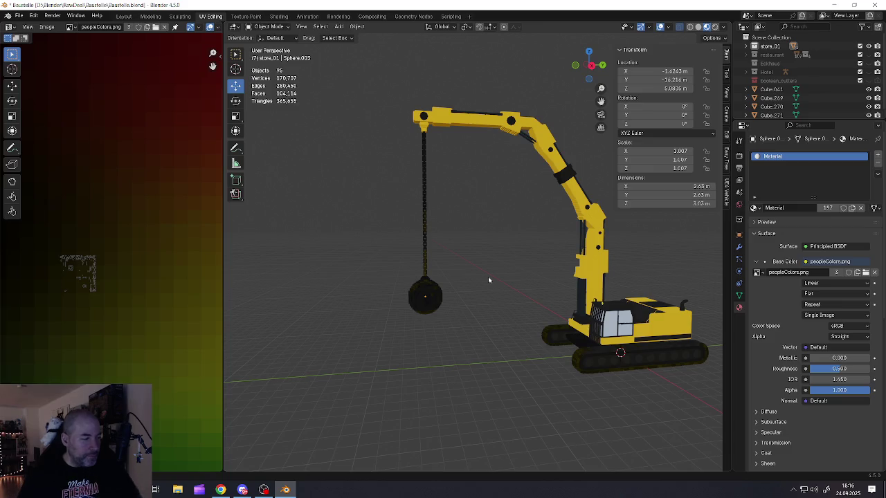
- Enlarge the 3D view, turn the crane side-on and box-select its parts to inspect their geometry
shift+middle_drag(515, 310, 381, 320)
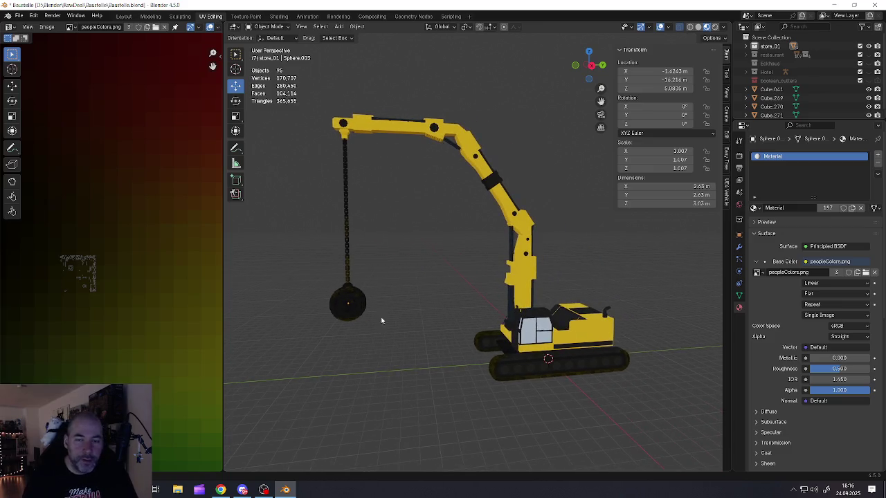
drag(221, 306, 61, 307)
scroll(265, 338, down, 3)
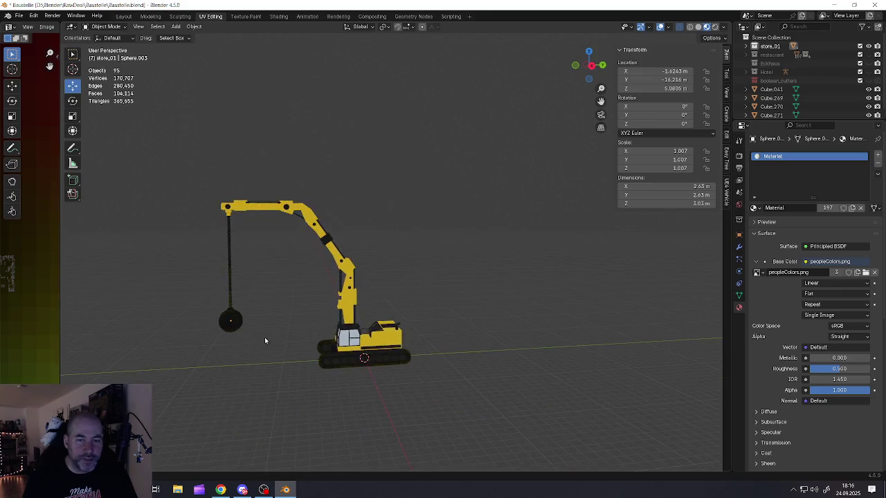
click(426, 298)
middle_drag(425, 297, 423, 294)
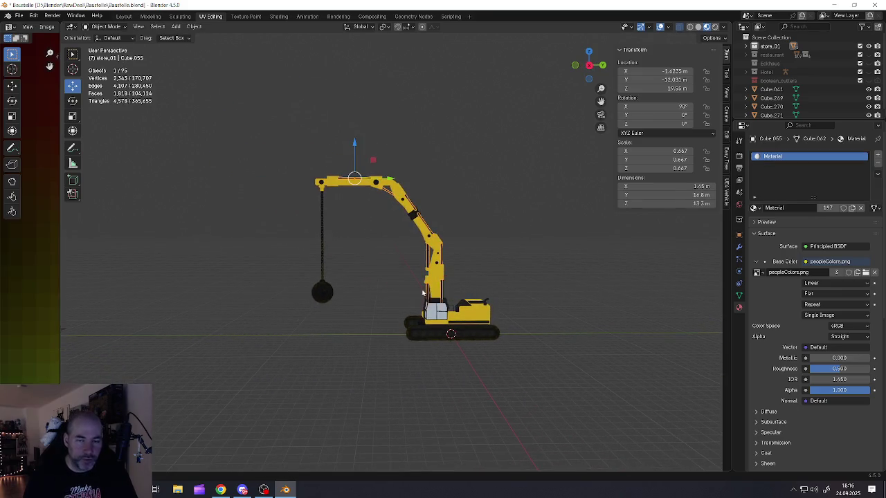
drag(282, 162, 554, 366)
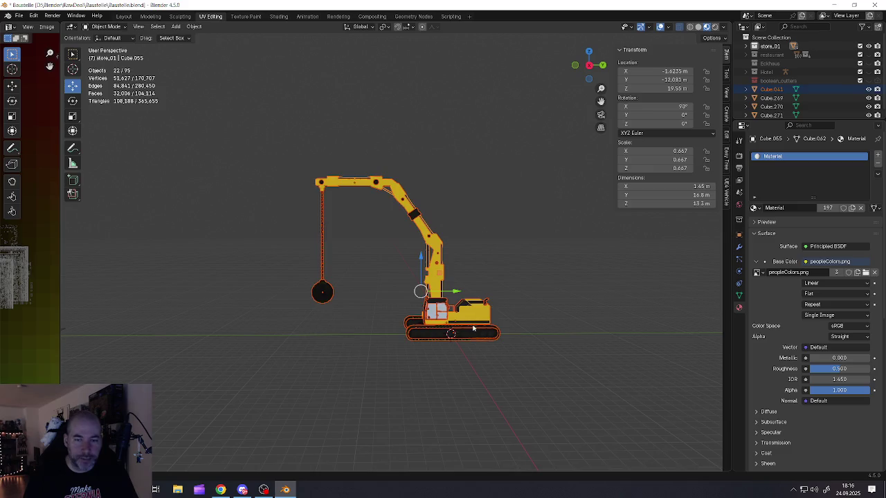
scroll(473, 328, up, 2)
middle_drag(473, 328, 449, 301)
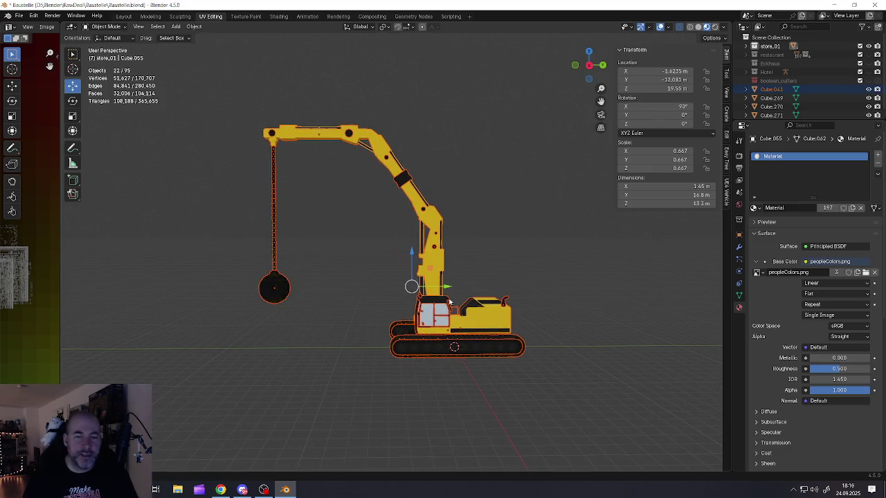
key(Tab)
key(Tab)
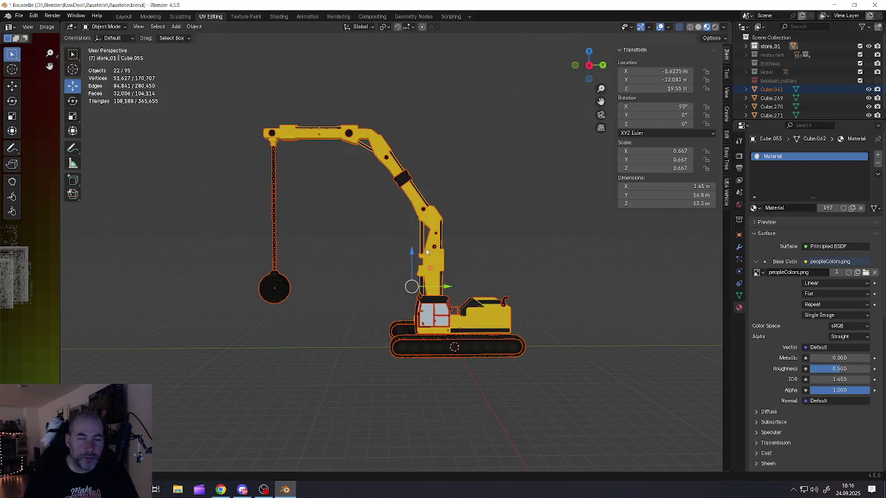
- Join the hydraulic cylinder into the crane arm
click(434, 250)
scroll(434, 249, up, 3)
shift+click(429, 270)
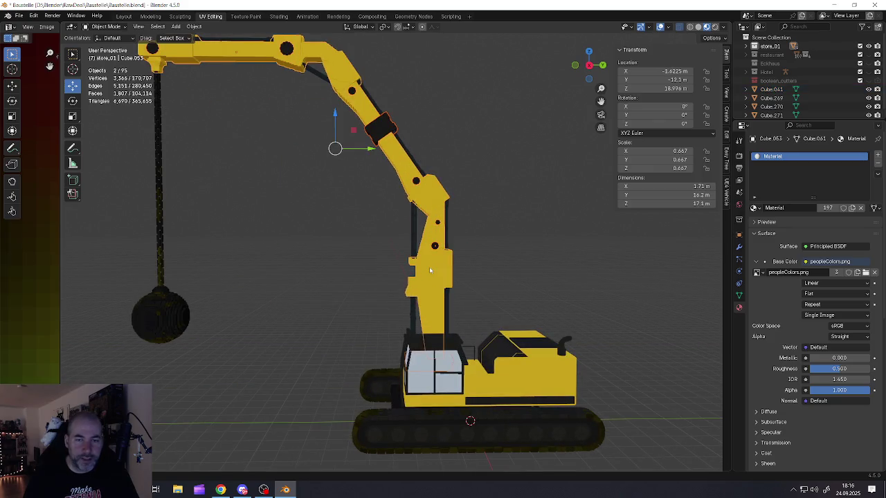
right_click(430, 270)
click(369, 296)
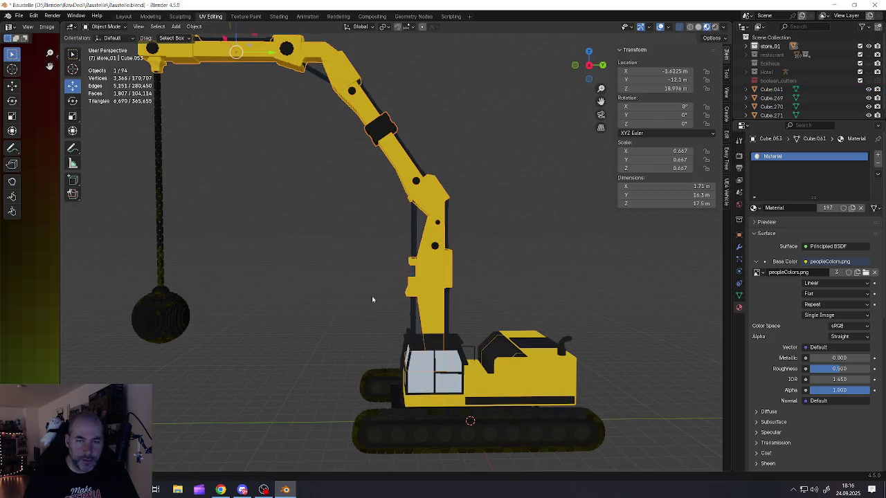
- Join the hydraulic rod under the arm into the crane arm
click(416, 209)
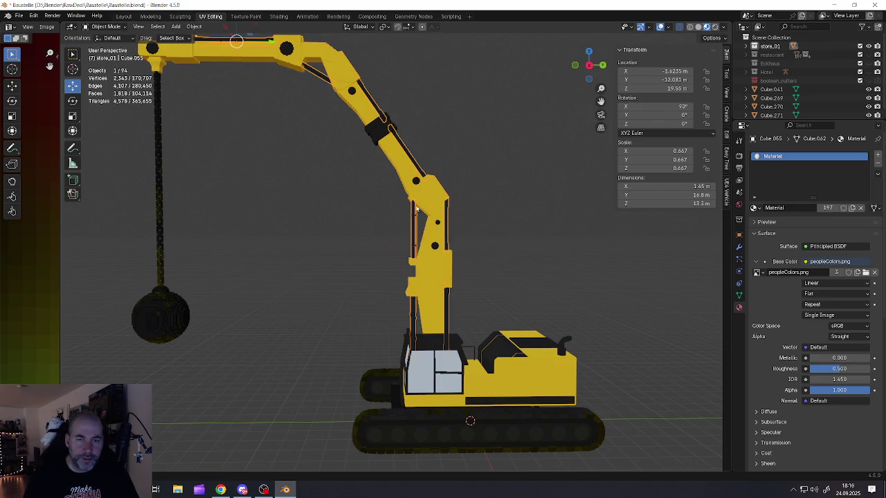
shift+click(429, 257)
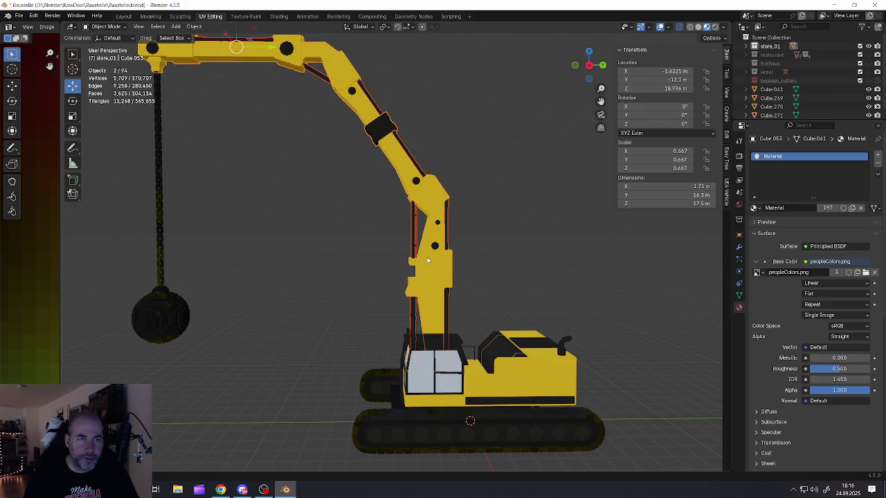
right_click(428, 260)
click(395, 258)
- Select the chain rod and the wrecking ball
scroll(408, 253, down, 4)
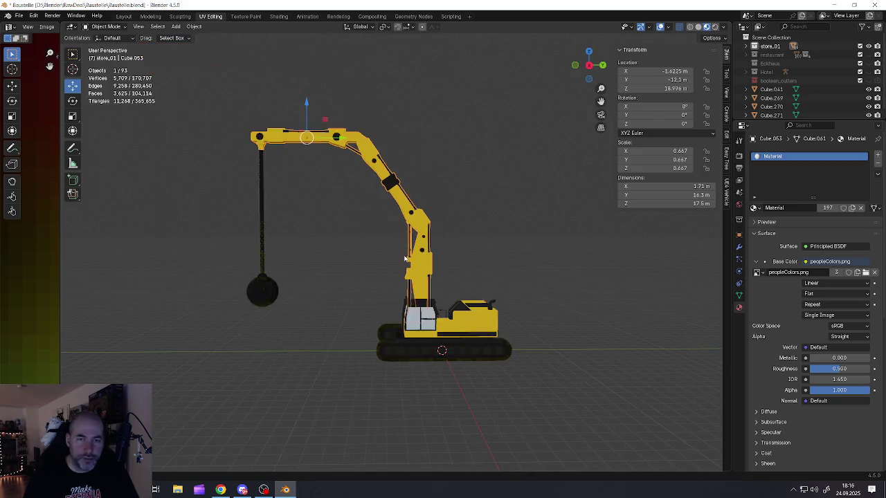
click(319, 216)
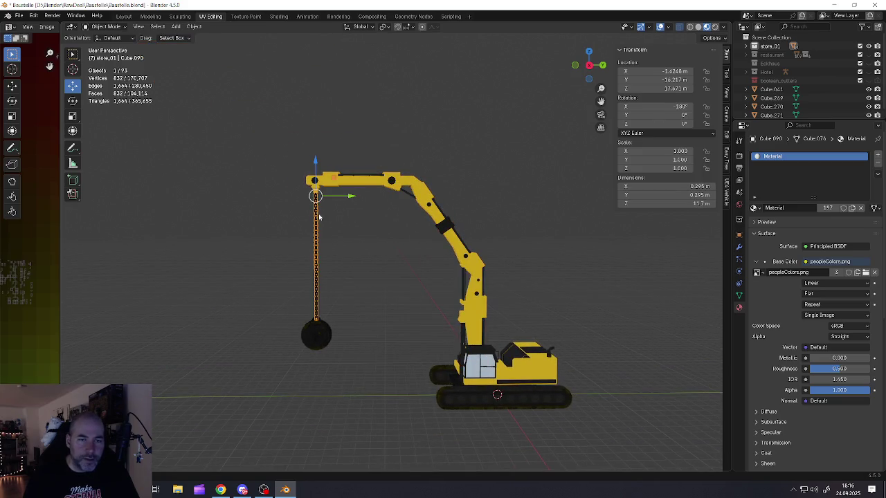
click(320, 333)
- Join the chain rod and wrecking ball into a single object
shift+click(317, 277)
right_click(317, 276)
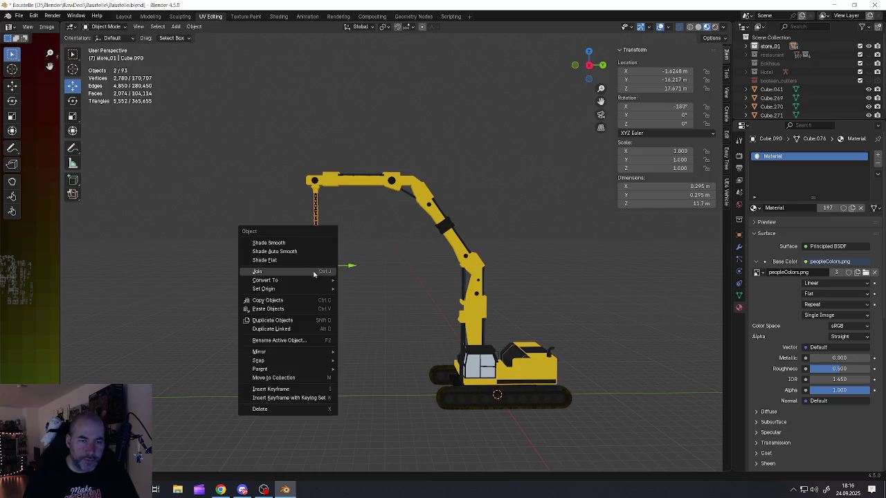
click(300, 275)
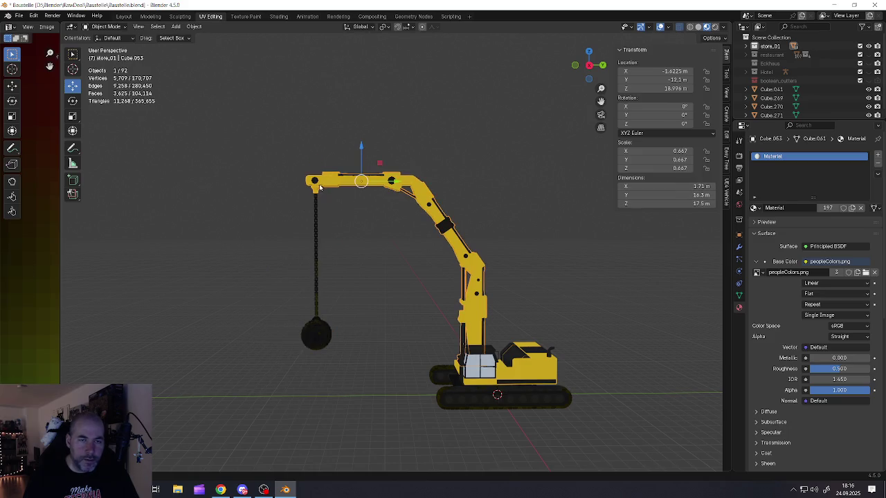
- Try rotating the boom and moving the chain-and-ball, cancel both, then select the yellow body
click(409, 187)
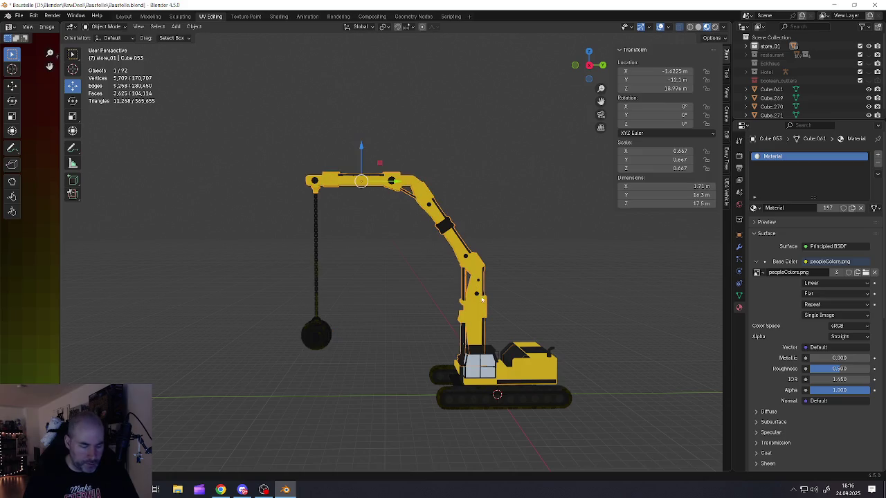
key(r)
key(Escape)
click(318, 319)
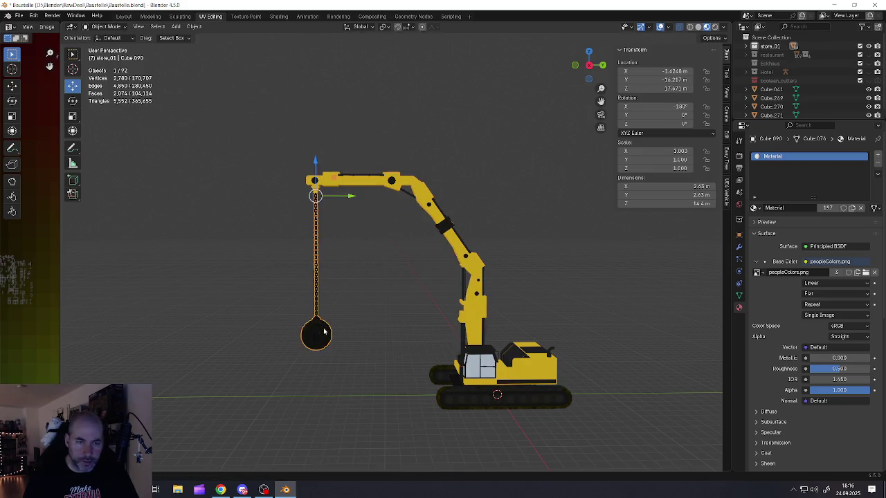
key(g)
key(Escape)
scroll(468, 302, up, 4)
scroll(468, 301, down, 2)
click(468, 301)
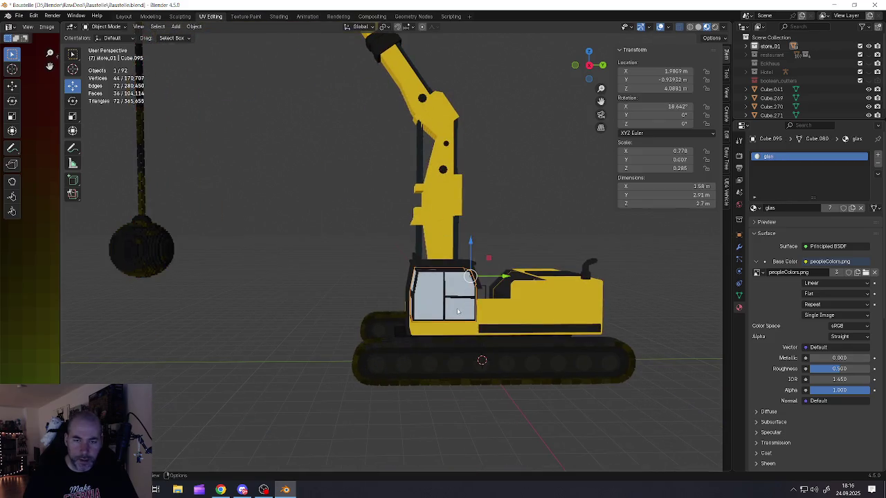
- Select the yellow body together with another body part, the railing and the body's chain
middle_drag(468, 301, 437, 289)
key(r)
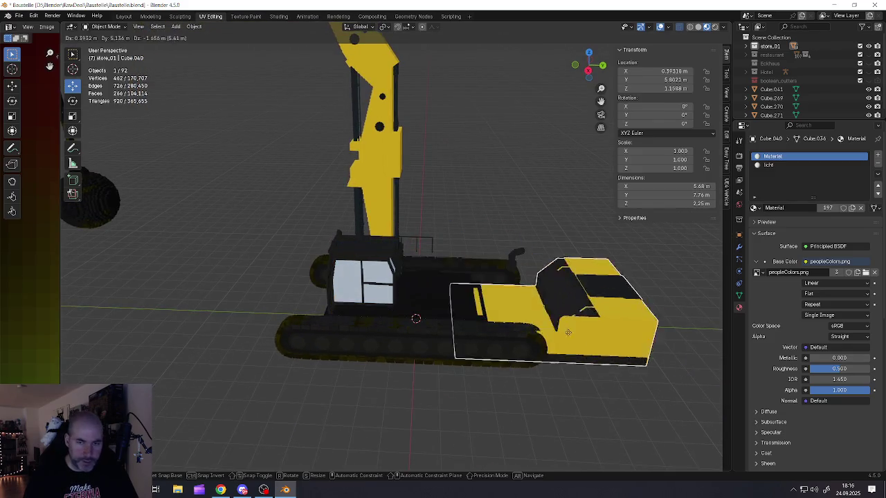
key(Escape)
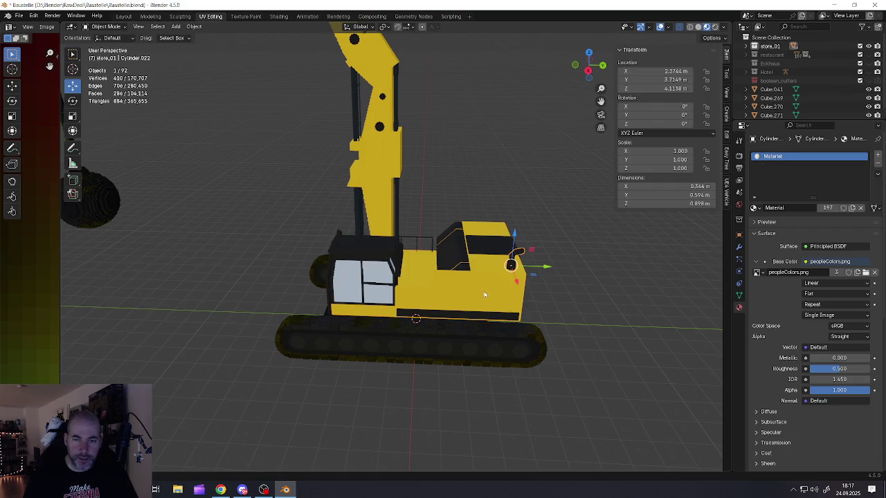
shift+click(514, 262)
mouse_move(513, 262)
middle_down()
mouse_move(379, 322)
mouse_move(374, 344)
middle_up()
shift+click(385, 348)
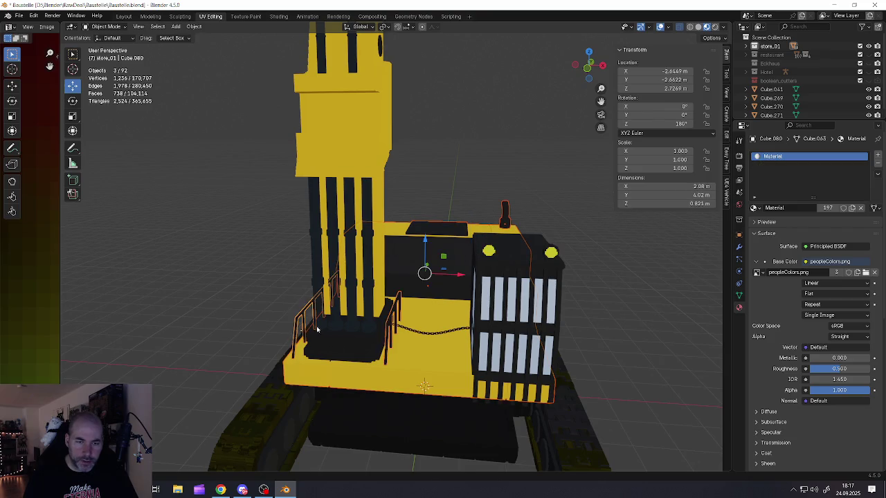
shift+click(414, 333)
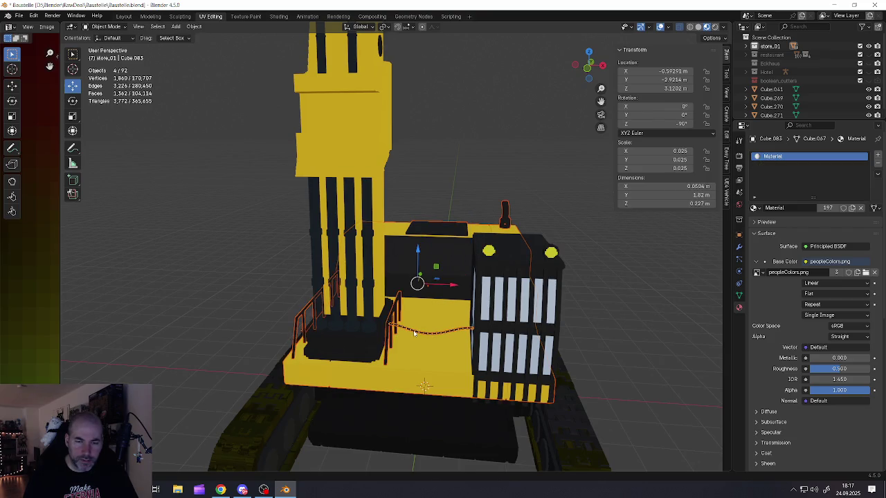
- Add the roof light, cab frame and cab pillars, then move all eight parts right of the tracks
mouse_move(414, 333)
middle_down()
mouse_move(620, 339)
mouse_move(392, 333)
middle_up()
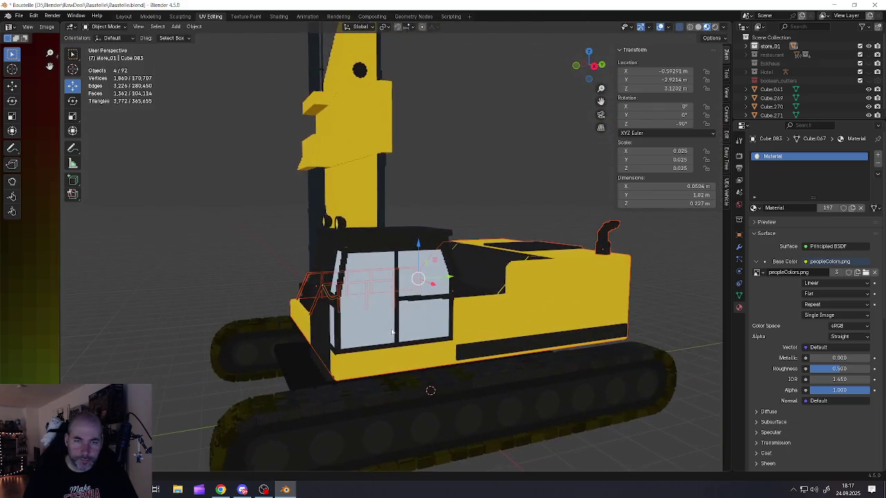
shift+click(341, 226)
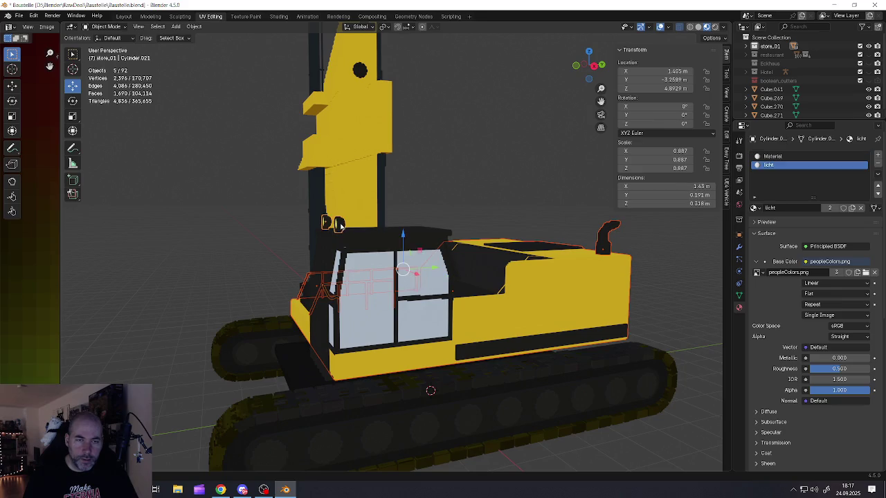
middle_drag(369, 264, 376, 256)
shift+click(393, 218)
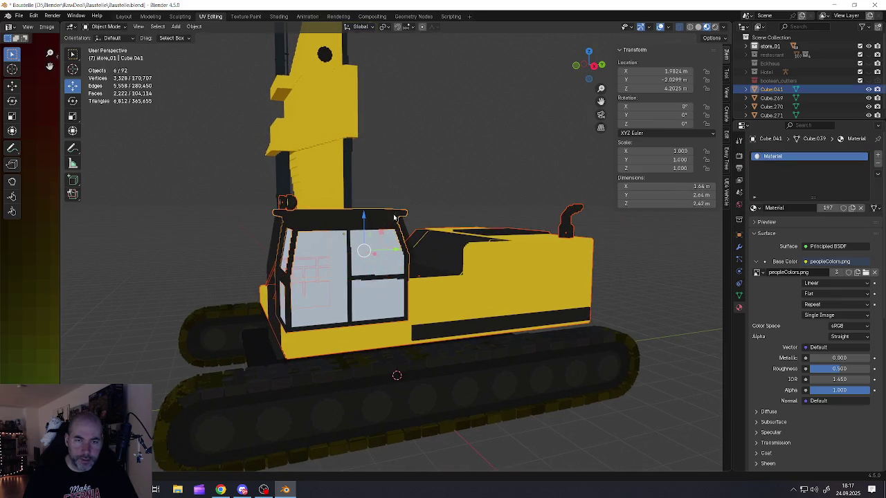
mouse_move(393, 218)
middle_down()
mouse_move(244, 217)
mouse_move(381, 263)
middle_up()
shift+click(330, 205)
shift+click(199, 221)
scroll(380, 263, down, 4)
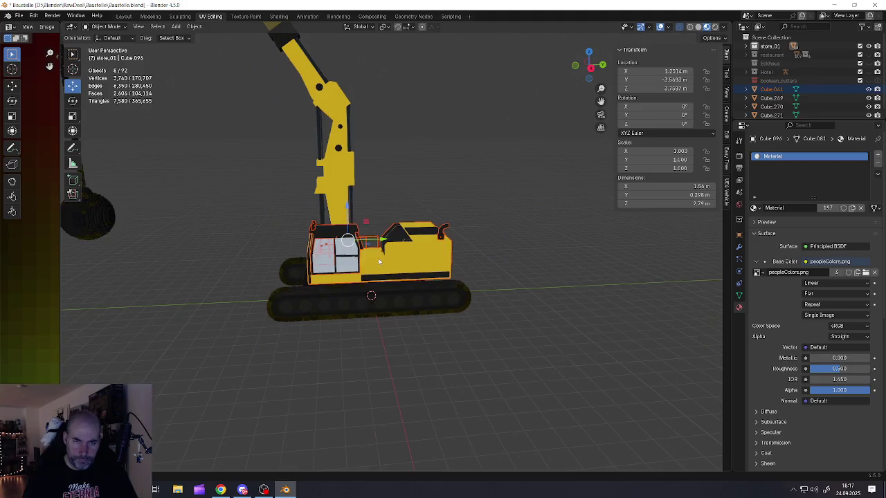
key(g)
click(365, 263)
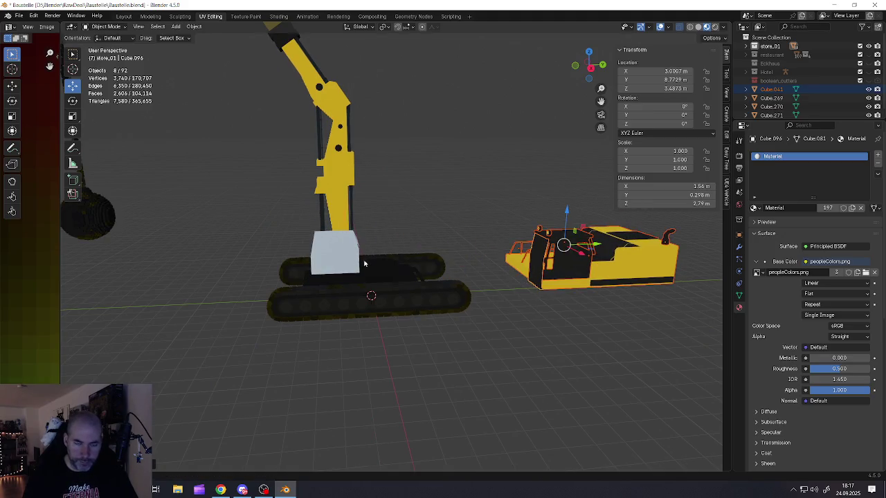
- Undo the move, returning the body and cab parts onto the tracks
mouse_move(364, 263)
middle_down()
mouse_move(411, 261)
mouse_move(381, 277)
mouse_move(366, 233)
mouse_move(371, 264)
mouse_move(409, 242)
mouse_move(419, 265)
mouse_move(432, 267)
mouse_move(365, 264)
mouse_move(358, 250)
mouse_move(403, 264)
middle_up()
scroll(409, 242, up, 3)
key(ctrl+z)
- Keep the track out of the selection and join the cab parts into one object
shift+click(377, 273)
scroll(374, 277, up, 2)
scroll(368, 272, down, 5)
shift+click(358, 249)
scroll(373, 261, up, 2)
right_click(373, 261)
click(369, 247)
- After a cancelled test move, zoom into the cab interior and select the left seat post
key(g)
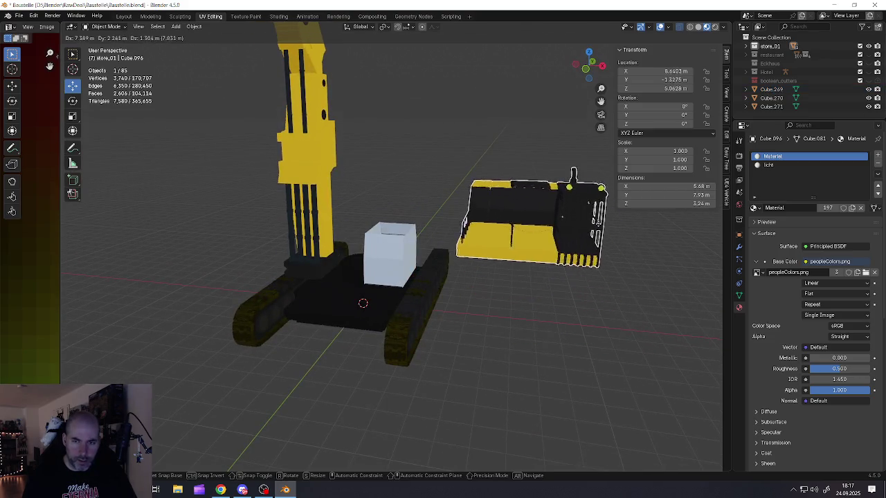
right_click(503, 168)
mouse_move(503, 168)
middle_down()
mouse_move(377, 262)
mouse_move(326, 256)
mouse_move(360, 291)
mouse_move(445, 293)
mouse_move(421, 301)
mouse_move(410, 338)
middle_up()
scroll(388, 249, up, 2)
scroll(453, 283, up, 4)
scroll(452, 282, up, 3)
scroll(420, 300, up, 1)
click(421, 311)
mouse_move(193, 353)
middle_down()
mouse_move(244, 333)
mouse_move(306, 277)
mouse_move(234, 290)
middle_up()
click(142, 319)
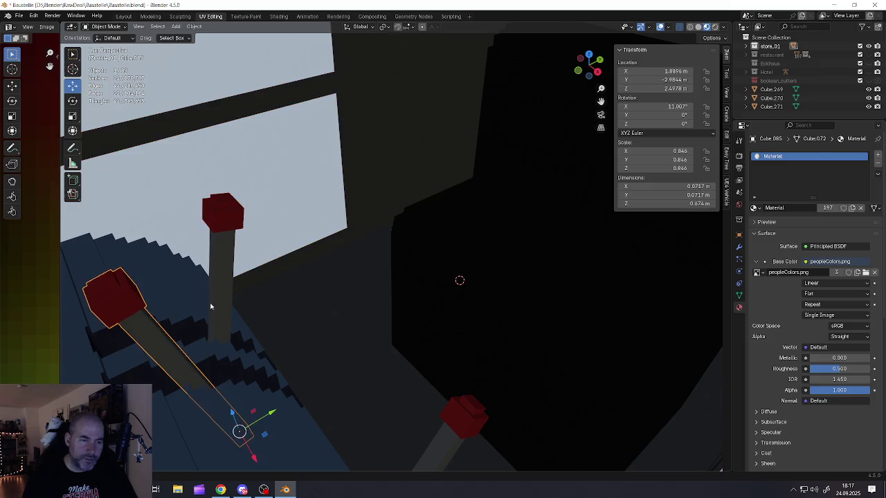
- Join the seat posts, red post and large cylinder into one object, left seat post active
click(221, 392)
shift+click(151, 344)
shift+click(424, 436)
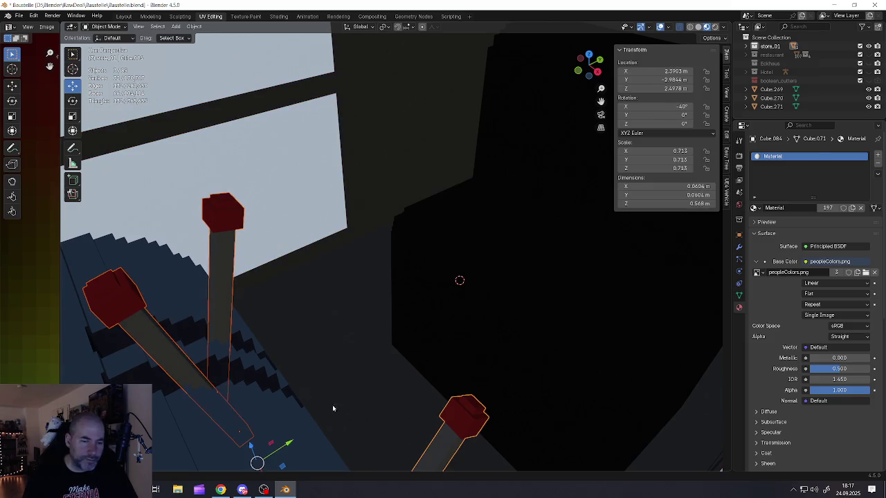
shift+click(175, 274)
right_click(175, 275)
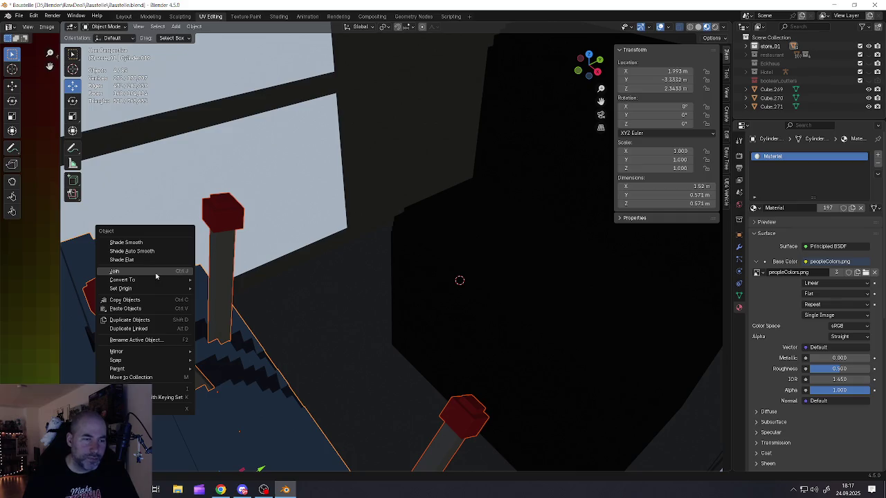
click(156, 274)
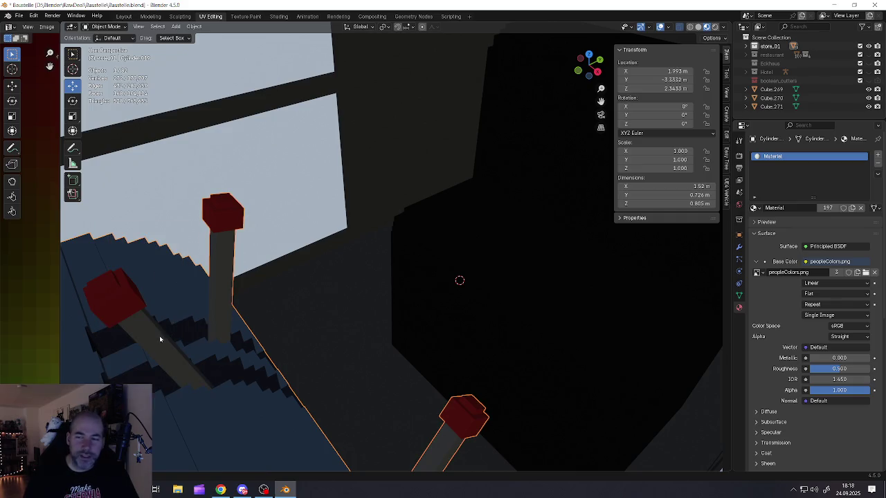
- With the Modifier tab shown, select the dark shell, staircase and windowed cab, then frame them
click(740, 248)
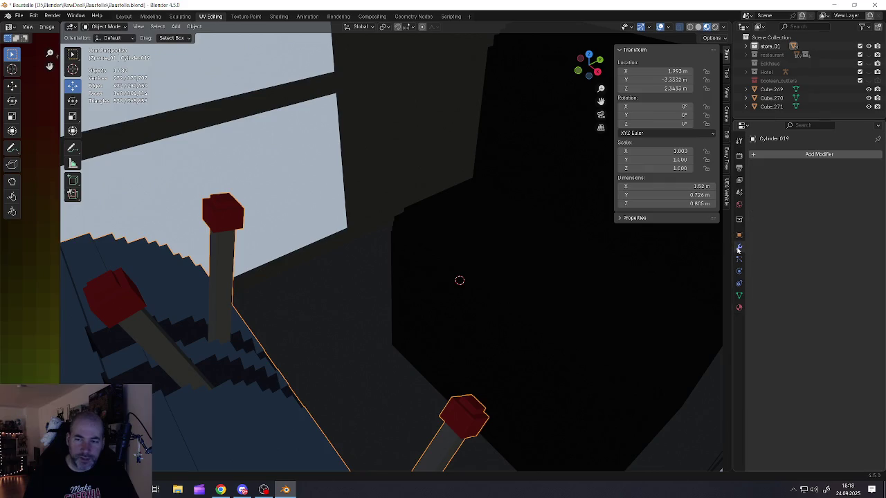
click(447, 300)
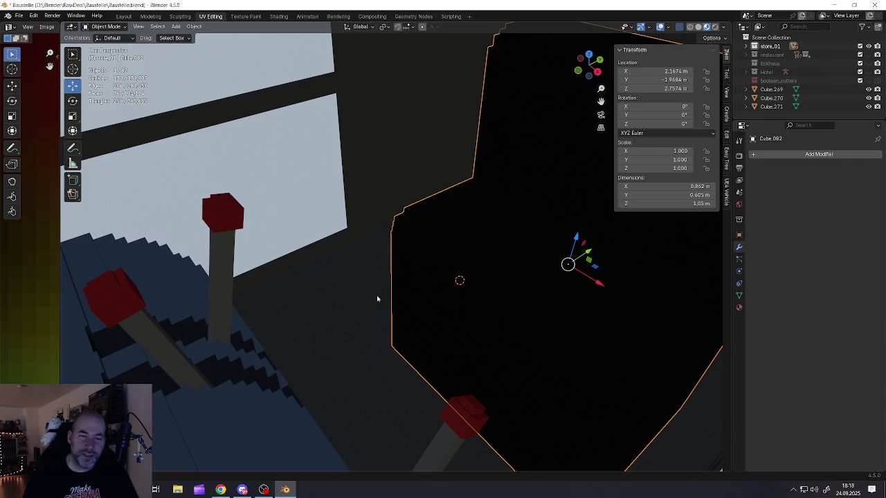
shift+click(242, 334)
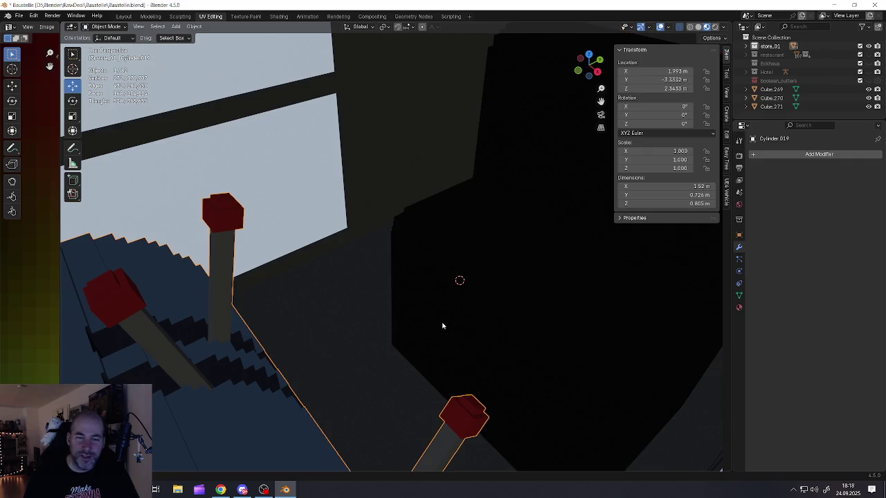
shift+click(366, 281)
key(KP_Decimal)
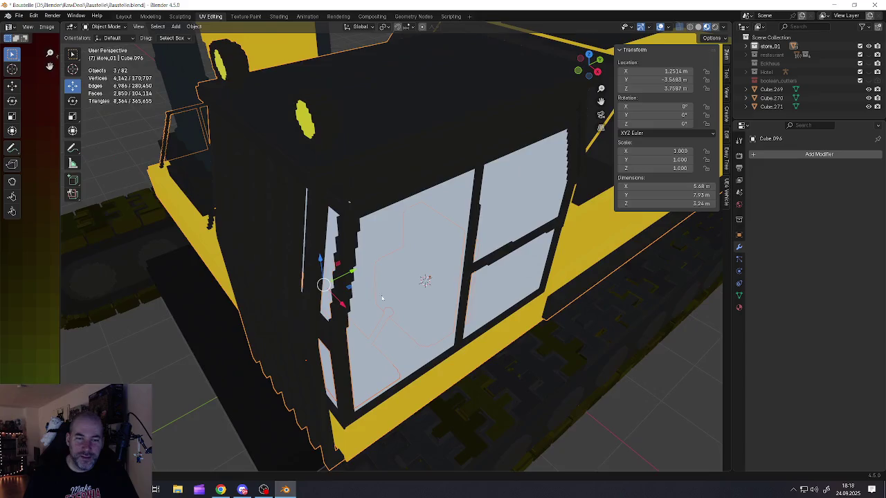
- Join the dark shell, staircase and windowed cab piece into one object
scroll(393, 270, down, 3)
scroll(408, 276, down, 3)
scroll(415, 279, down, 4)
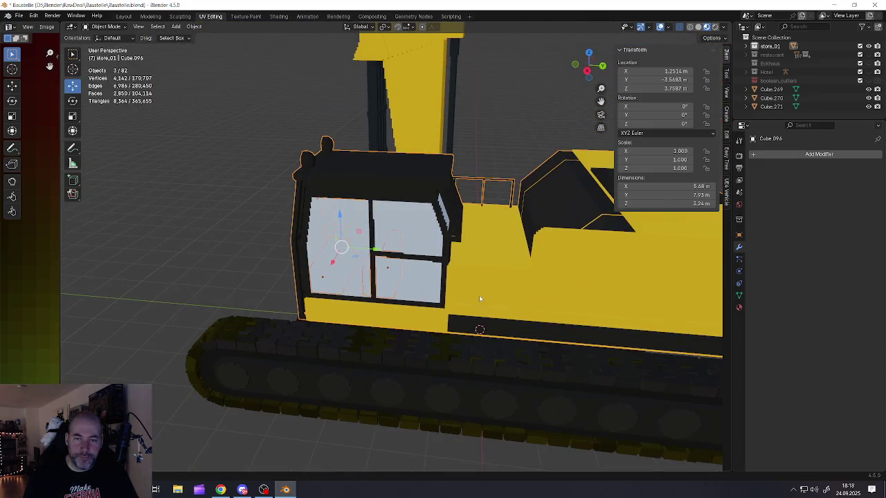
right_click(475, 290)
click(437, 289)
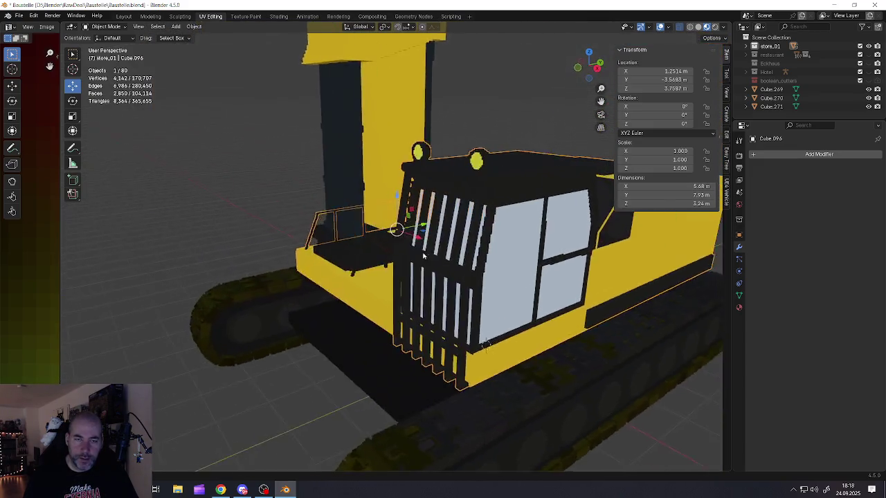
middle_drag(437, 293, 423, 280)
scroll(418, 276, down, 3)
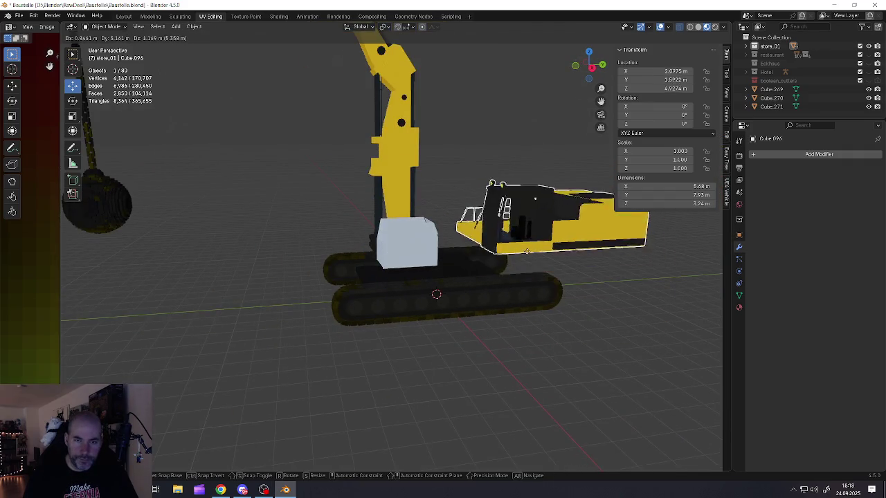
click(443, 274)
- Raise the cab's glass panel to inspect it, then undo so it sits back inside the cab
scroll(378, 248, up, 4)
middle_drag(377, 248, 346, 249)
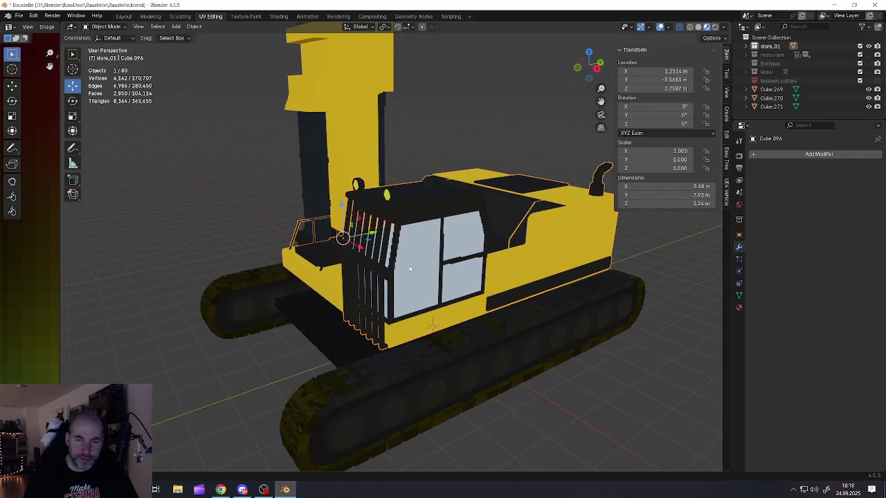
click(422, 256)
key(g)
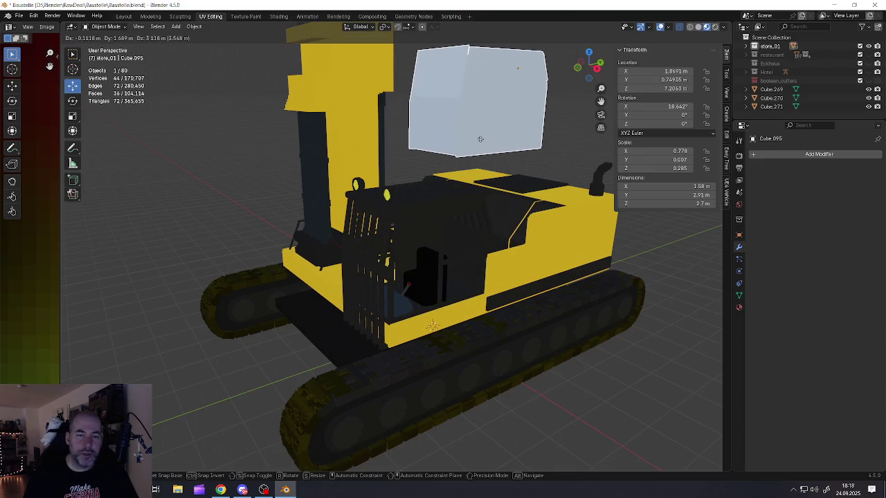
click(480, 139)
middle_drag(480, 139, 389, 223)
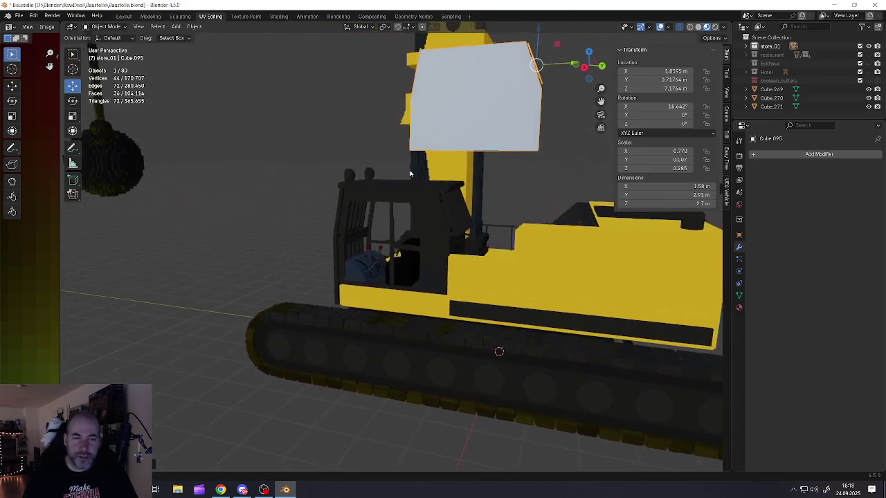
scroll(388, 223, up, 3)
scroll(388, 223, up, 3)
scroll(385, 222, up, 3)
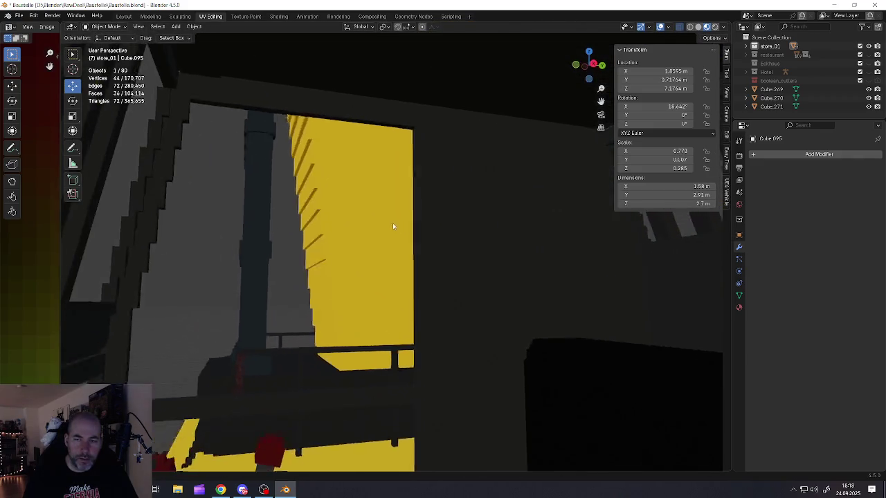
scroll(392, 223, up, 2)
scroll(378, 237, down, 3)
scroll(386, 253, down, 5)
mouse_move(386, 253)
middle_down()
mouse_move(469, 262)
mouse_move(324, 262)
mouse_move(478, 244)
mouse_move(506, 287)
mouse_move(498, 241)
mouse_move(455, 248)
mouse_move(398, 236)
middle_up()
key(ctrl+z)
scroll(370, 264, up, 3)
scroll(443, 244, down, 5)
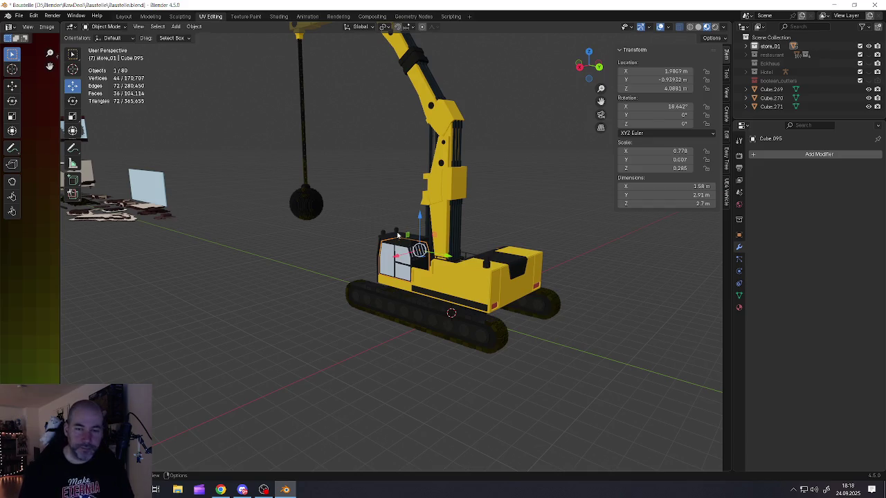
middle_drag(437, 222, 458, 237)
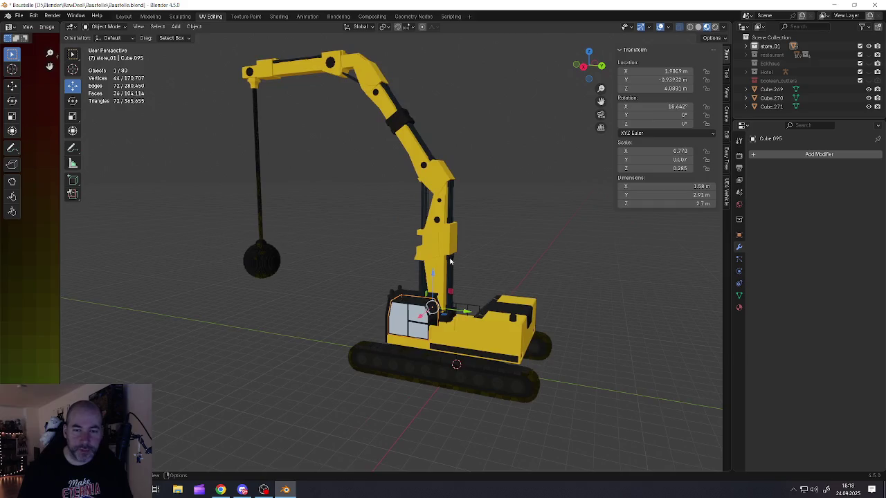
- Box-select every part of the excavator and move it to a new position
click(458, 237)
click(298, 249)
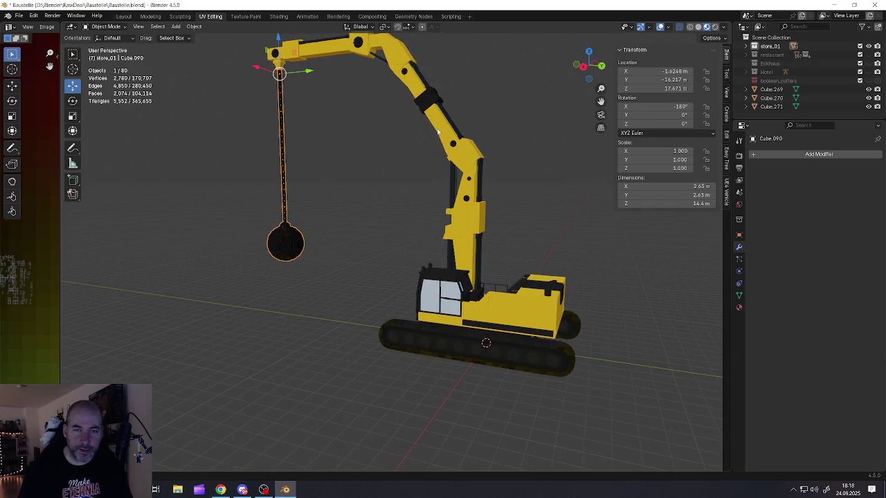
scroll(438, 131, down, 2)
scroll(438, 132, down, 3)
scroll(387, 160, down, 2)
mouse_move(357, 131)
mouse_down()
mouse_move(533, 288)
mouse_move(499, 267)
mouse_up()
scroll(478, 244, up, 6)
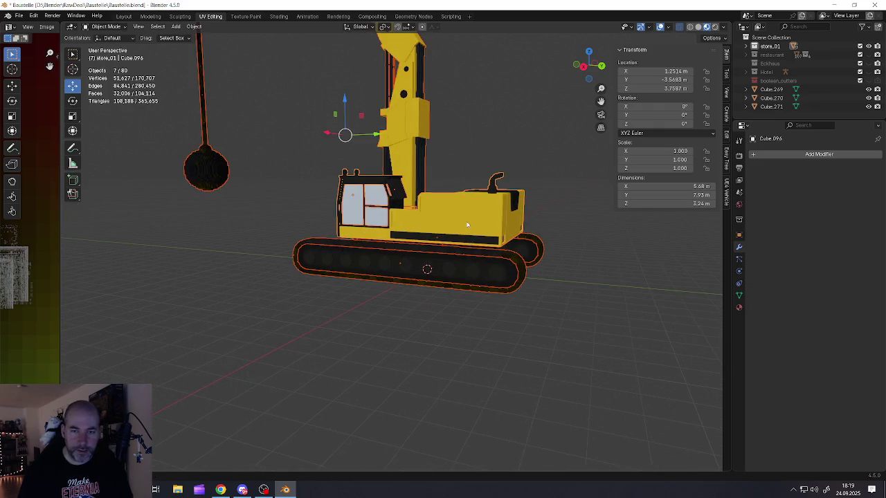
middle_drag(468, 220, 484, 228)
key(g)
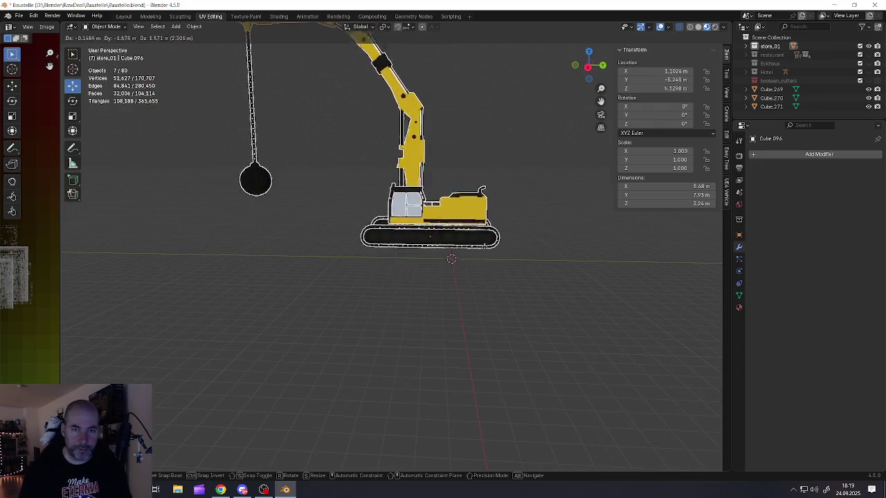
click(491, 249)
mouse_move(492, 249)
middle_down()
mouse_move(429, 254)
mouse_move(346, 233)
mouse_move(402, 252)
middle_up()
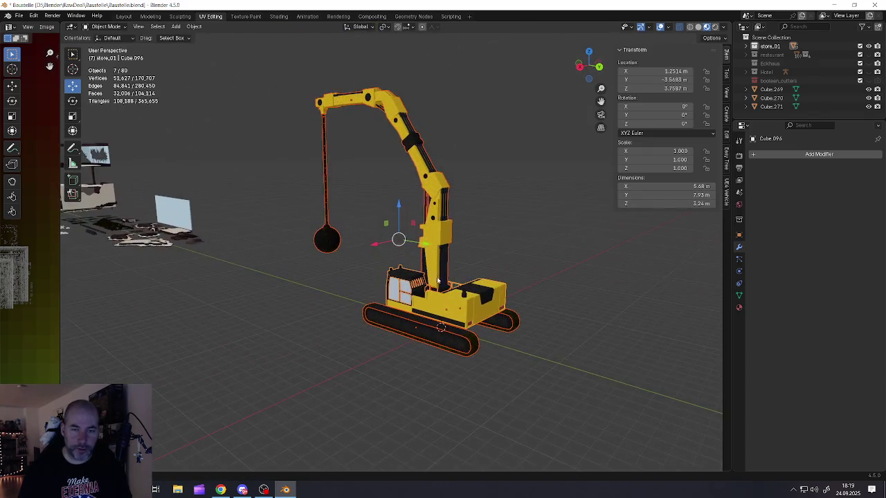
- Select the upper body, crane arm, wrecking ball and cab part, then pick the Rotate tool
click(439, 281)
mouse_move(438, 280)
middle_down()
mouse_move(453, 311)
mouse_move(463, 236)
middle_up()
scroll(463, 236, down, 3)
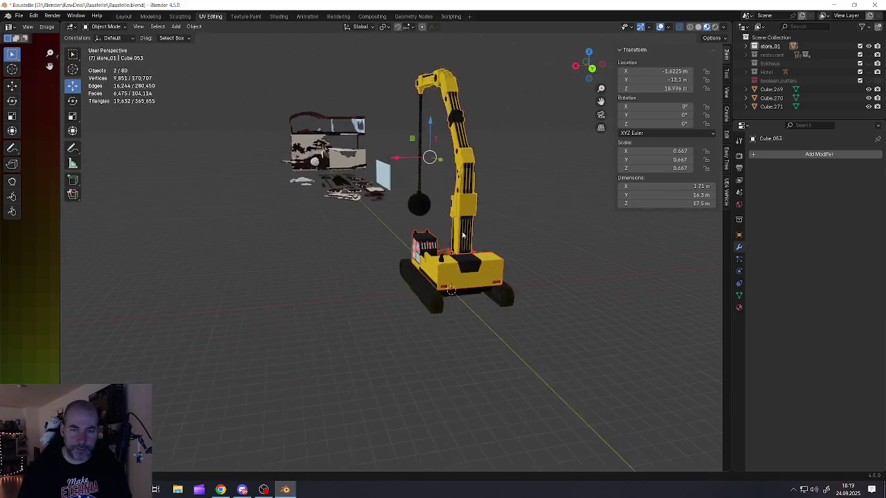
shift+click(419, 183)
shift+click(423, 208)
scroll(436, 220, up, 2)
scroll(451, 232, up, 2)
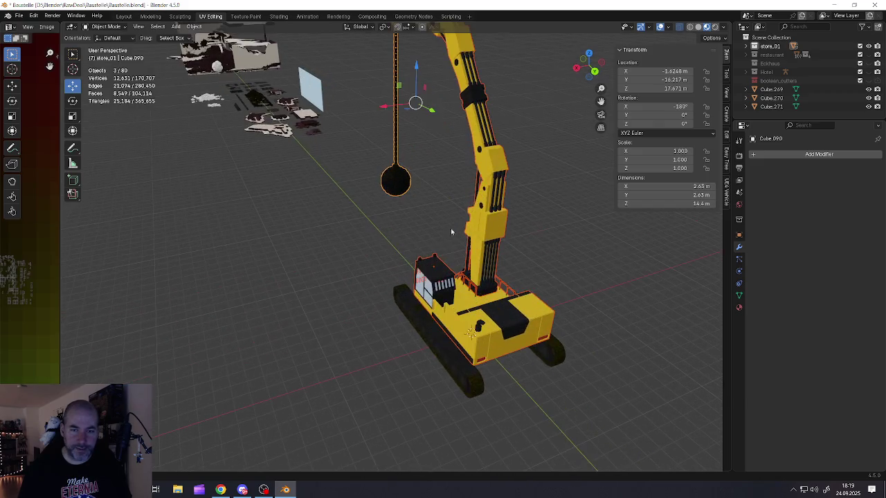
shift+click(426, 294)
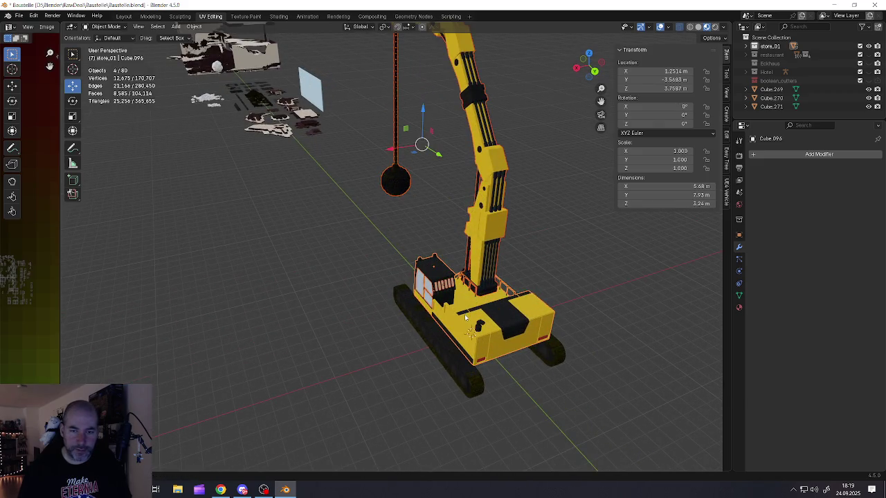
middle_drag(465, 315, 79, 111)
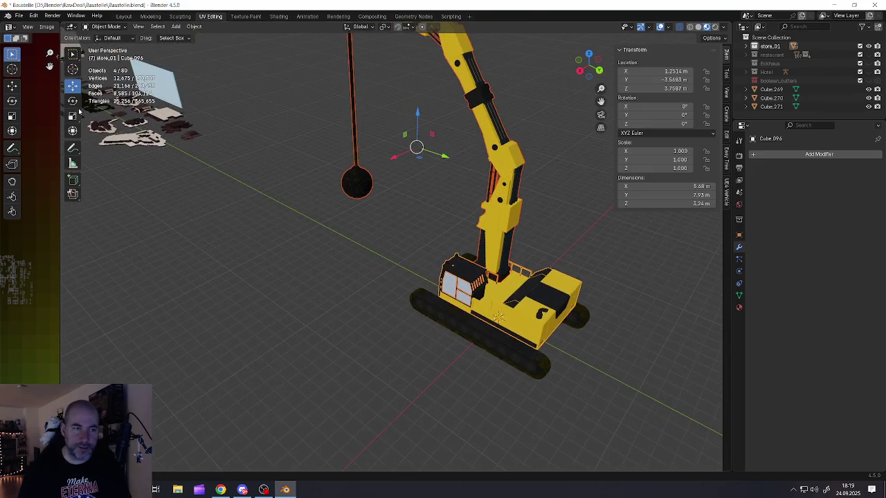
click(74, 101)
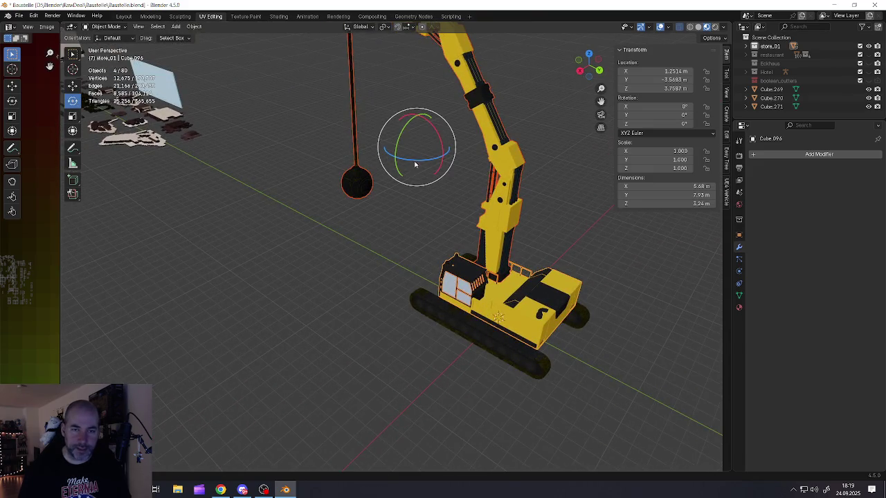
- Try turning and lowering the upper body, then undo both to restore its original pose
drag(418, 163, 445, 170)
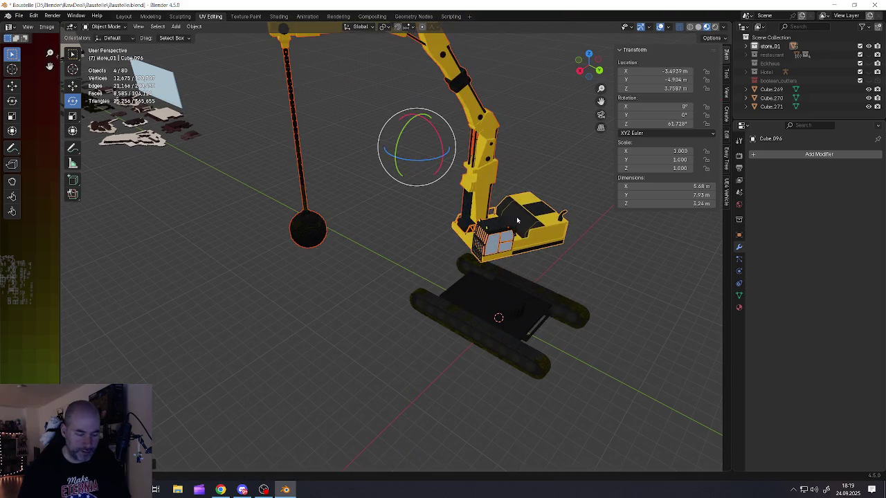
mouse_move(445, 170)
middle_down()
mouse_move(437, 236)
mouse_move(372, 275)
mouse_move(335, 264)
mouse_move(426, 244)
mouse_move(408, 242)
mouse_move(350, 247)
mouse_move(436, 263)
mouse_move(284, 261)
mouse_move(302, 237)
mouse_move(320, 243)
middle_up()
key(g)
click(403, 253)
key(ctrl+z)
key(ctrl+z)
key(ctrl+z)
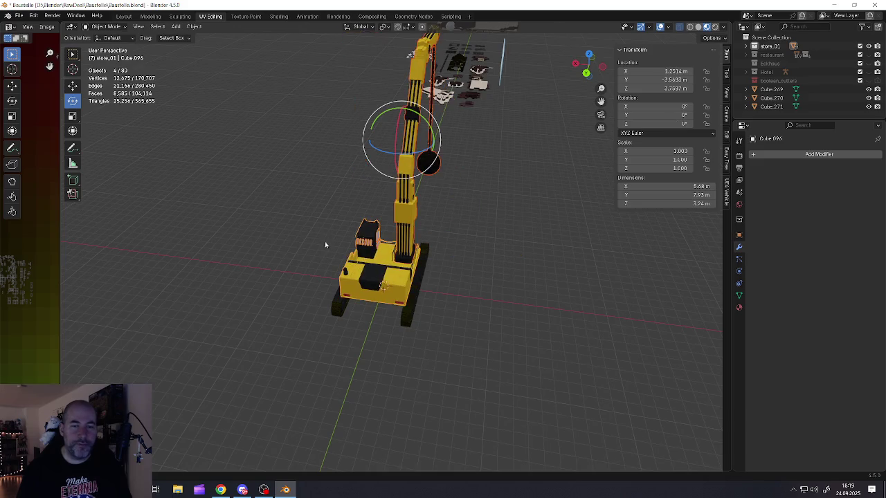
key(ctrl+z)
- From a side view, begin selecting the left track and other undercarriage parts
middle_drag(378, 256, 400, 264)
scroll(404, 264, up, 3)
scroll(407, 263, down, 2)
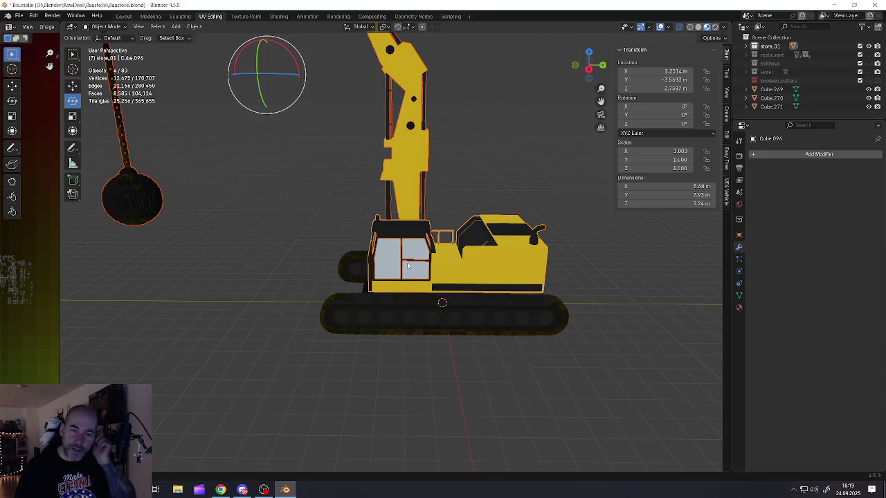
shift+click(463, 303)
mouse_move(463, 303)
middle_down()
mouse_move(447, 290)
mouse_move(376, 284)
middle_up()
shift+click(290, 281)
shift+click(316, 283)
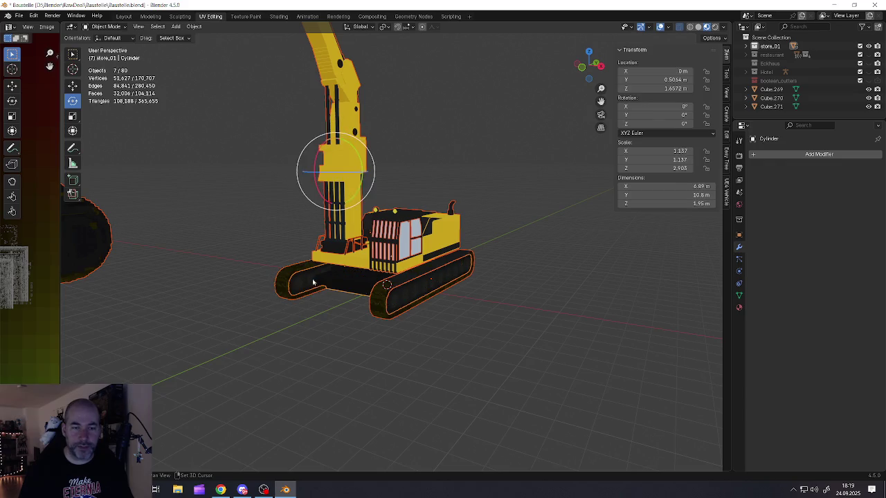
- Reselect so both tracks and the Cylinder base are selected together for joining
click(364, 301)
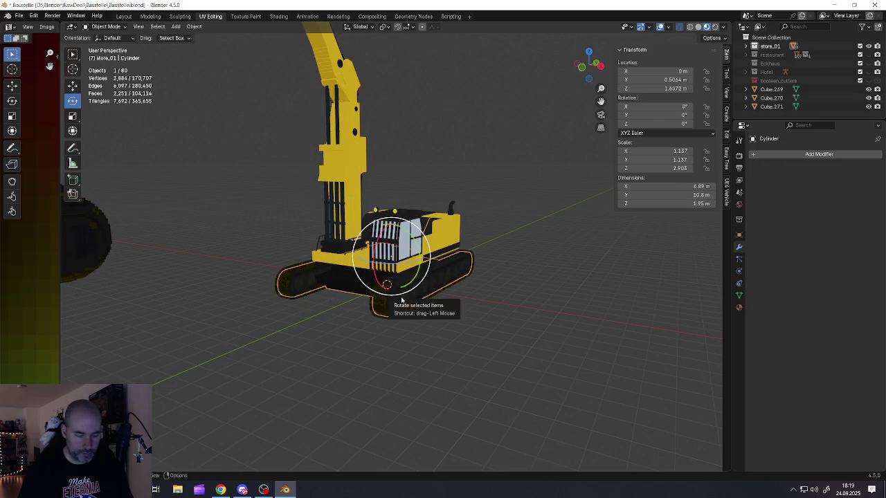
click(393, 317)
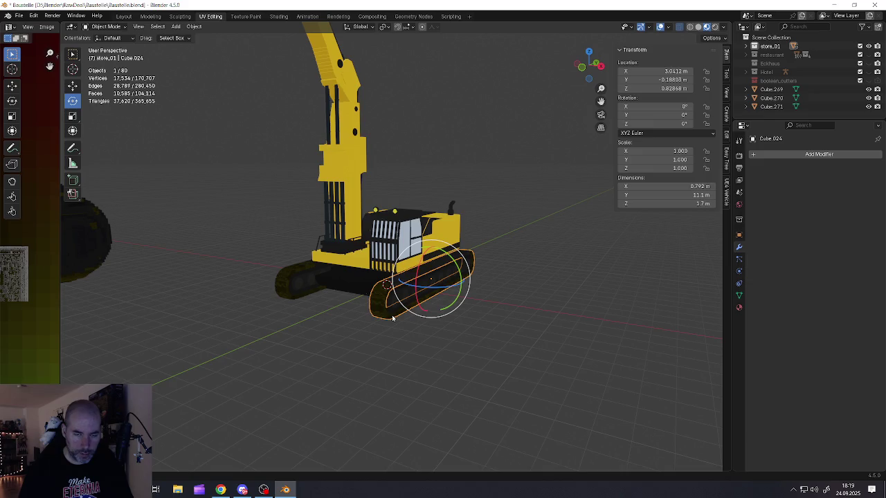
shift+click(284, 282)
key(KP_Decimal)
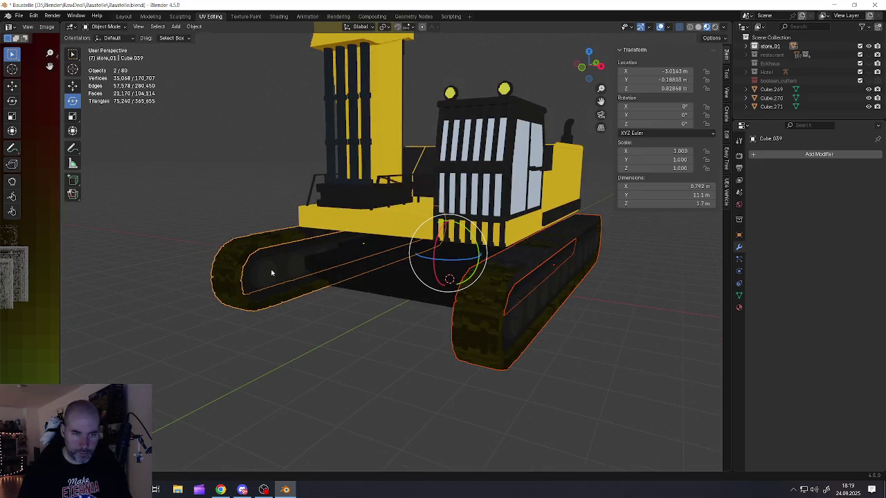
shift+click(346, 302)
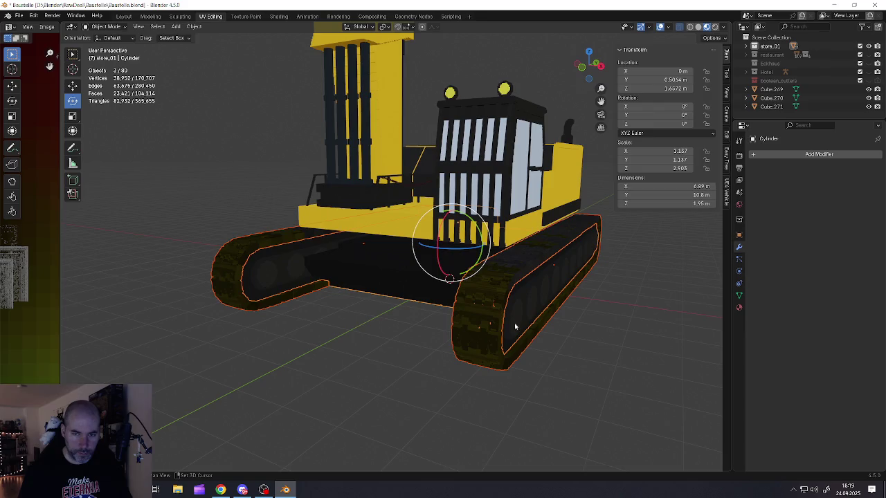
right_click(495, 326)
- Join the selected tracks and Cylinder base into one undercarriage object, leaving it in place
click(464, 326)
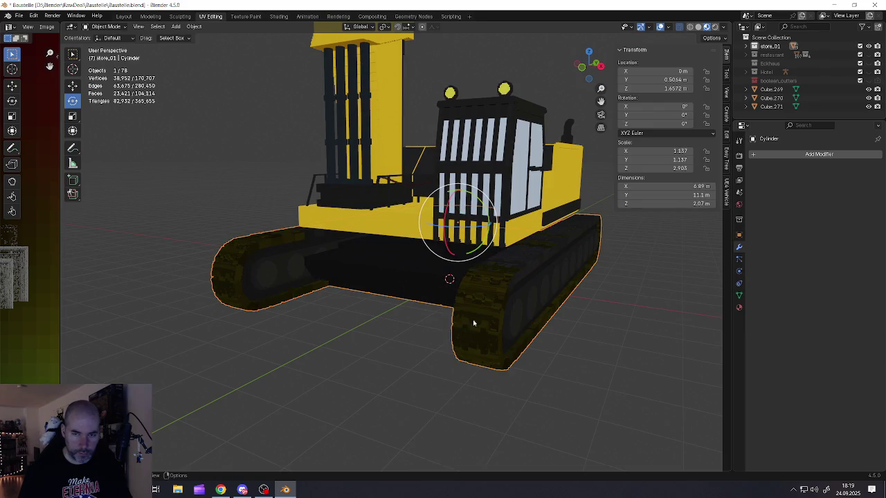
mouse_move(472, 322)
middle_down()
mouse_move(457, 310)
mouse_move(483, 319)
middle_up()
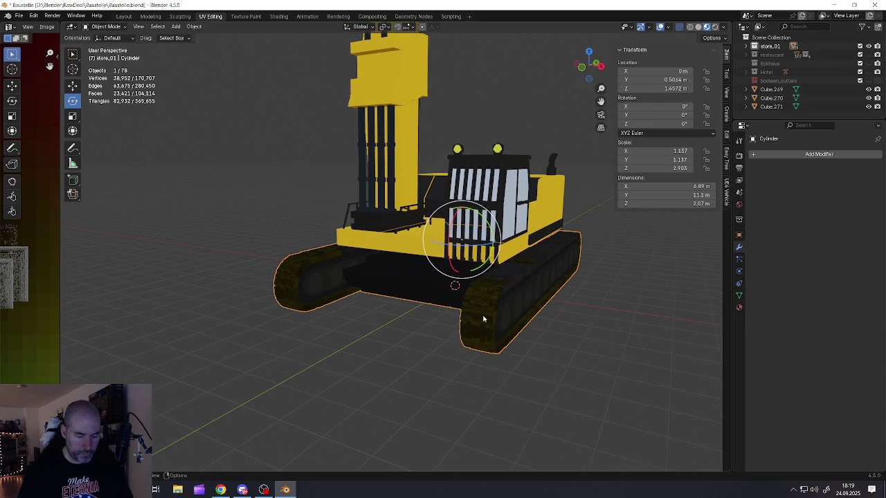
key(g)
key(Escape)
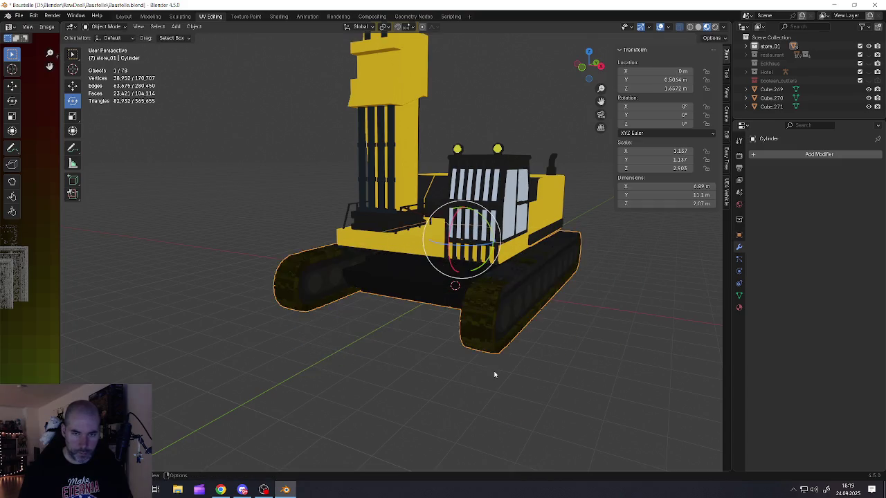
- Add the cab grille, cab parts, railing, crane arm and wrecking ball with chain to the selection
shift+click(526, 235)
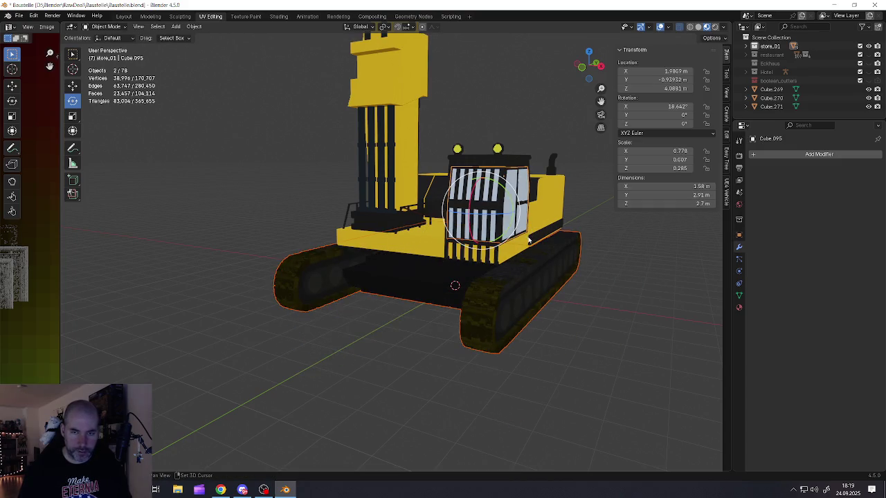
middle_drag(526, 226, 543, 263)
shift+click(496, 192)
shift+click(552, 216)
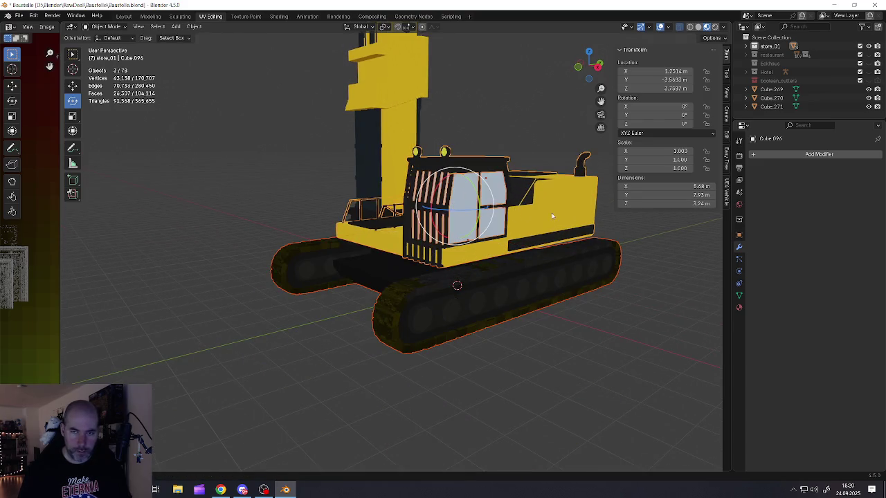
key(KP_Divide)
key(KP_Divide)
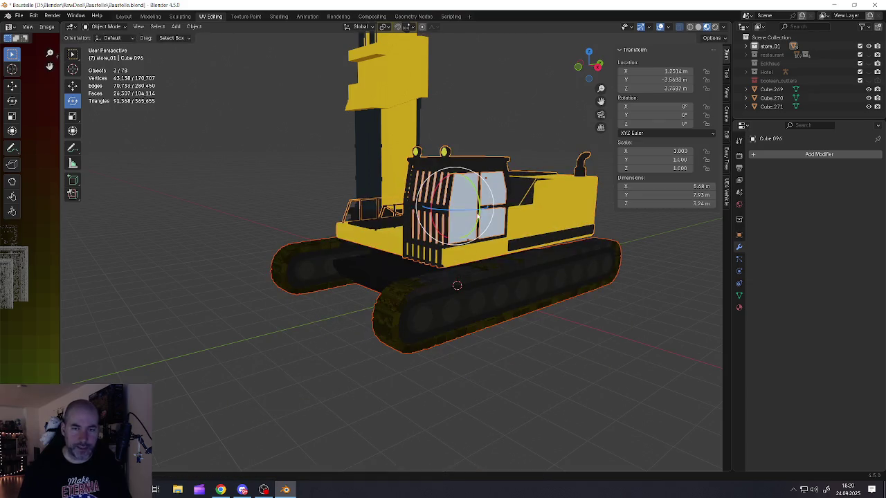
mouse_move(400, 223)
middle_down()
mouse_move(372, 219)
mouse_move(398, 223)
mouse_move(379, 213)
middle_up()
shift+click(372, 218)
scroll(407, 220, down, 5)
shift+click(208, 243)
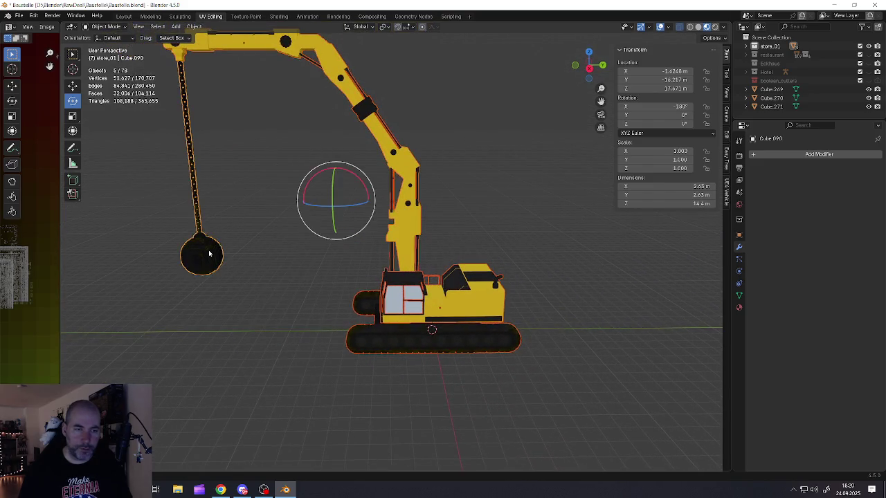
- Make the track base the active object, then check the excavator from front and right views
shift+click(448, 351)
middle_drag(447, 350, 468, 321)
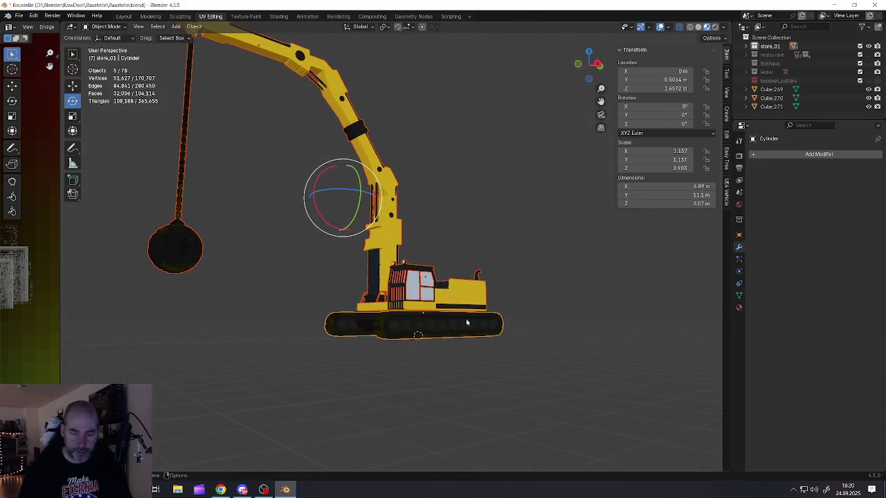
key(KP_1)
key(KP_3)
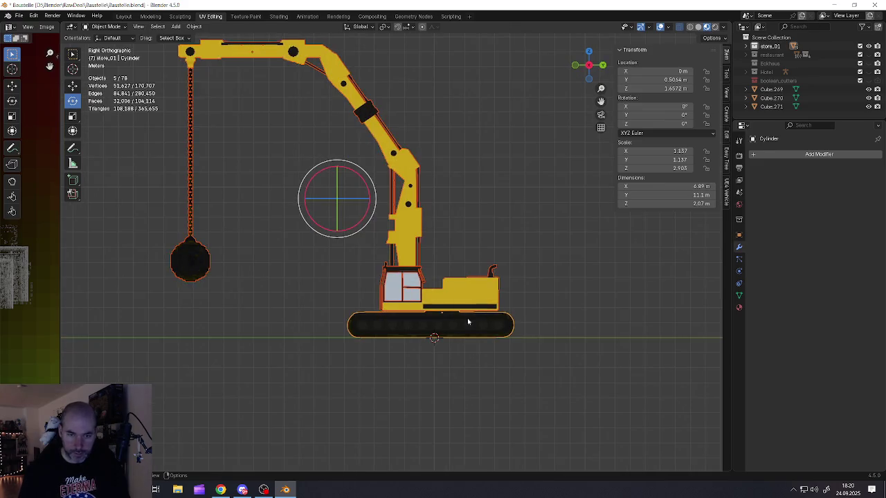
scroll(443, 344, up, 7)
scroll(549, 336, down, 6)
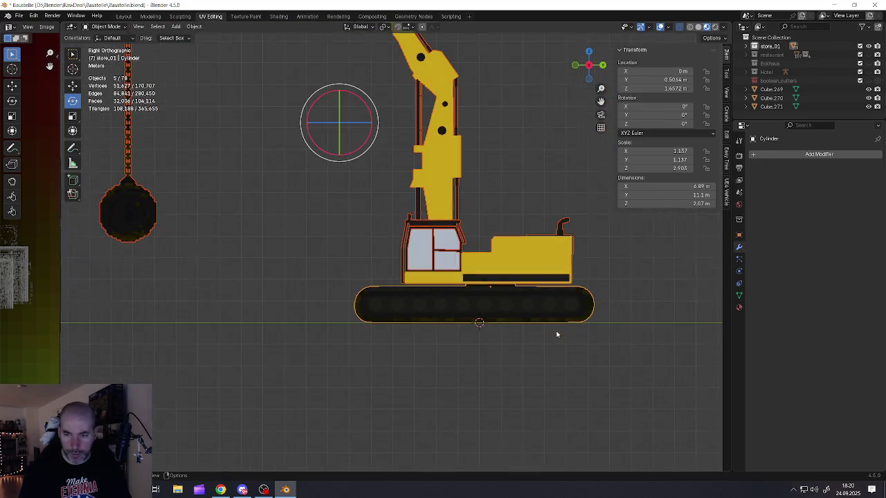
scroll(438, 303, up, 1)
mouse_move(460, 338)
shift+middle_down()
mouse_move(311, 336)
mouse_move(306, 326)
mouse_move(391, 341)
shift+middle_up()
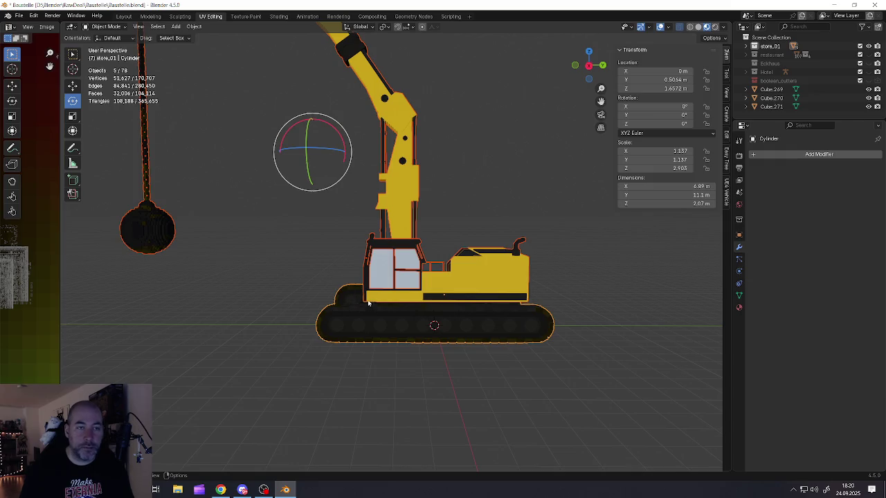
right_click(360, 313)
mouse_move(307, 326)
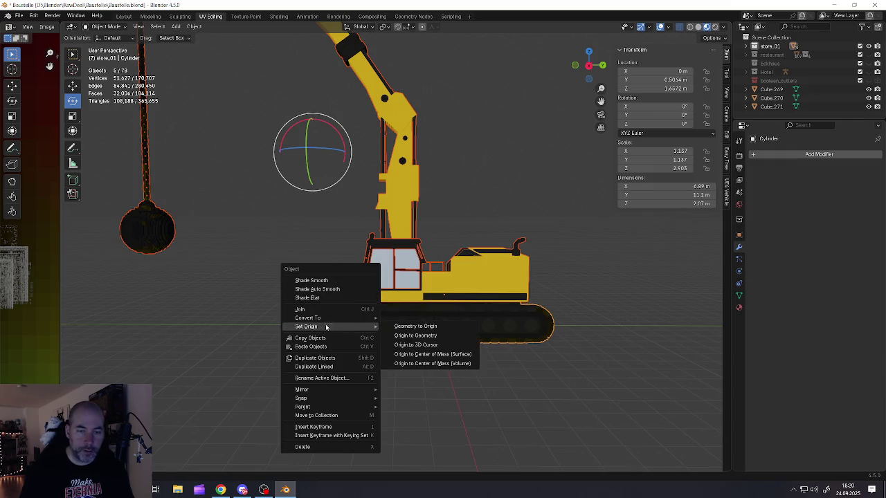
- Set the excavator base's origin to the 3D cursor
click(414, 345)
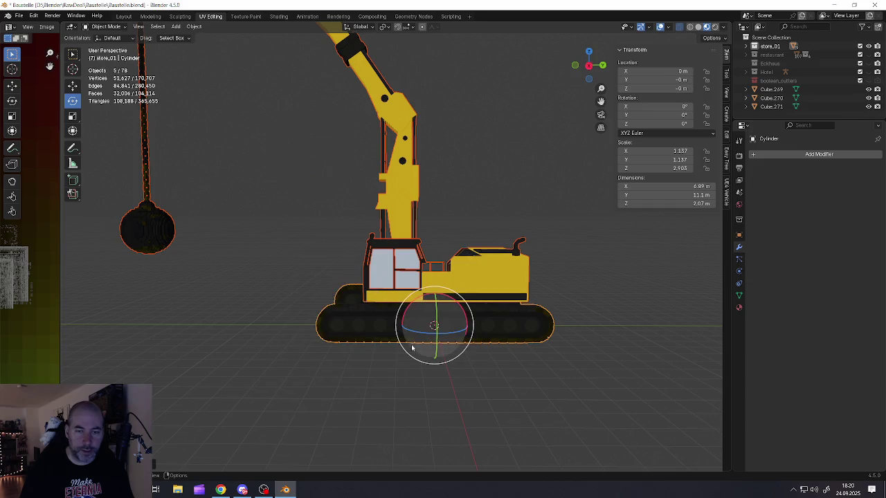
scroll(436, 319, up, 3)
scroll(438, 314, up, 1)
mouse_move(438, 314)
middle_down()
mouse_move(414, 304)
mouse_move(431, 261)
mouse_move(408, 325)
middle_up()
scroll(414, 305, down, 3)
- Test-rotate the excavator around the vertical axis, then reset its rotation to 0° with Alt+R
drag(409, 324, 447, 333)
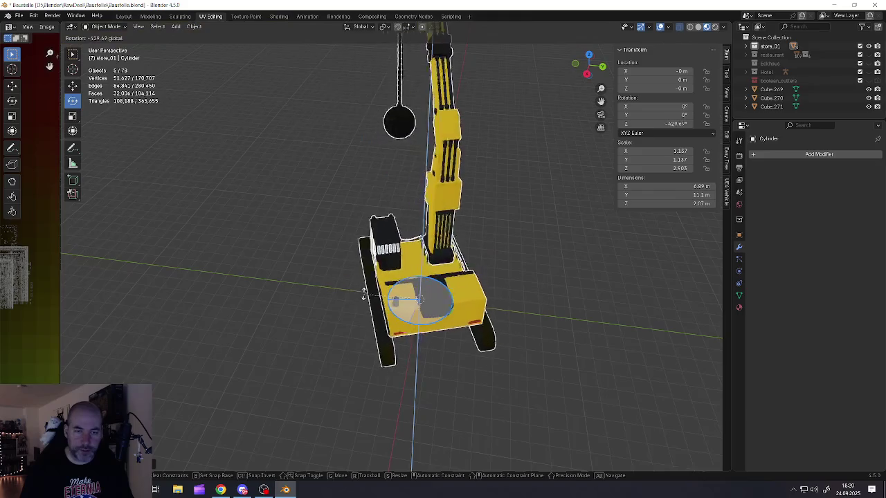
drag(446, 332, 392, 325)
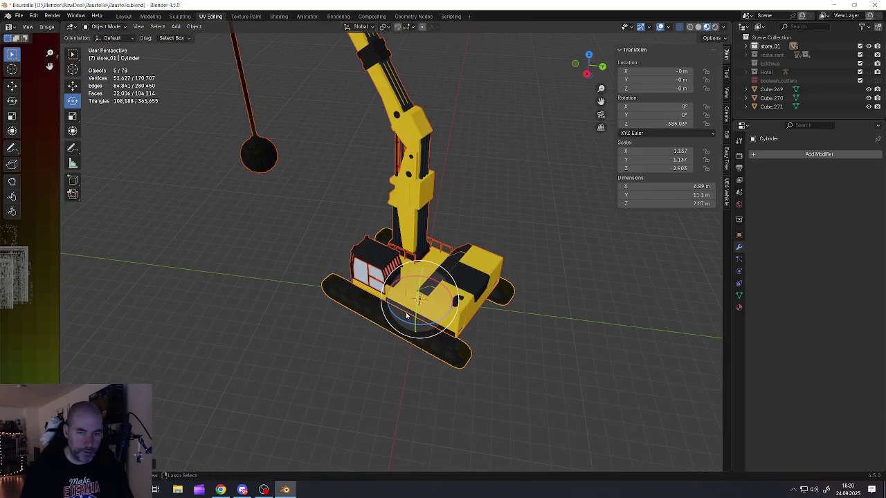
key(alt+r)
mouse_move(392, 325)
middle_down()
mouse_move(391, 268)
mouse_move(212, 104)
middle_up()
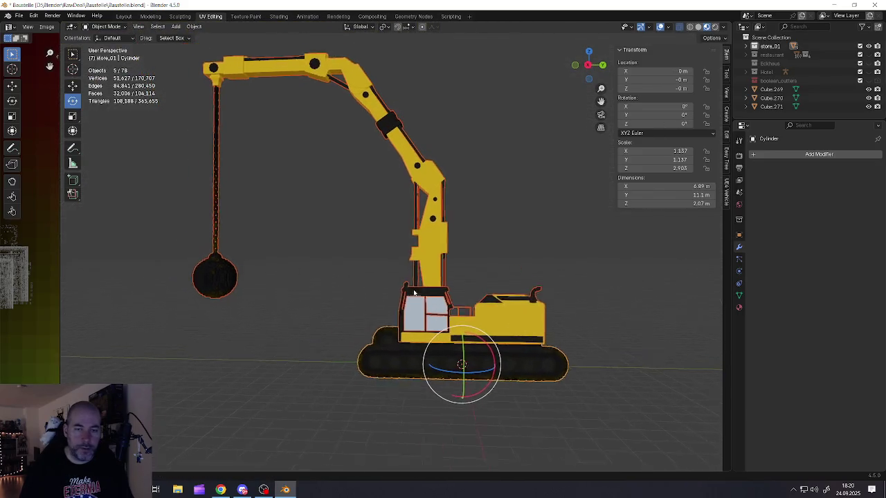
- Save Baustelle.blend and start an FBX export, renaming the file to Wreckingball.fbx
click(18, 15)
click(38, 72)
click(23, 18)
mouse_move(34, 146)
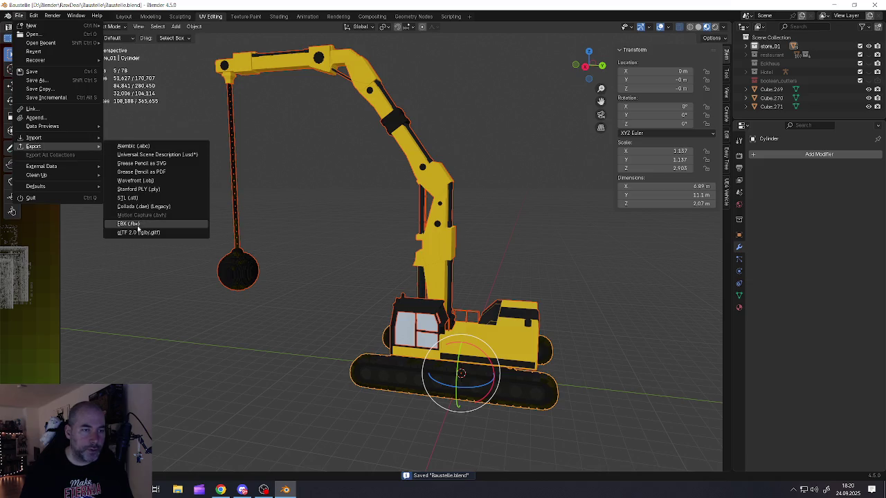
click(128, 224)
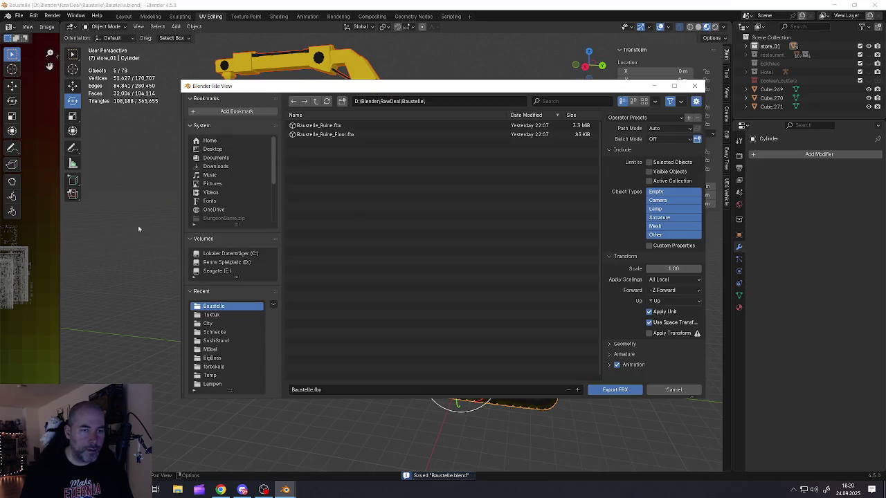
click(312, 391)
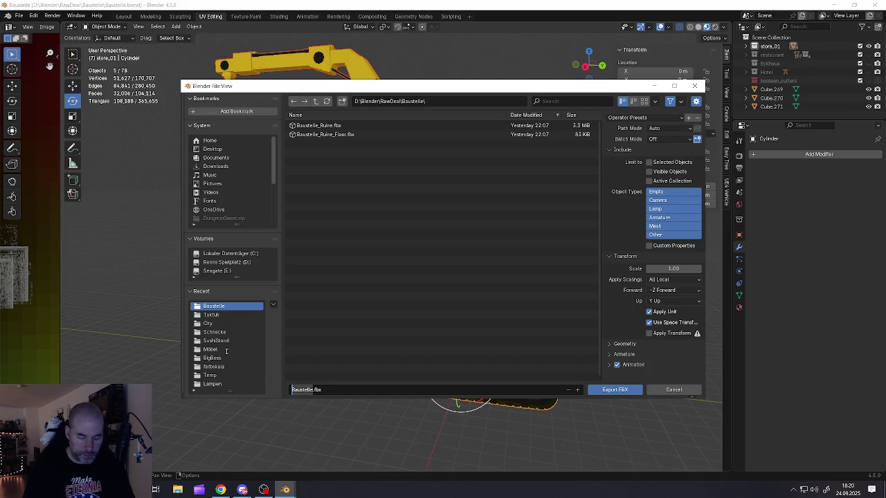
text(Wreckingb)
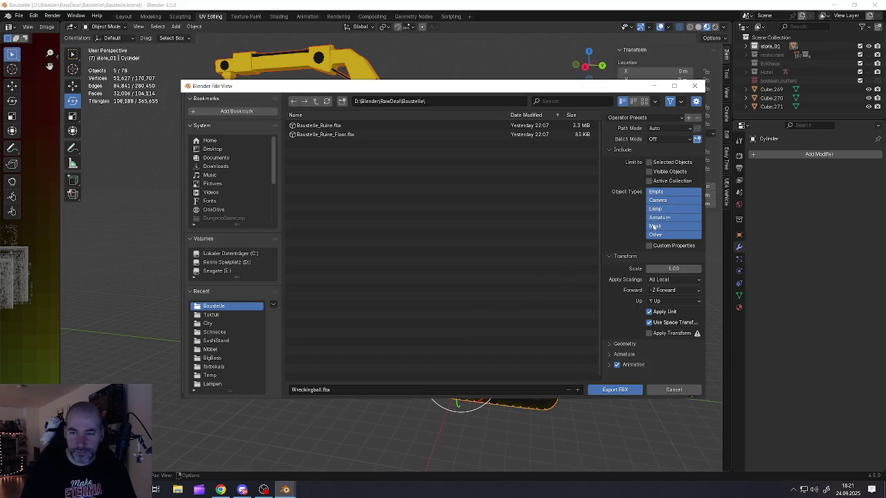
- Limit the export to Mesh objects, set Geometry smoothing to Face, and export the FBX
click(655, 227)
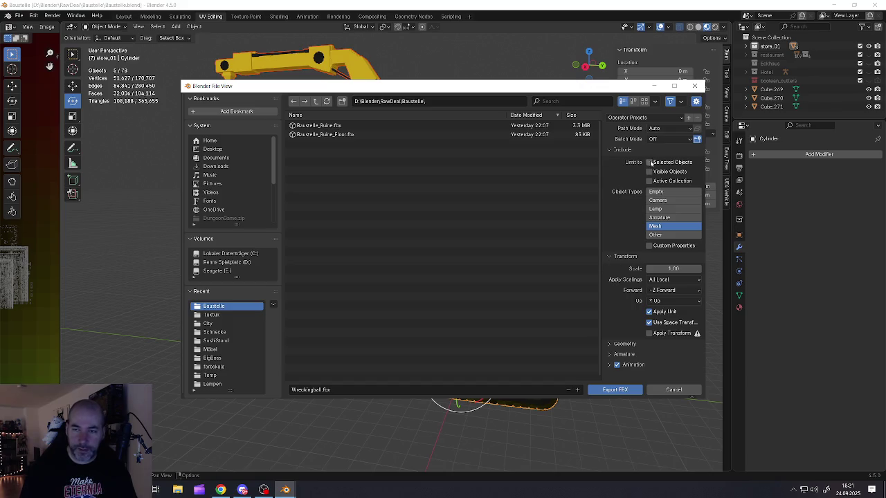
click(611, 344)
click(657, 356)
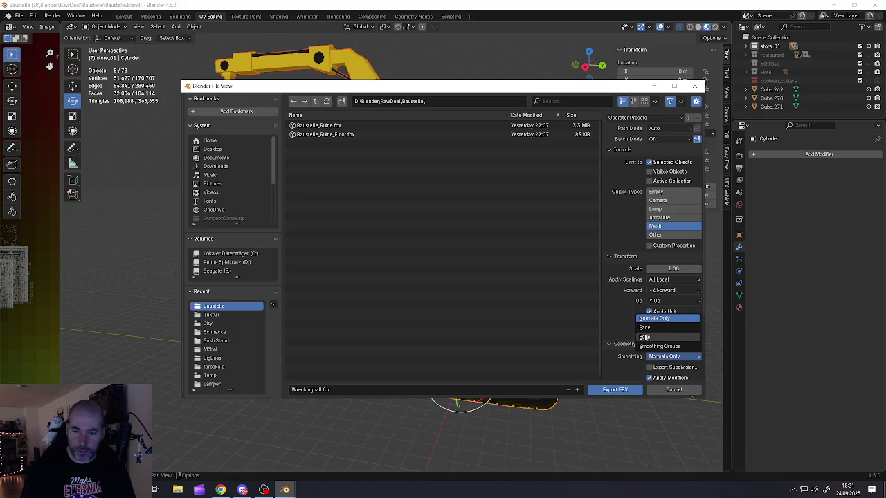
click(645, 333)
scroll(646, 336, down, 3)
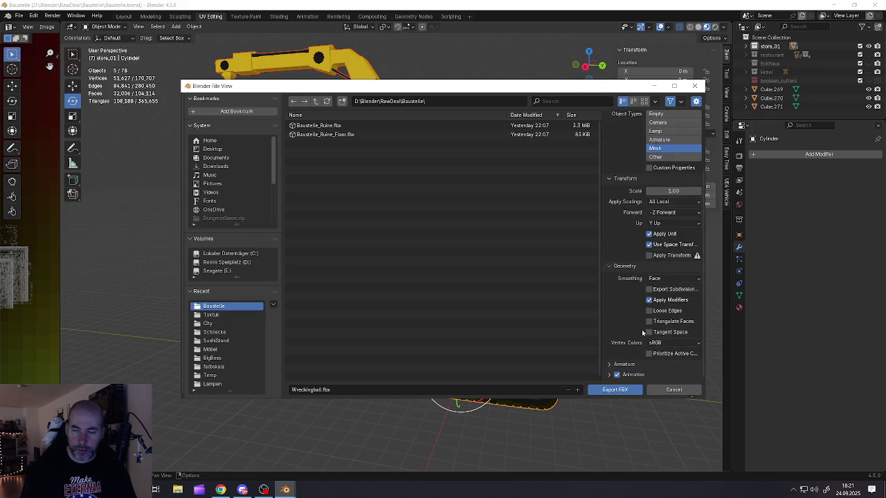
scroll(642, 333, up, 3)
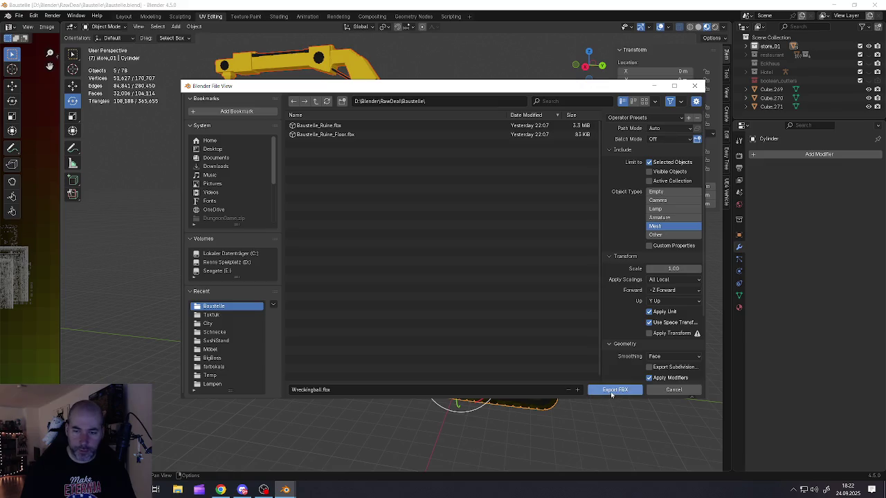
click(614, 390)
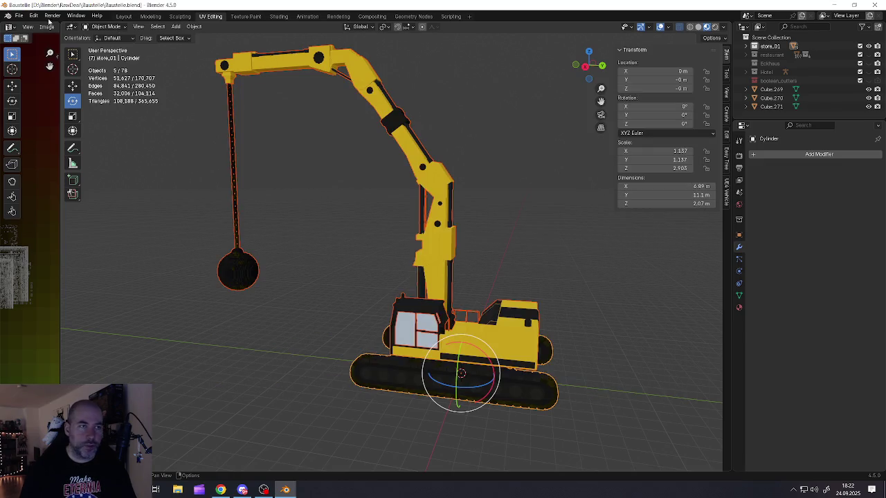
click(18, 15)
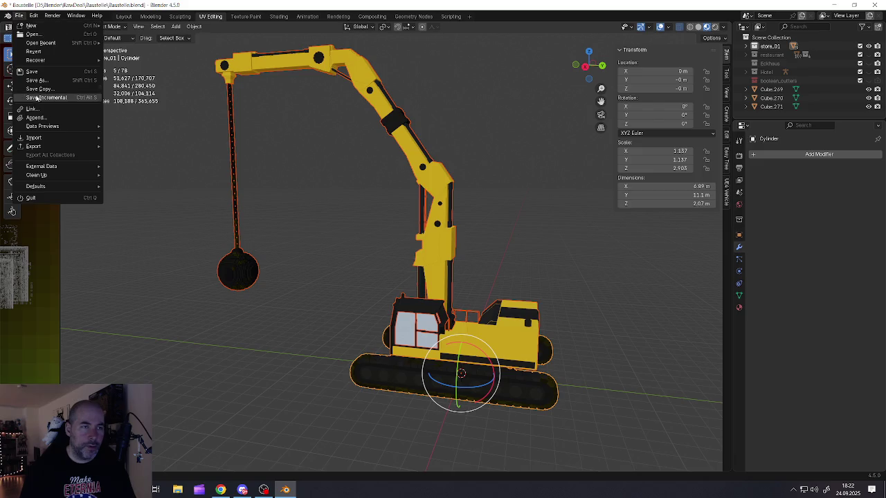
click(40, 73)
scroll(342, 291, down, 5)
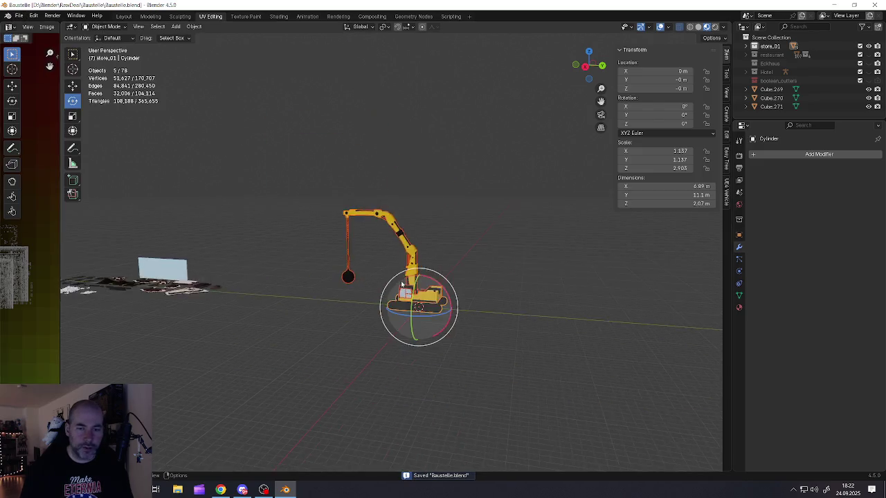
scroll(340, 290, down, 3)
alt+middle_click(326, 294)
scroll(320, 296, up, 3)
scroll(326, 292, up, 3)
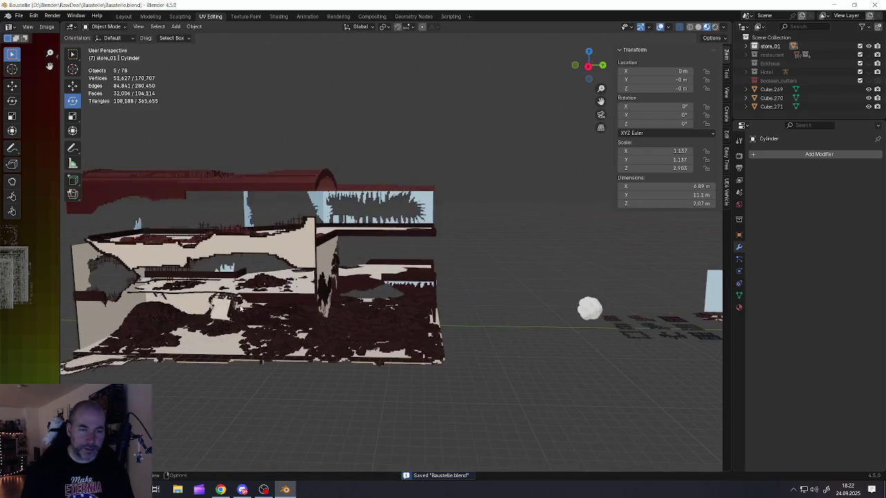
scroll(331, 288, up, 2)
scroll(338, 283, up, 5)
scroll(338, 283, down, 4)
scroll(353, 285, down, 3)
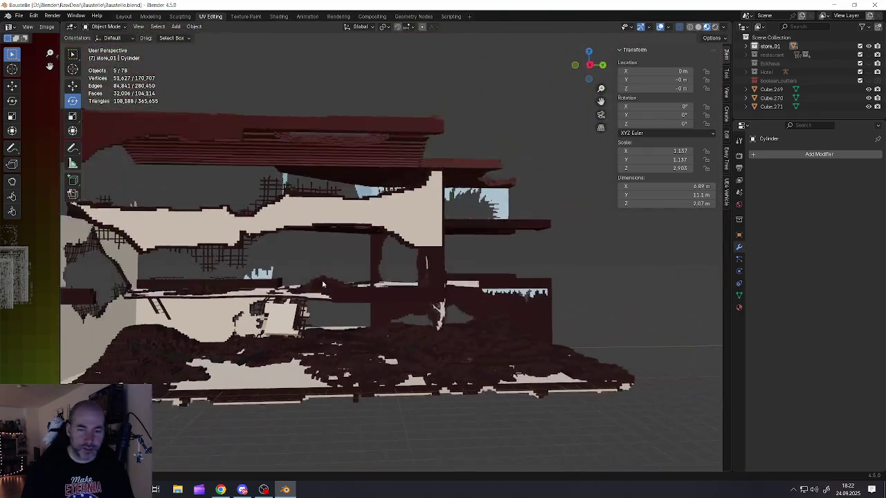
scroll(374, 287, down, 3)
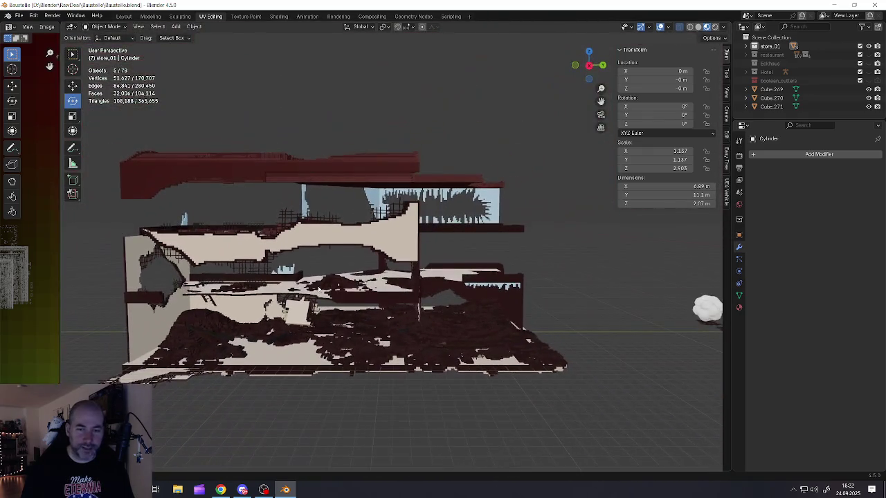
click(869, 55)
click(869, 72)
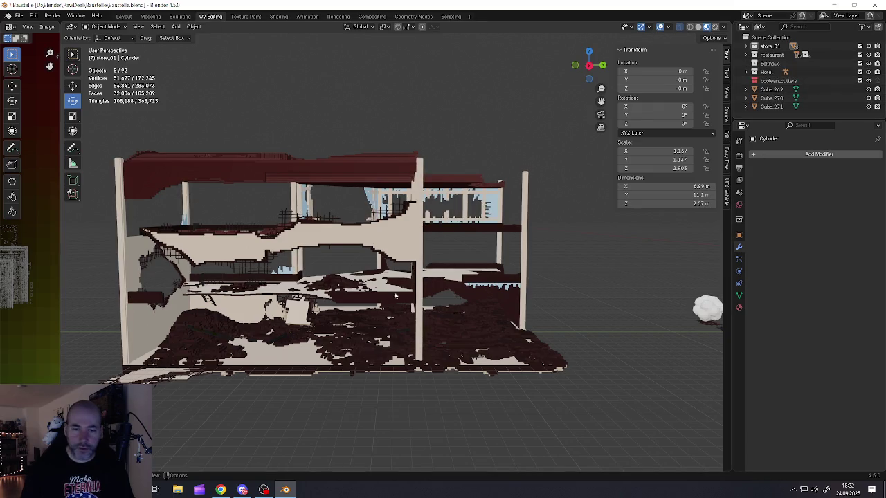
scroll(415, 304, down, 2)
shift+middle_drag(505, 304, 318, 303)
ctrl+scroll(332, 304, up, 3)
ctrl+scroll(409, 303, up, 3)
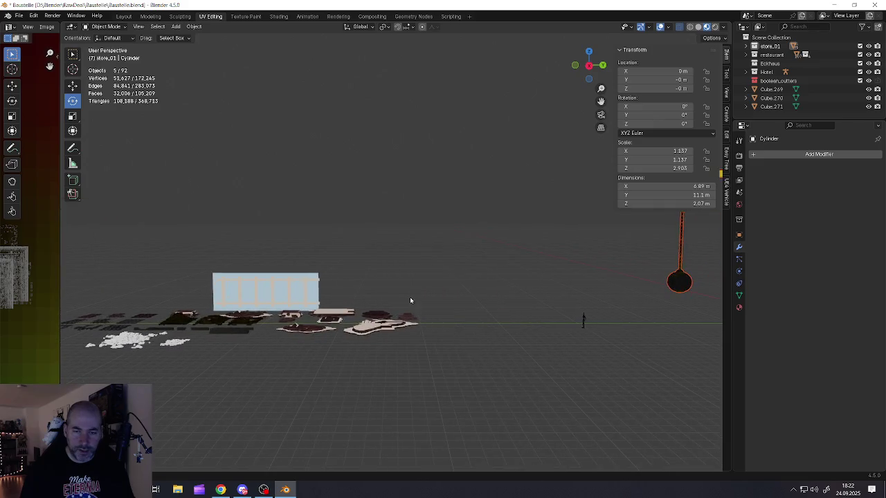
ctrl+scroll(356, 306, up, 3)
ctrl+scroll(368, 297, up, 3)
ctrl+scroll(409, 303, up, 2)
scroll(409, 303, up, 3)
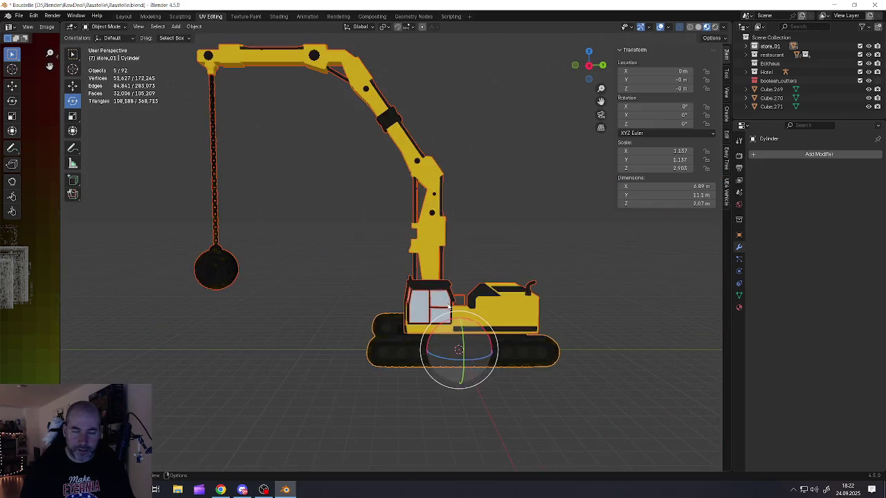
mouse_move(409, 303)
middle_down()
mouse_move(434, 307)
mouse_move(376, 296)
middle_up()
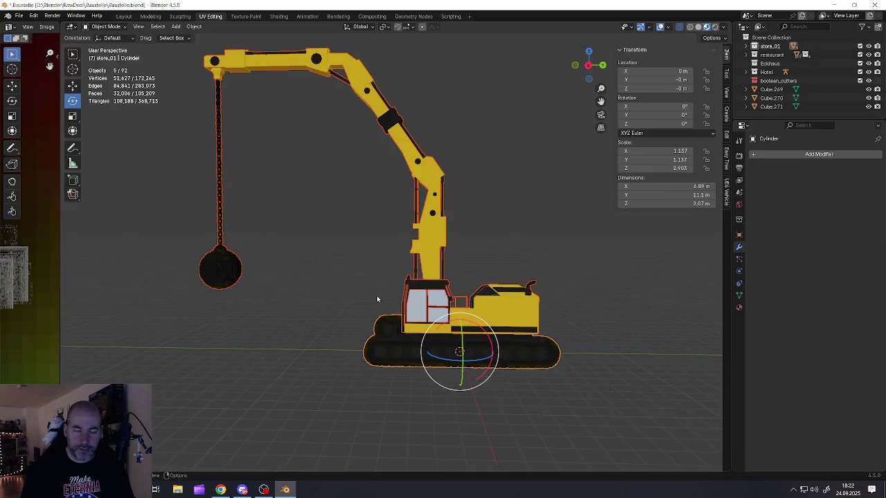
scroll(376, 295, down, 4)
ctrl+scroll(277, 310, up, 3)
ctrl+scroll(243, 316, down, 3)
scroll(263, 313, down, 2)
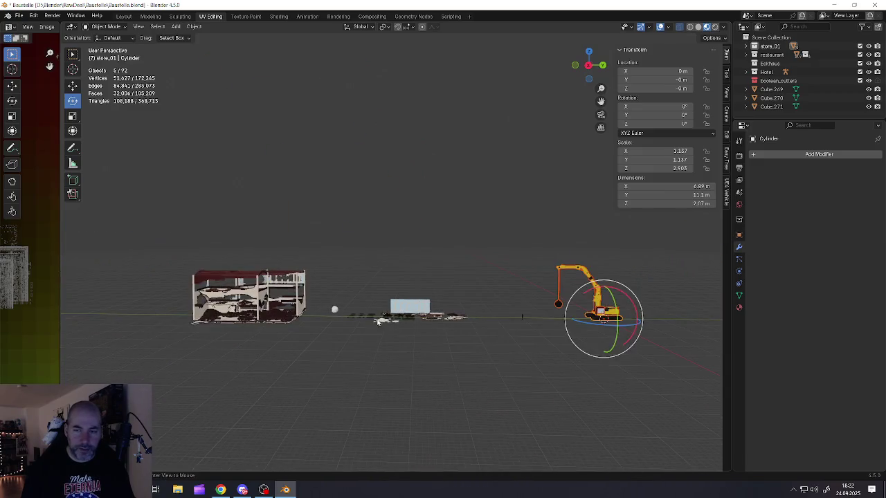
scroll(282, 311, down, 1)
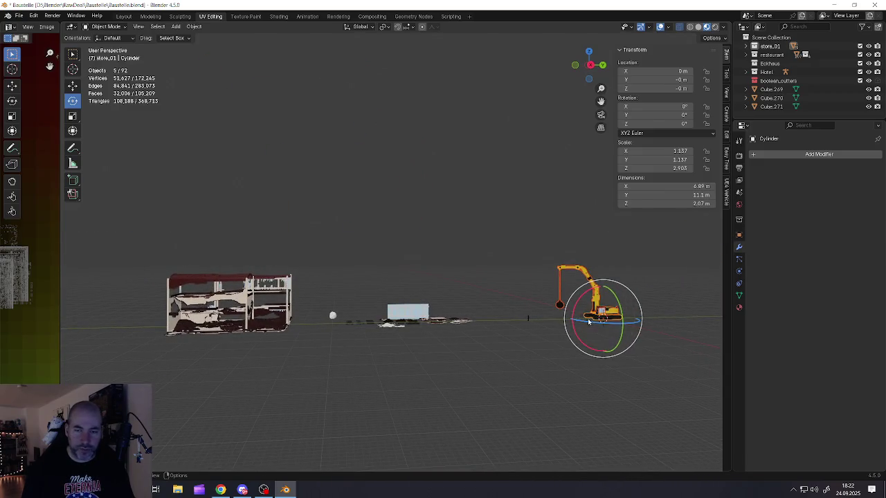
scroll(528, 315, up, 5)
mouse_move(528, 315)
middle_down()
mouse_move(459, 307)
mouse_move(550, 307)
middle_up()
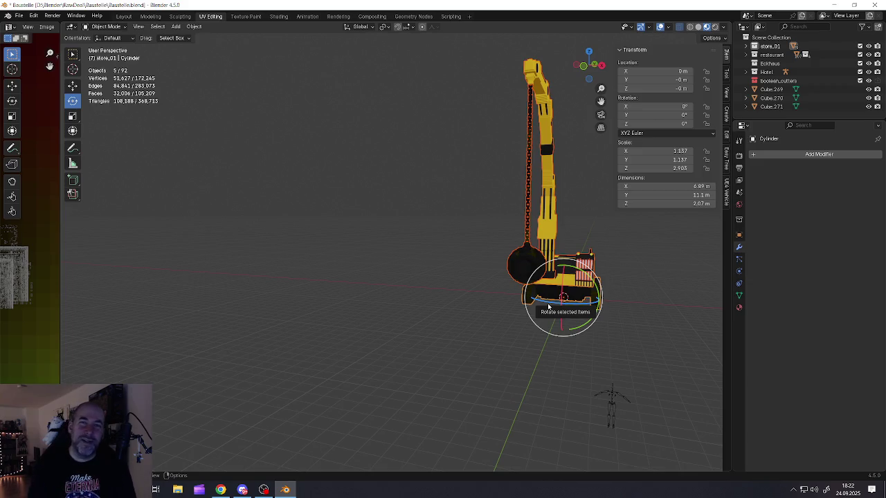
scroll(376, 306, down, 8)
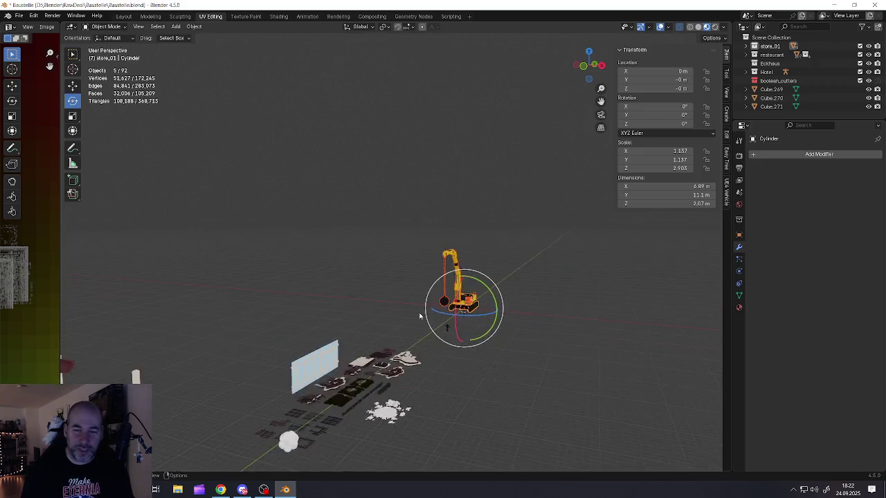
mouse_move(393, 341)
middle_down()
mouse_move(370, 307)
mouse_move(343, 311)
middle_up()
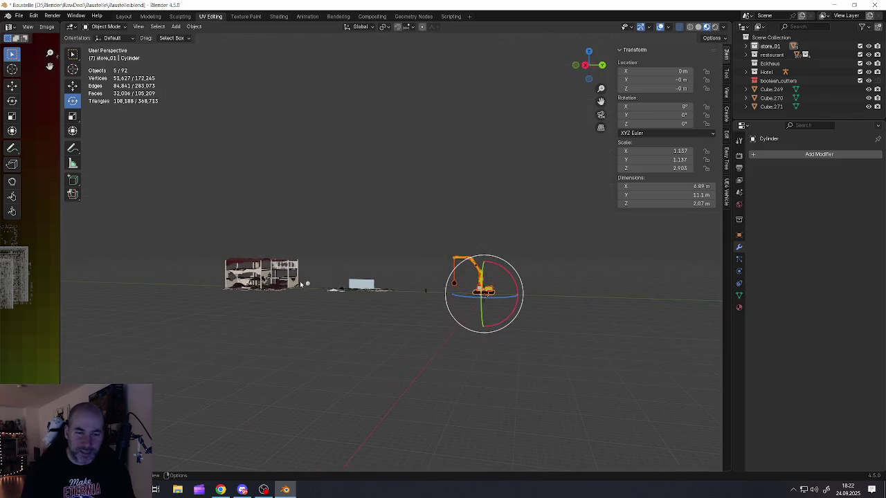
scroll(286, 283, up, 6)
scroll(286, 283, down, 4)
mouse_move(286, 283)
middle_down()
mouse_move(327, 329)
mouse_move(376, 323)
middle_up()
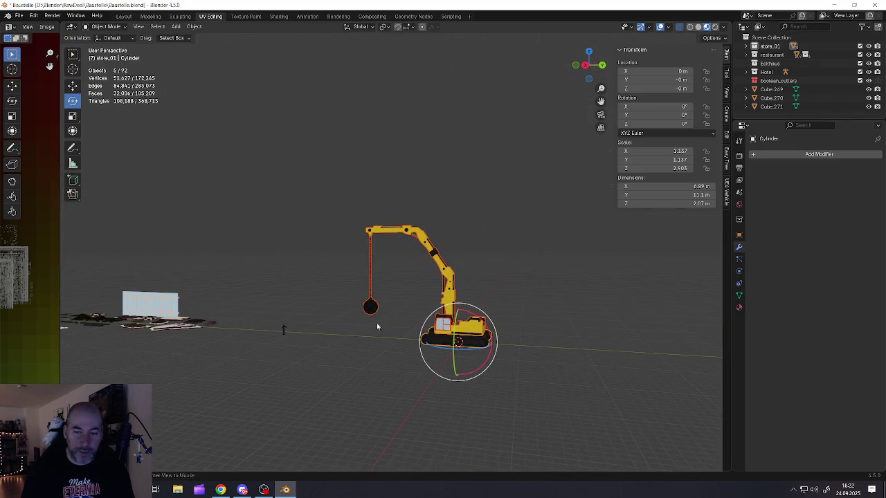
scroll(425, 325, up, 5)
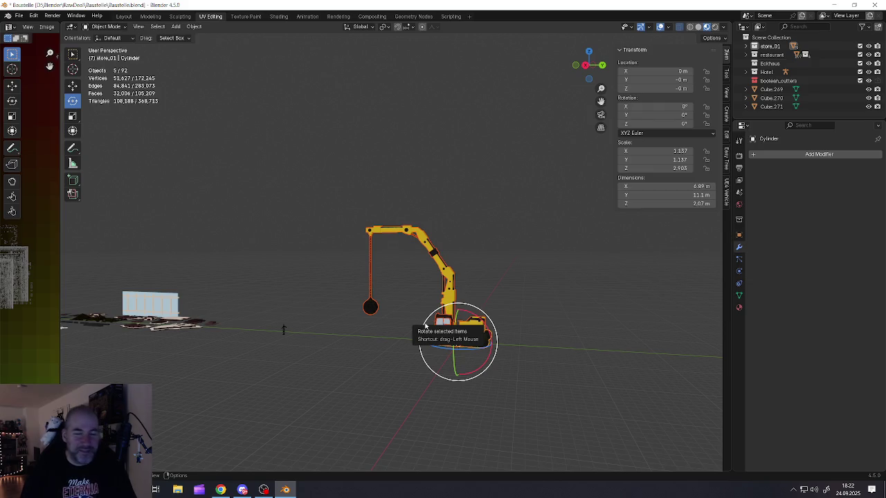
key(KP_Decimal)
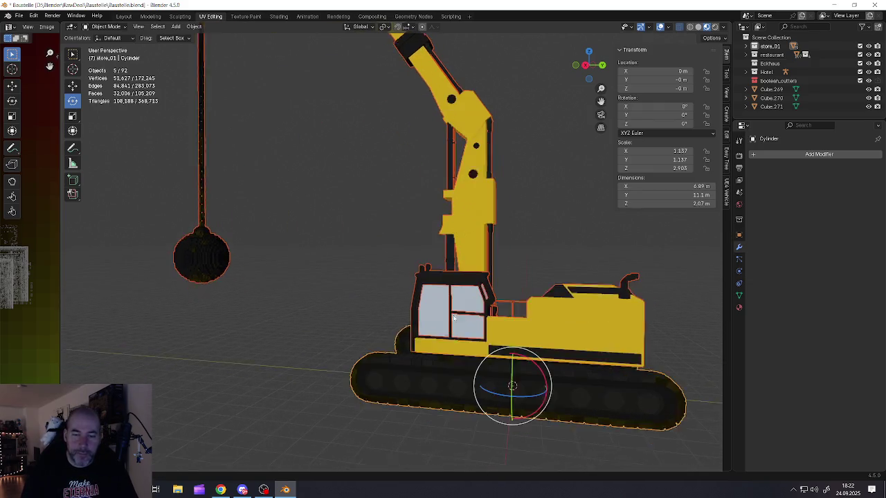
- Select the cab, save Baustelle.blend from the File menu, and minimize the Blender window
click(446, 313)
middle_drag(447, 313, 448, 320)
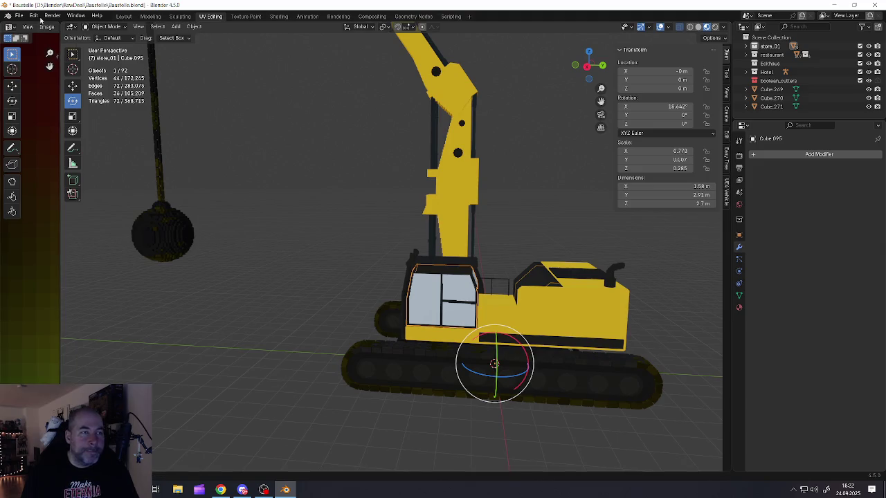
click(19, 15)
click(39, 74)
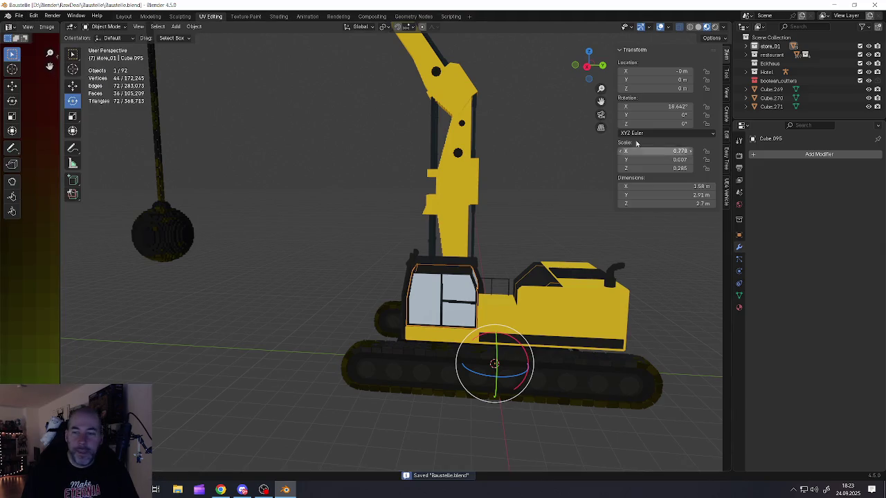
click(833, 5)
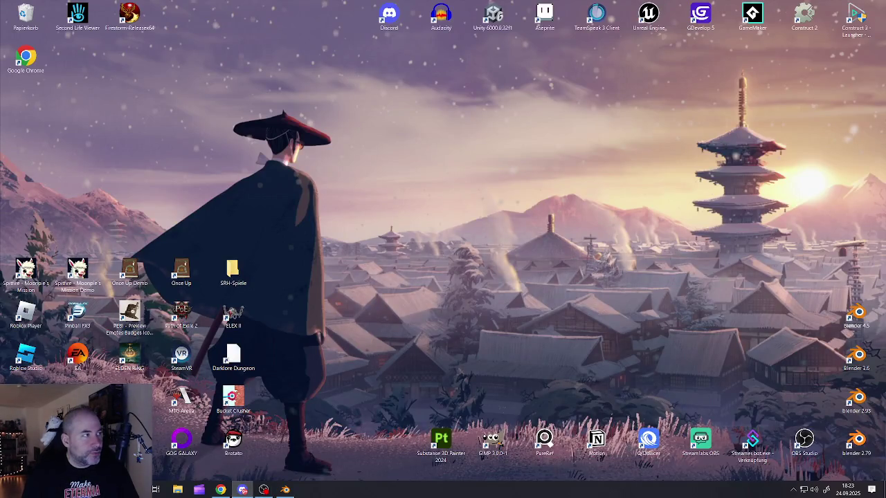
click(178, 490)
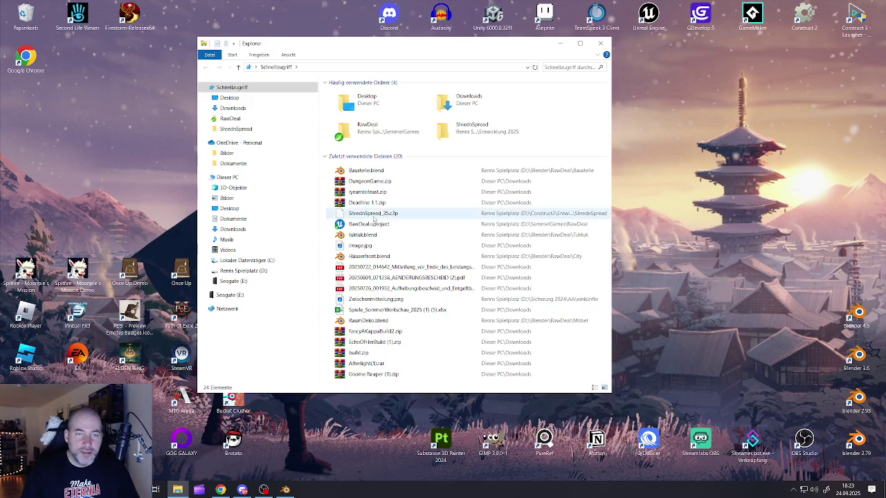
click(239, 271)
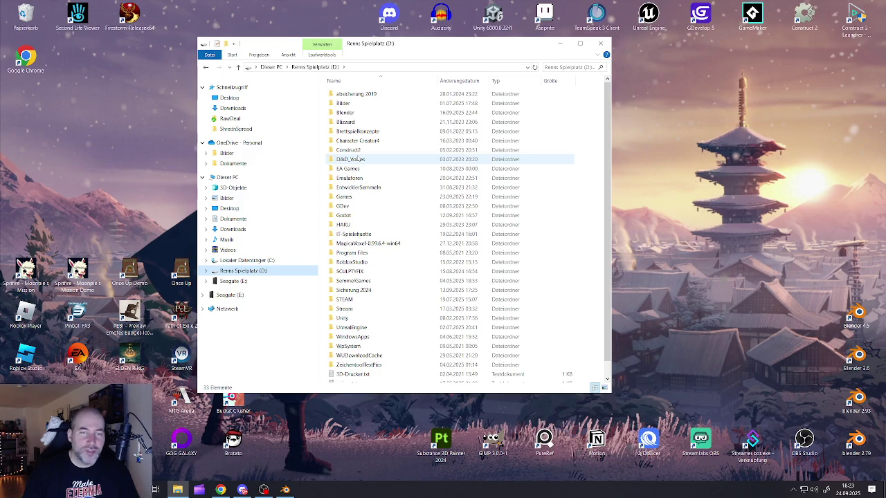
double_click(344, 113)
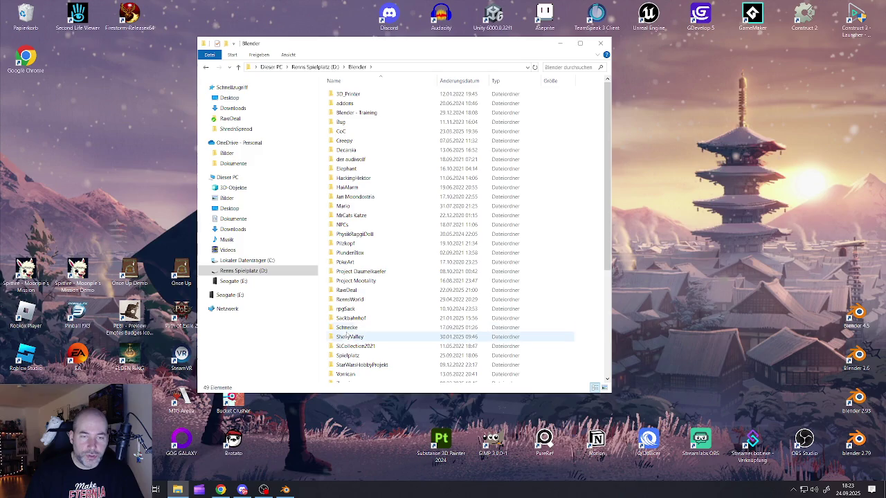
double_click(349, 291)
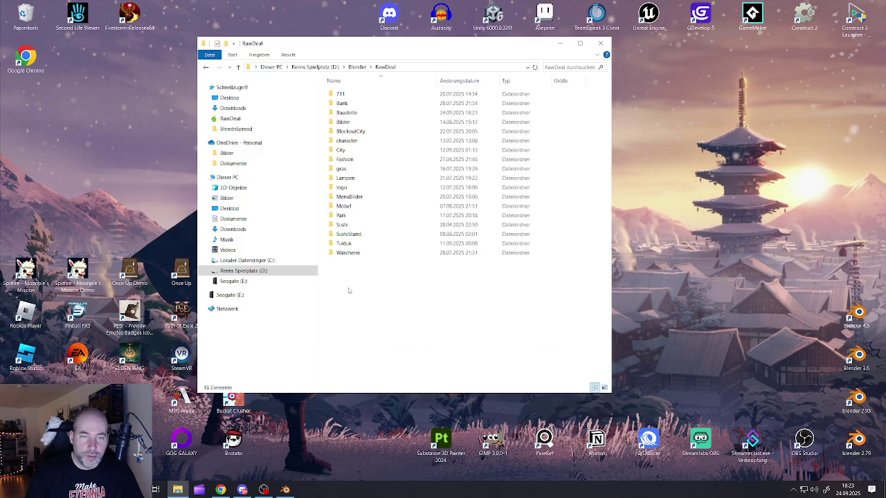
double_click(348, 112)
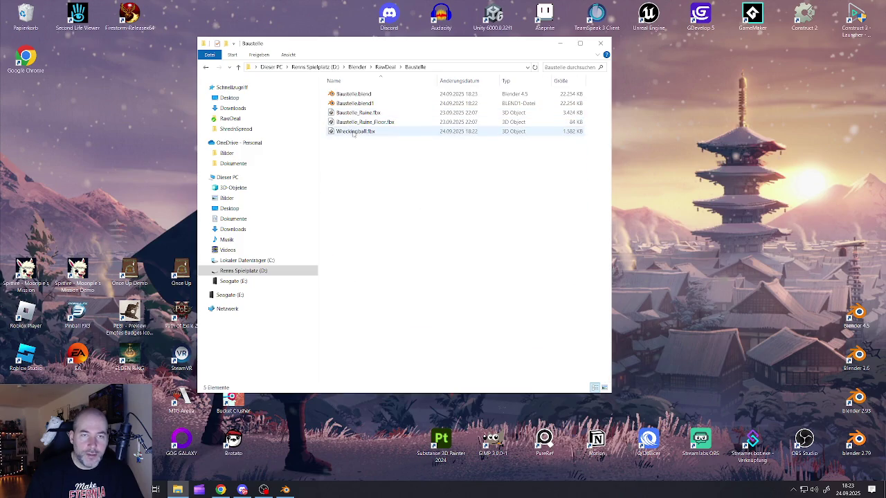
click(353, 133)
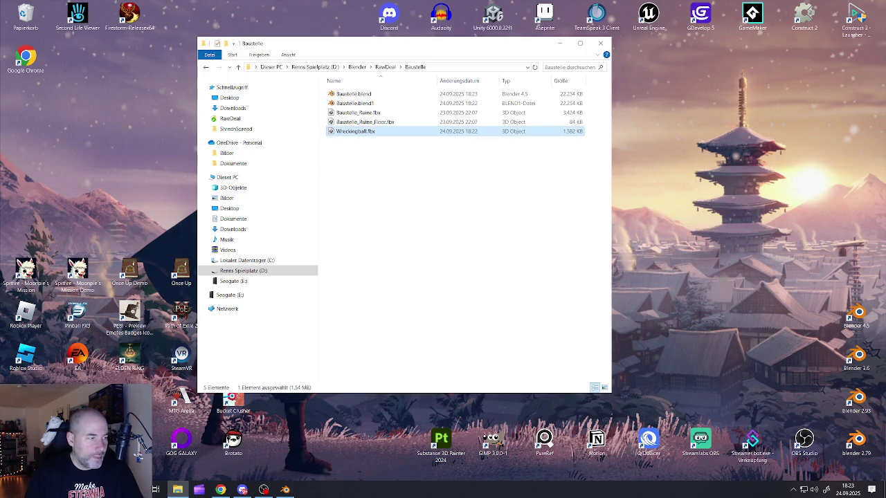
key(alt+Tab)
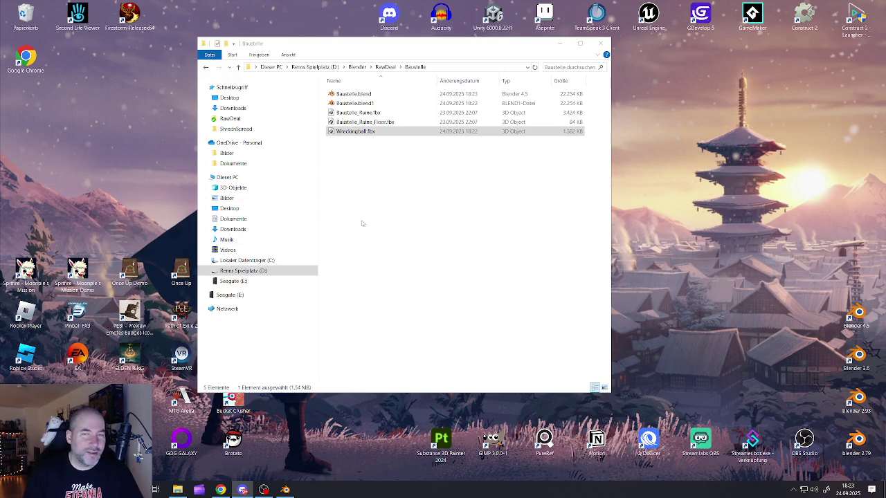
click(559, 43)
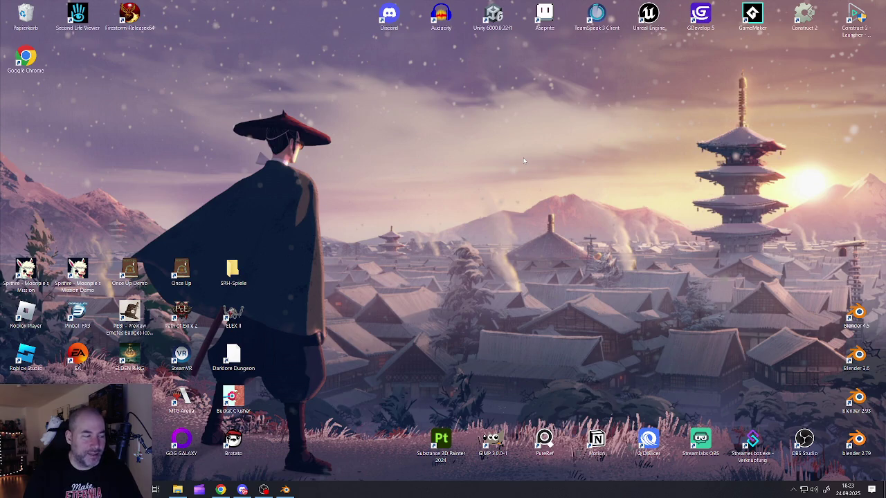
- Restore Blender from the taskbar and zoom in and out around the wrecking ball, chain and excavator
click(285, 490)
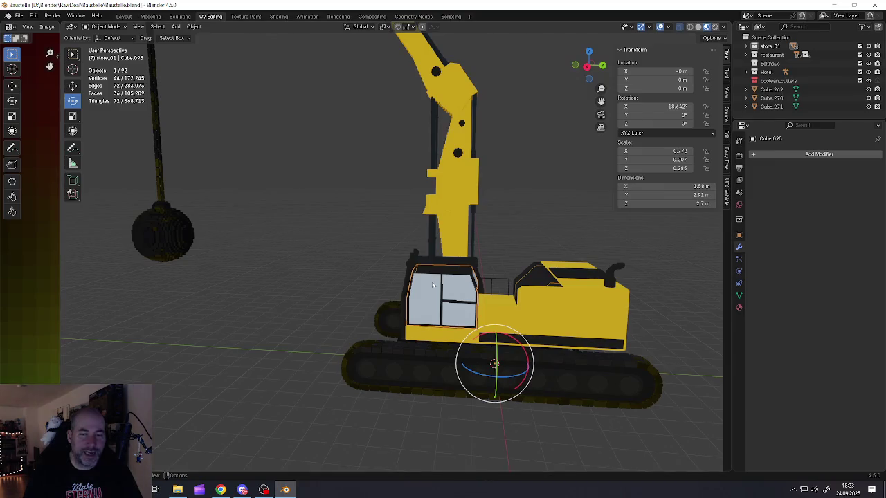
scroll(435, 284, down, 2)
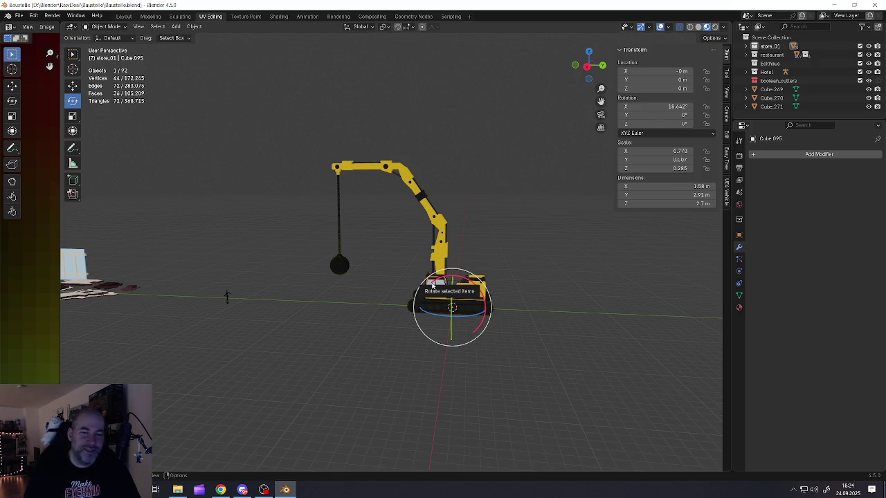
scroll(329, 249, up, 3)
scroll(360, 277, up, 5)
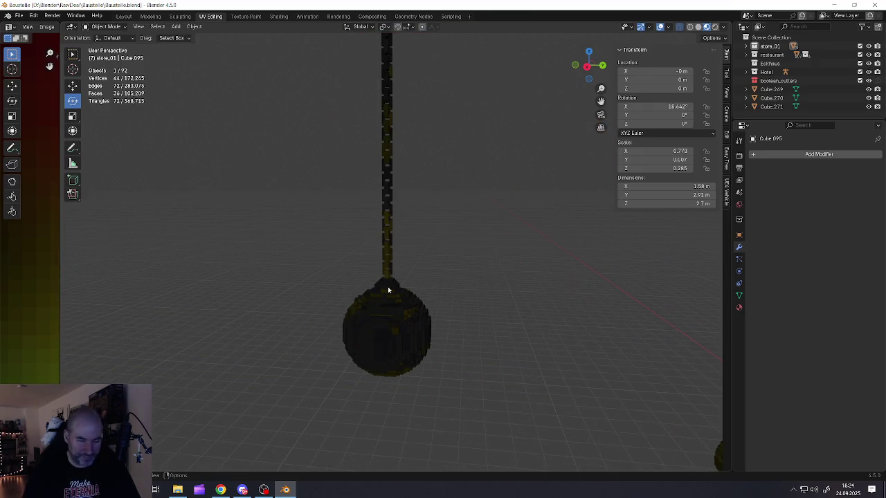
scroll(389, 291, down, 3)
scroll(388, 291, down, 2)
scroll(388, 291, down, 4)
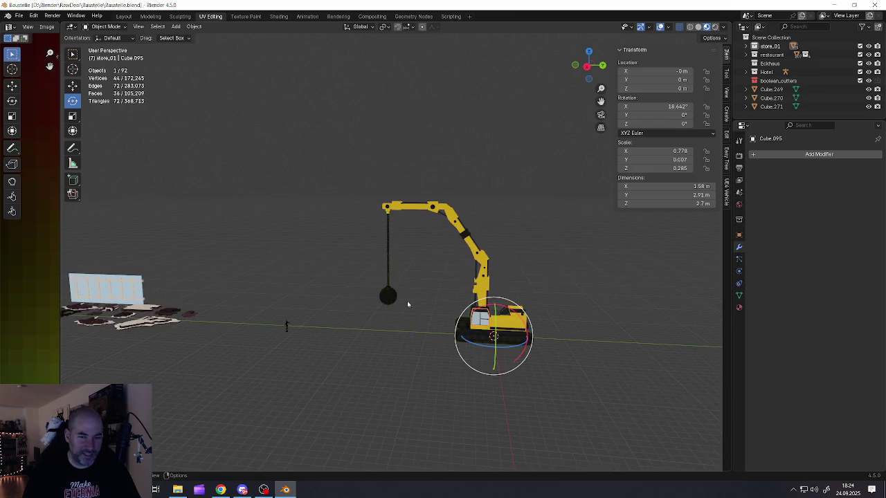
scroll(438, 309, up, 4)
scroll(439, 309, down, 1)
scroll(440, 310, down, 2)
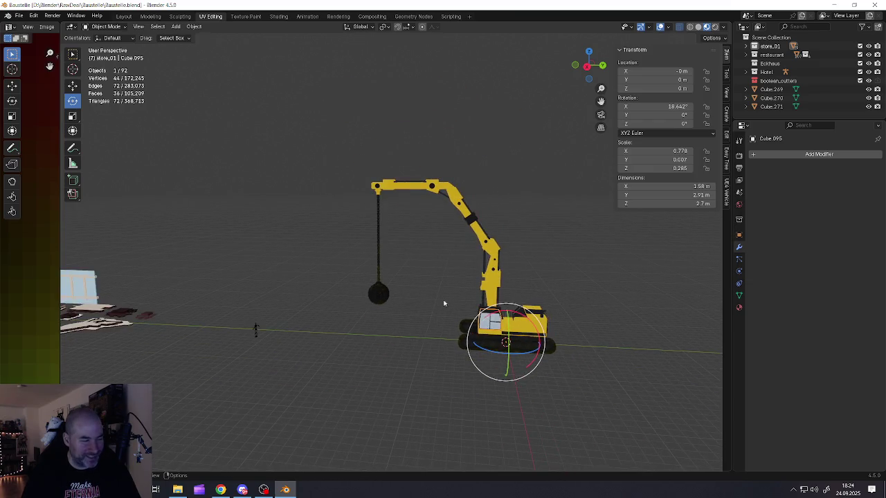
scroll(500, 293, up, 3)
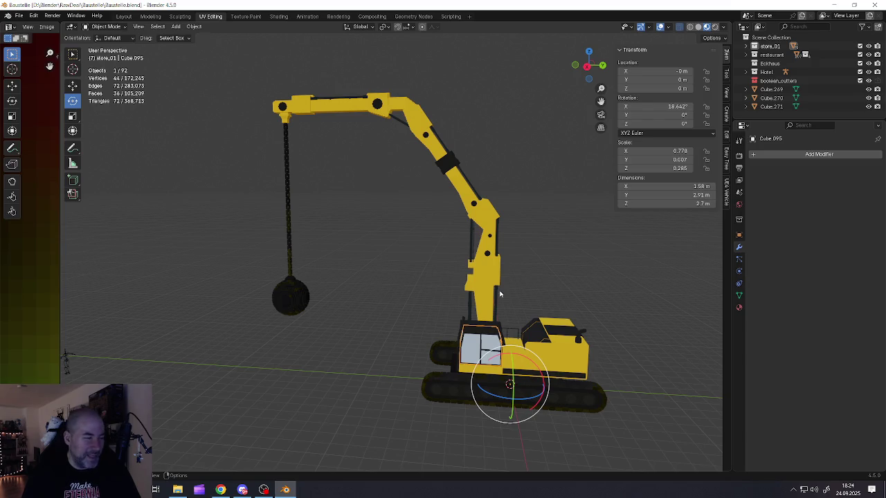